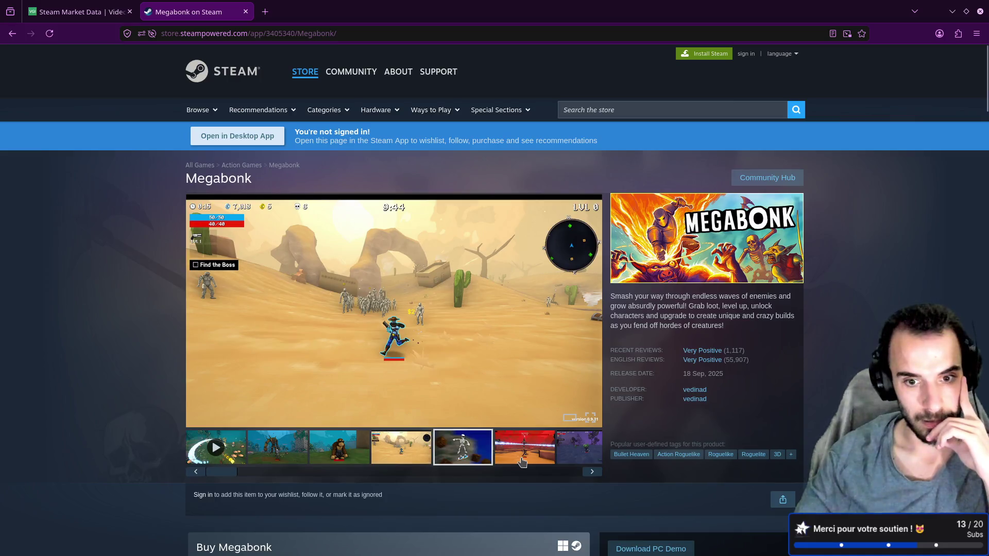
Browse Megabonk's screenshots, then view Sensor Tower's Steam Market Data page
left_click(524, 453)
left_click(586, 451)
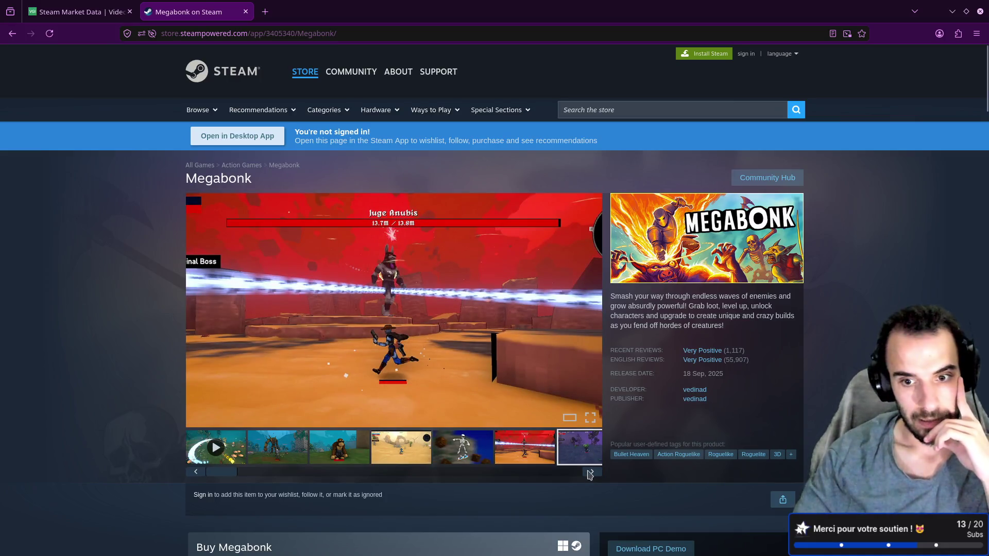
left_click(592, 472)
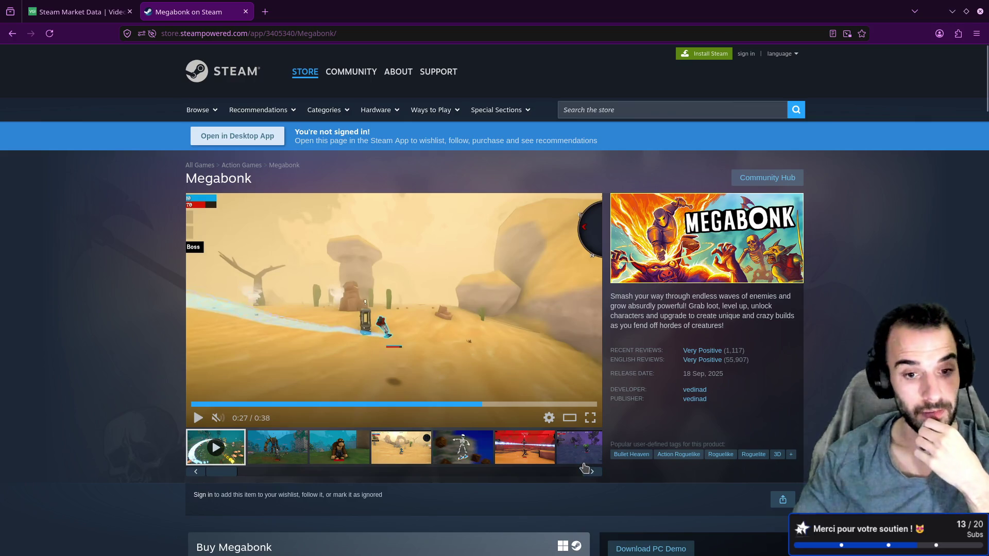
left_click(196, 471)
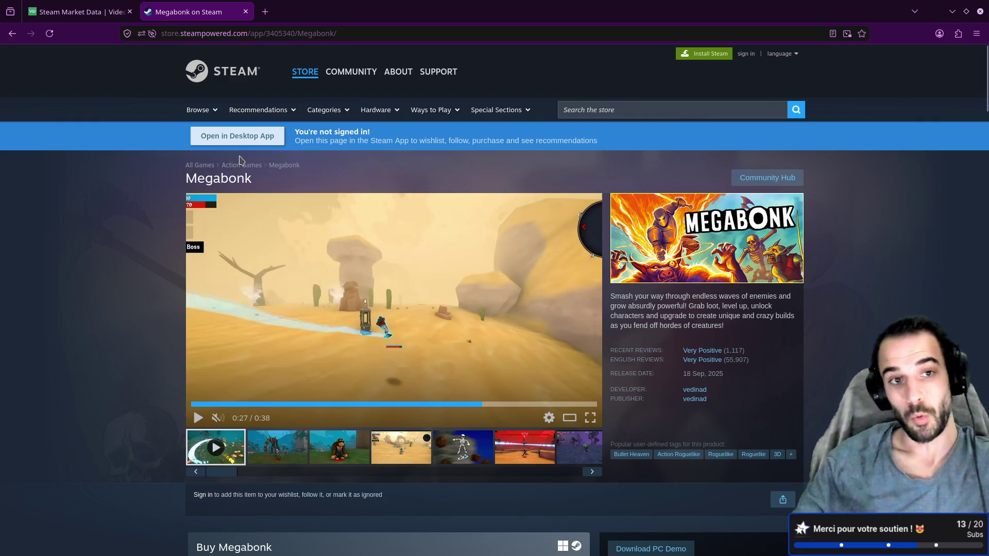
key("ctrl+Page_Up")
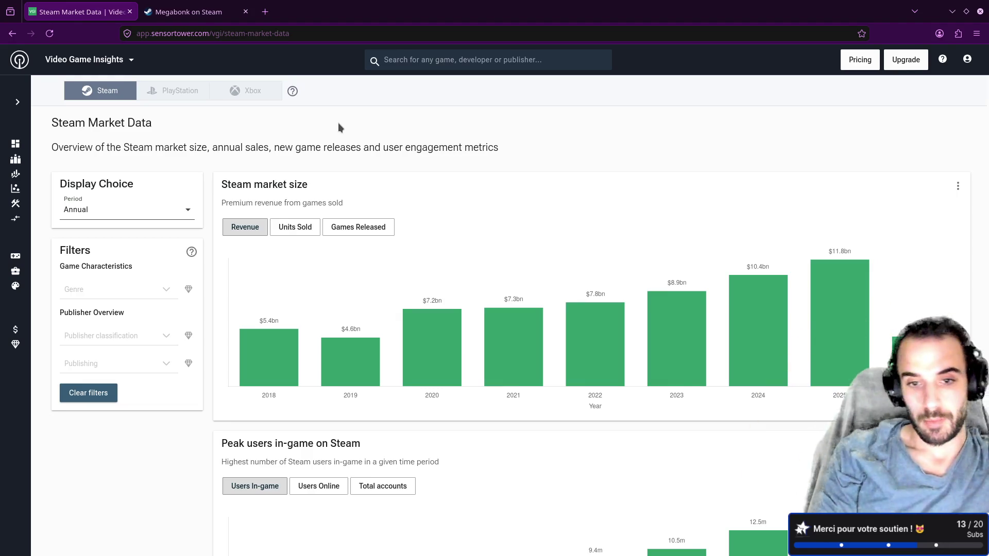
Launch Blender from the application launcher by searching 'blen'
key("super+d")
key("super")
type("blen")
key("Return")
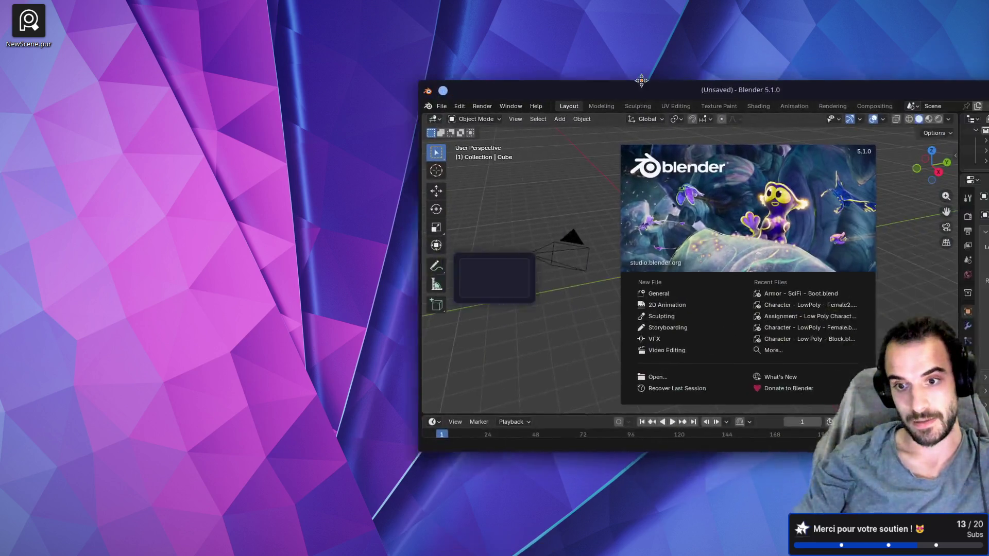
Maximize Blender, open Character - LowPoly - Female2.blend, and orbit around the seated character on the crate
left_click_drag(641, 79, 498, 261)
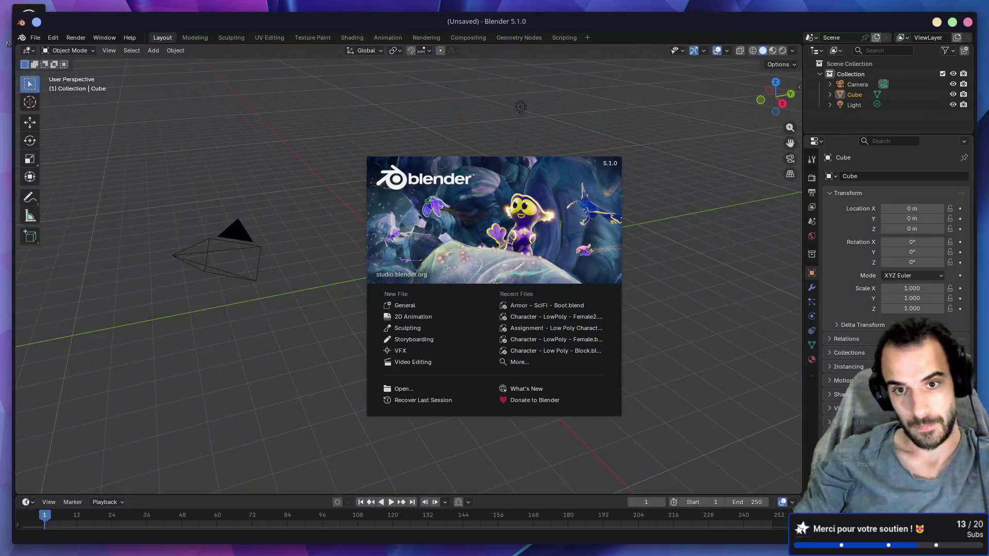
left_click(558, 319)
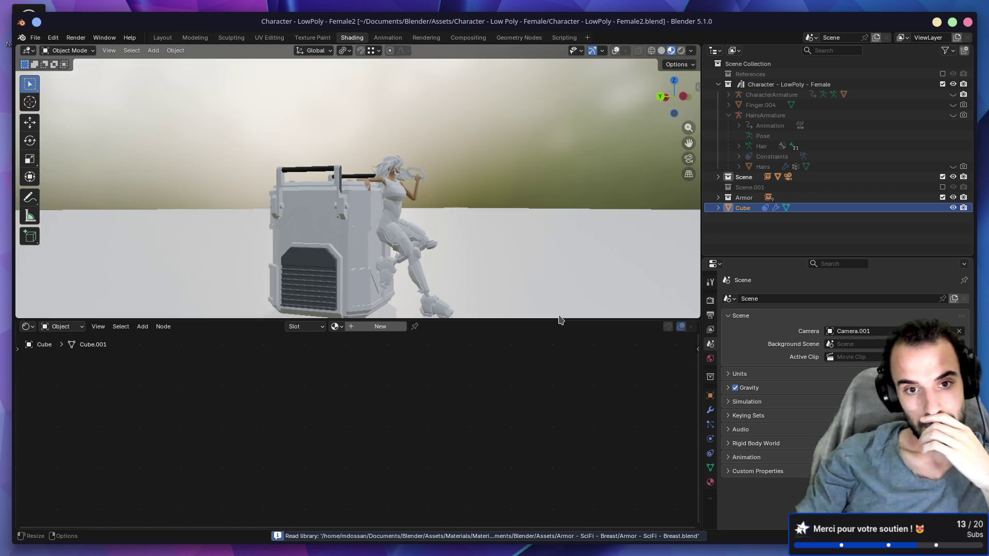
mouse_move(607, 224)
left_mouse_down()
mouse_move(441, 232)
mouse_move(519, 233)
left_mouse_up()
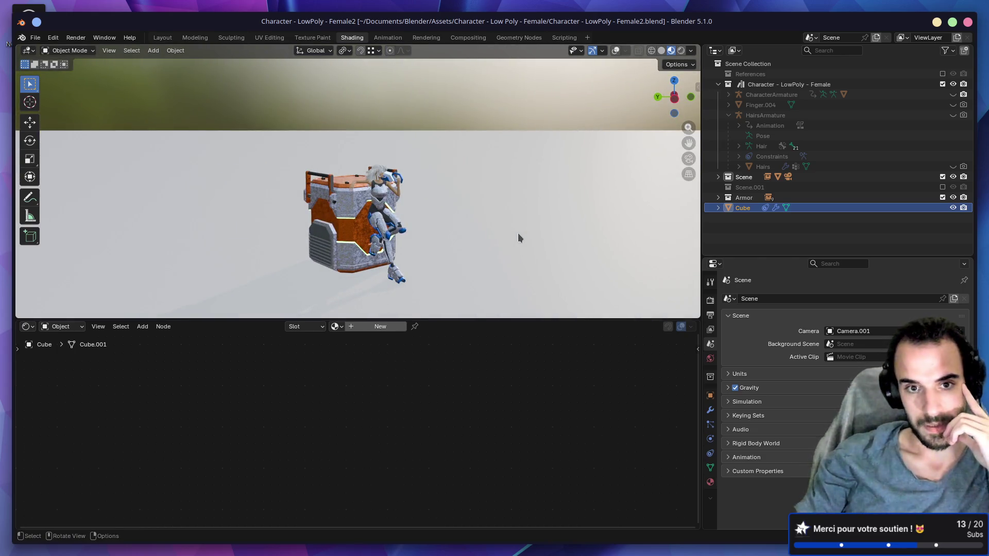
scroll(517, 237, "up", 2)
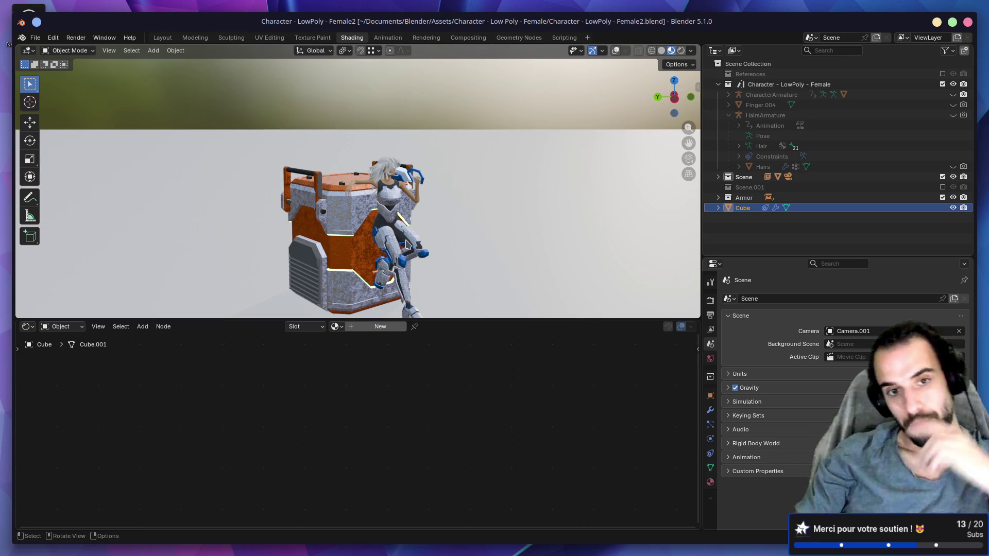
mouse_move(459, 227)
left_mouse_down()
mouse_move(477, 177)
mouse_move(406, 193)
mouse_move(456, 180)
mouse_move(436, 186)
left_mouse_up()
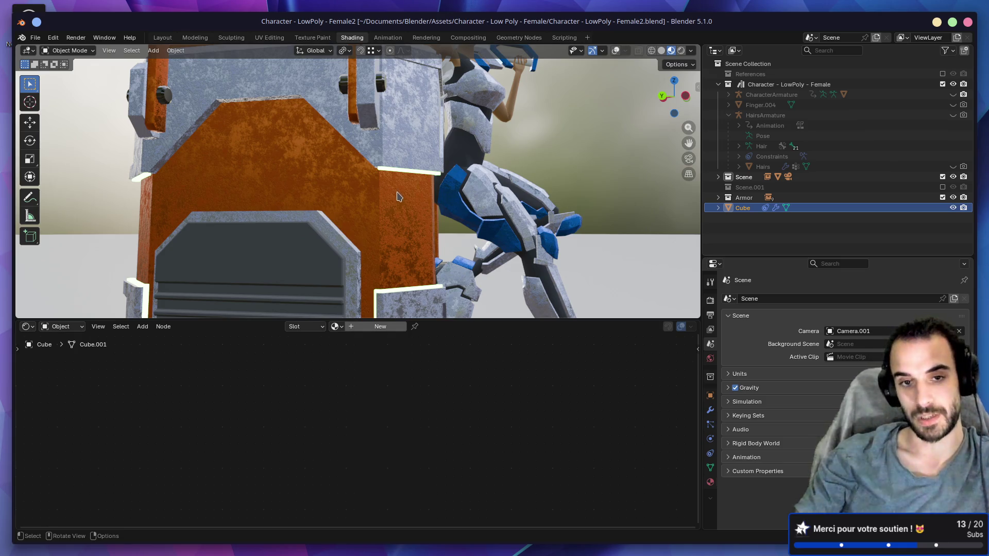
left_click_drag(497, 192, 434, 197)
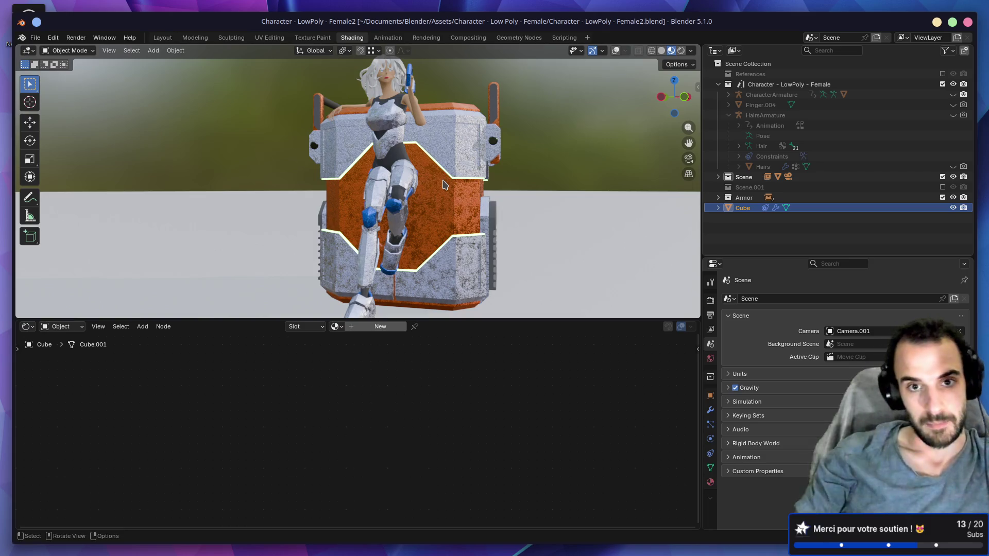
Look at the Godot editor, then focus the Konsole terminal window
key("alt+Tab")
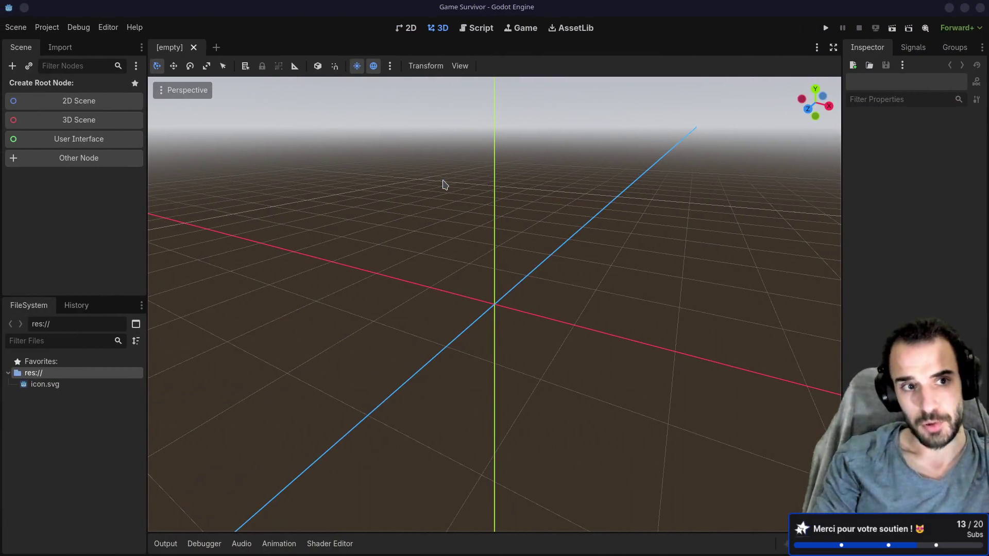
key("alt+Tab")
key("alt+Tab")
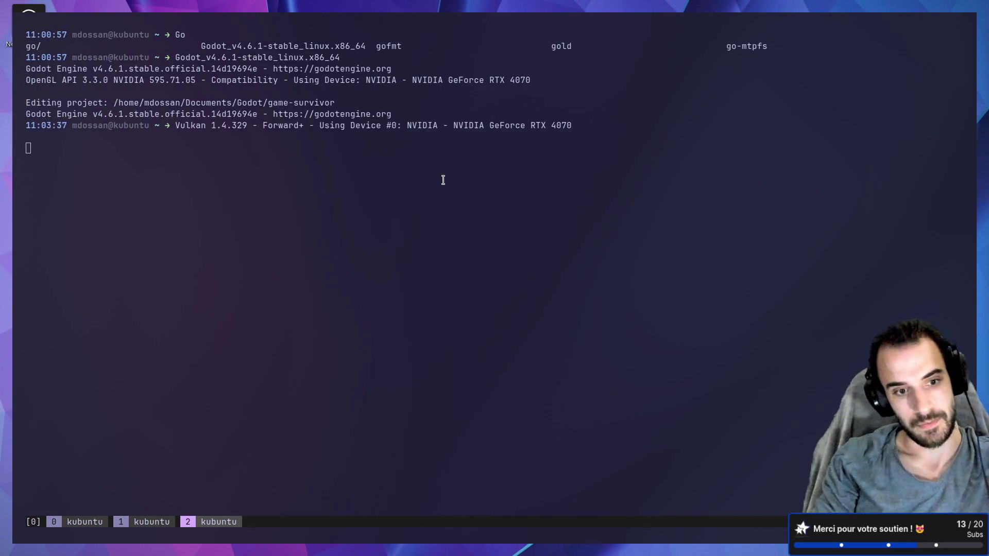
left_click_drag(470, 181, 478, 194)
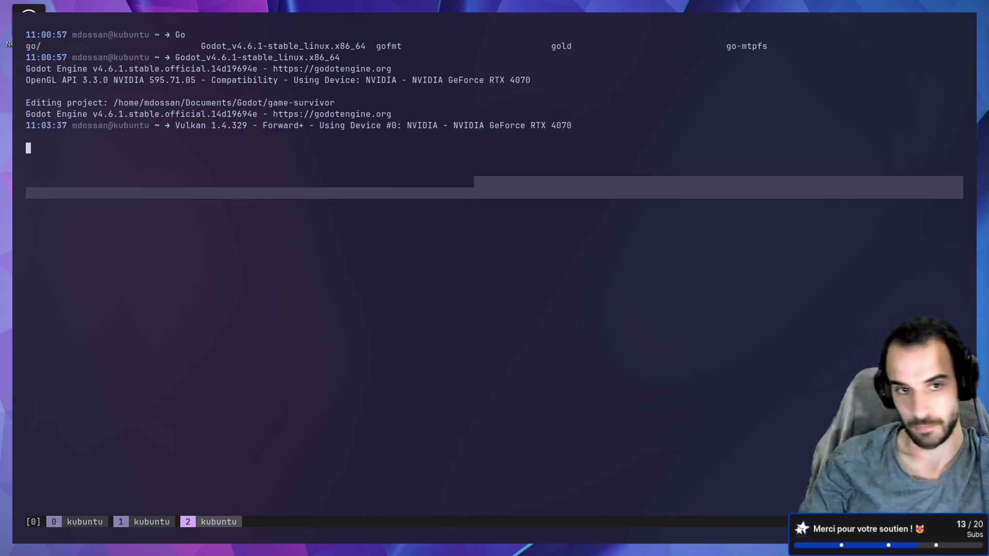
left_click(436, 231)
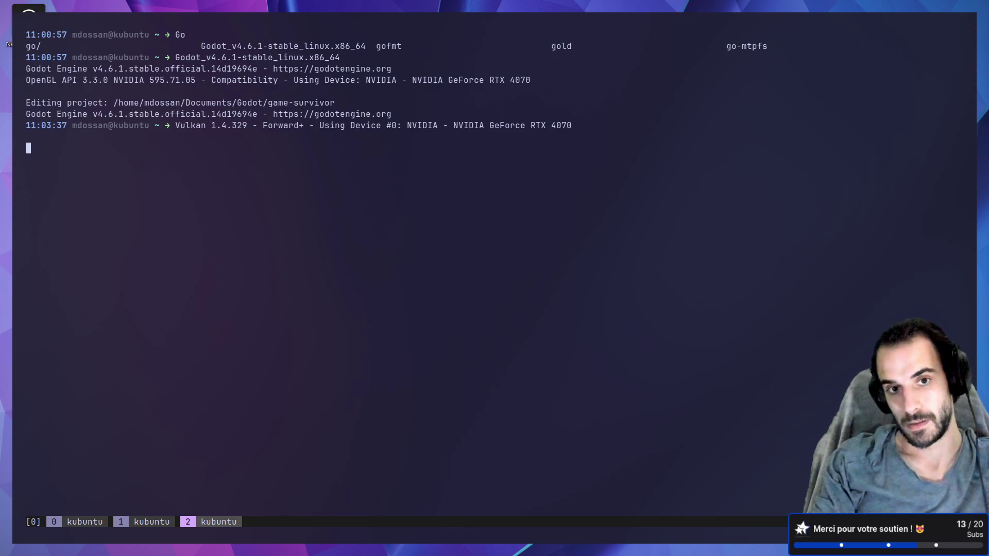
Create a new tmux window and list the home directory
key("ctrl+b")
type("c")
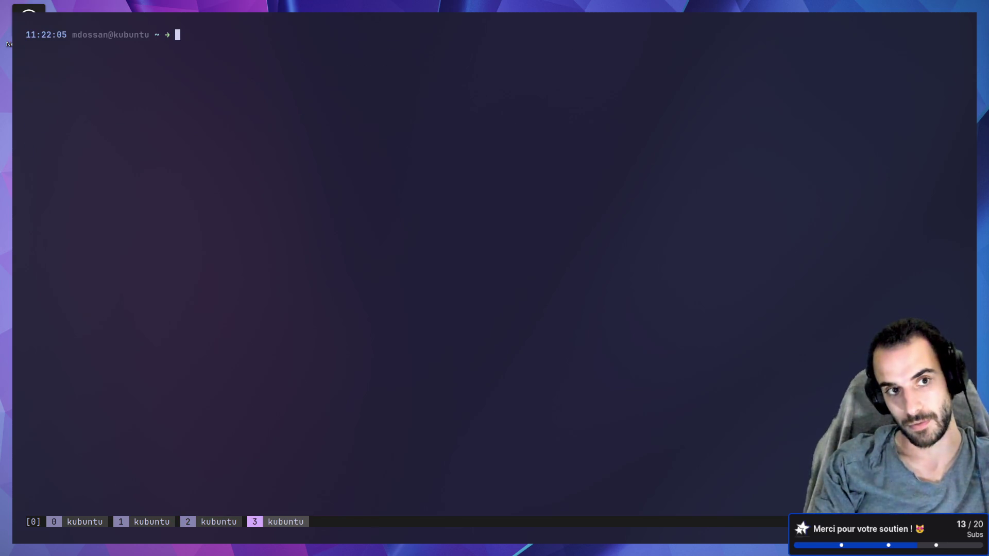
type("ls")
key("Return")
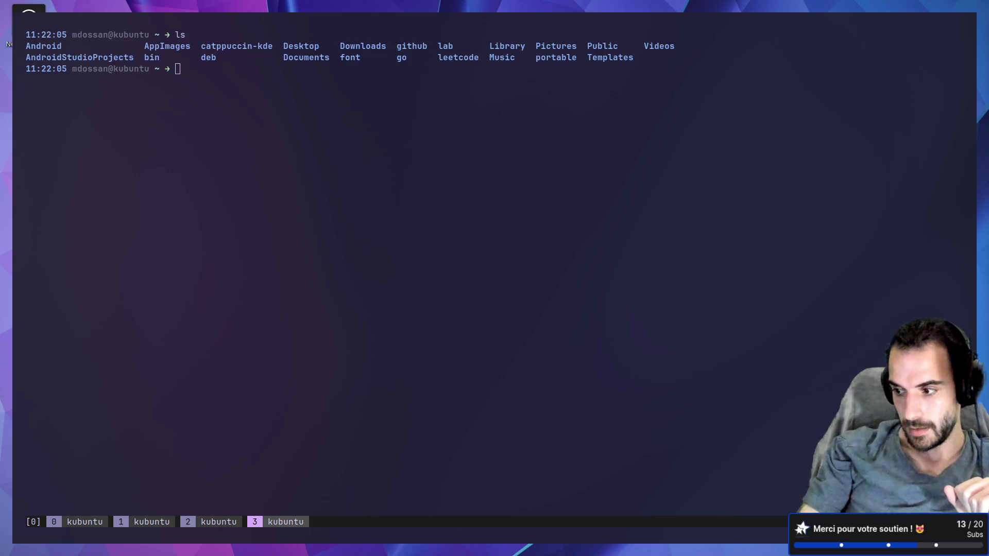
left_click(720, 158)
type("ls")
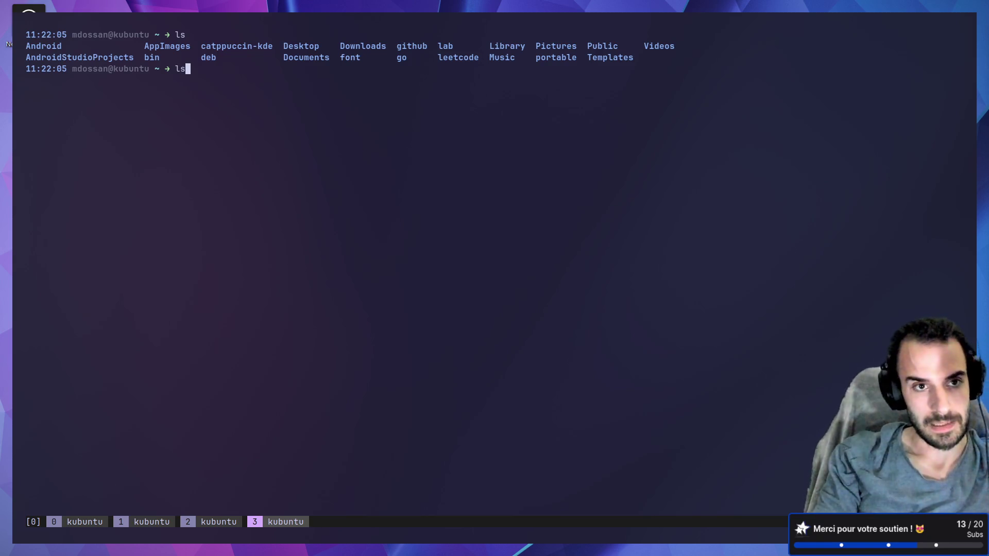
key("Return")
Go into Documents, then UltimateIndieProgram, listing each folder's contents
type("cd Do")
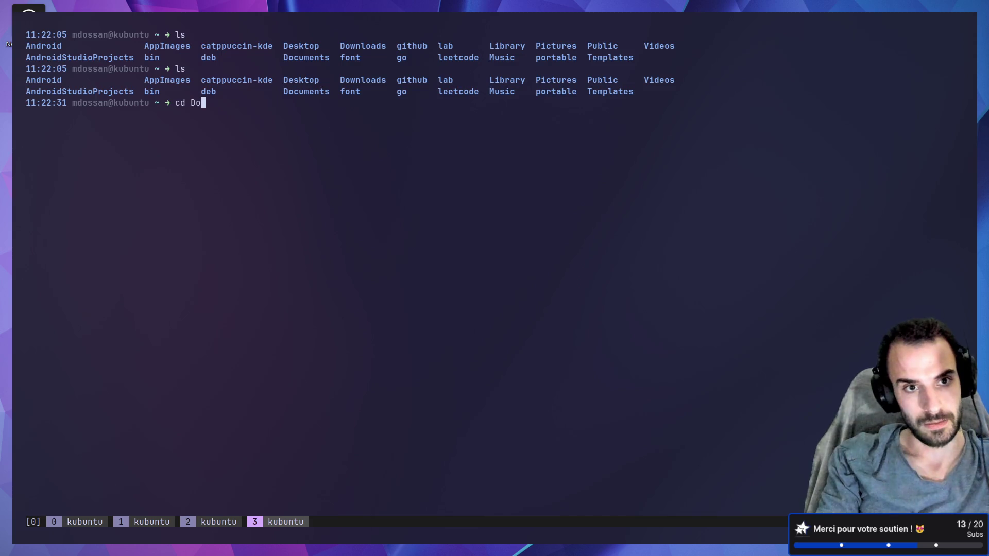
key("Tab")
key("Return")
type("ls")
key("Return")
type("cd Ulti")
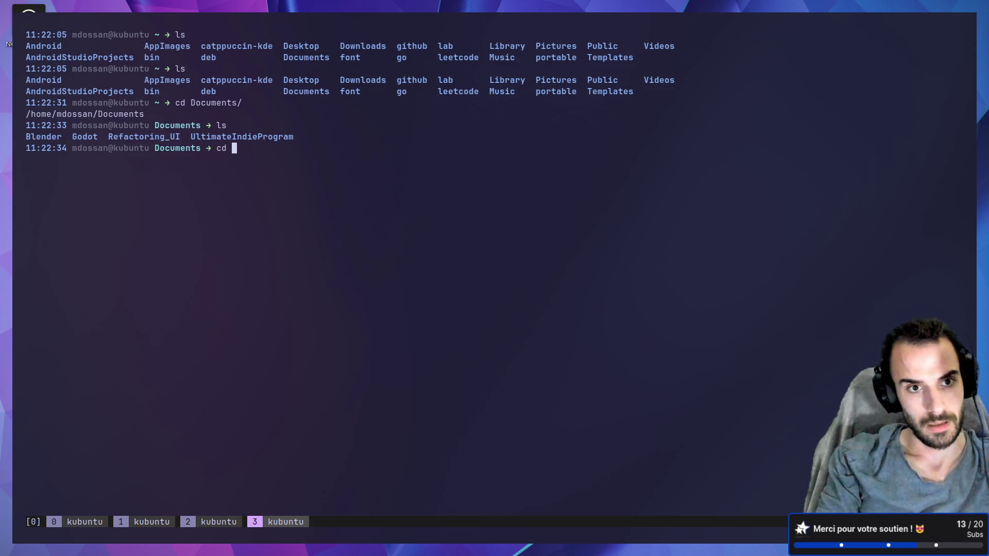
key("Tab")
key("Return")
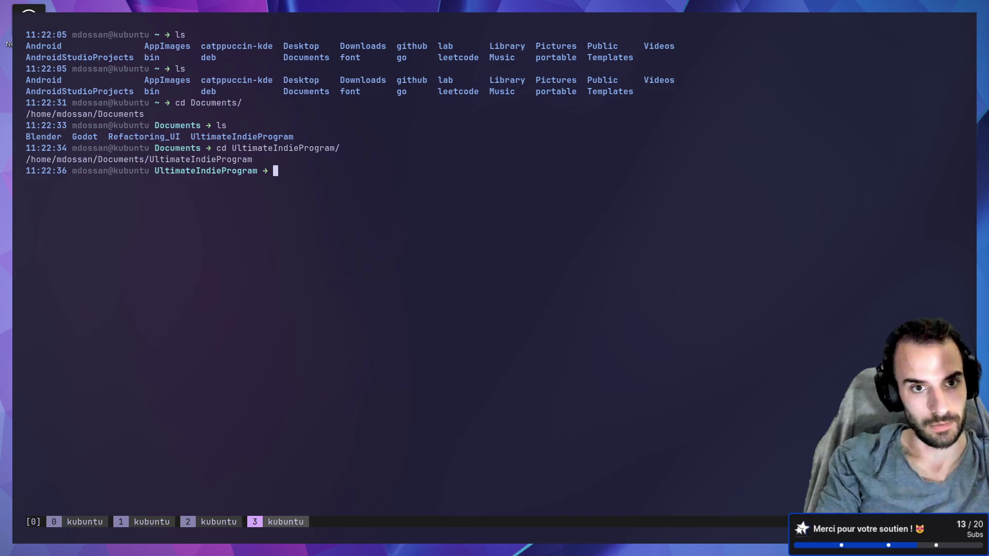
type("ls")
key("Return")
List module_1_design_trend_strategies, then return to the home directory
type("cd ")
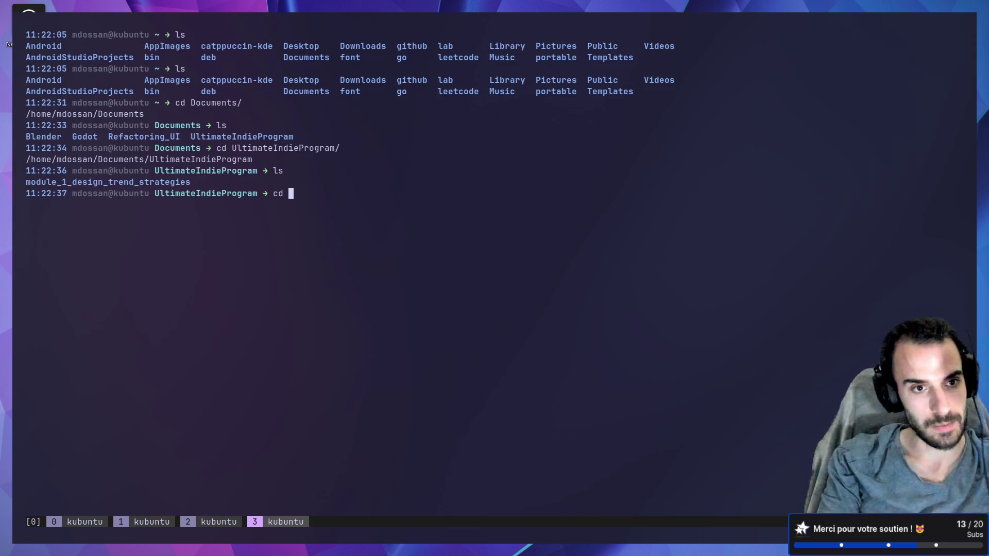
type("mo")
key("Tab")
key("Return")
type("ls")
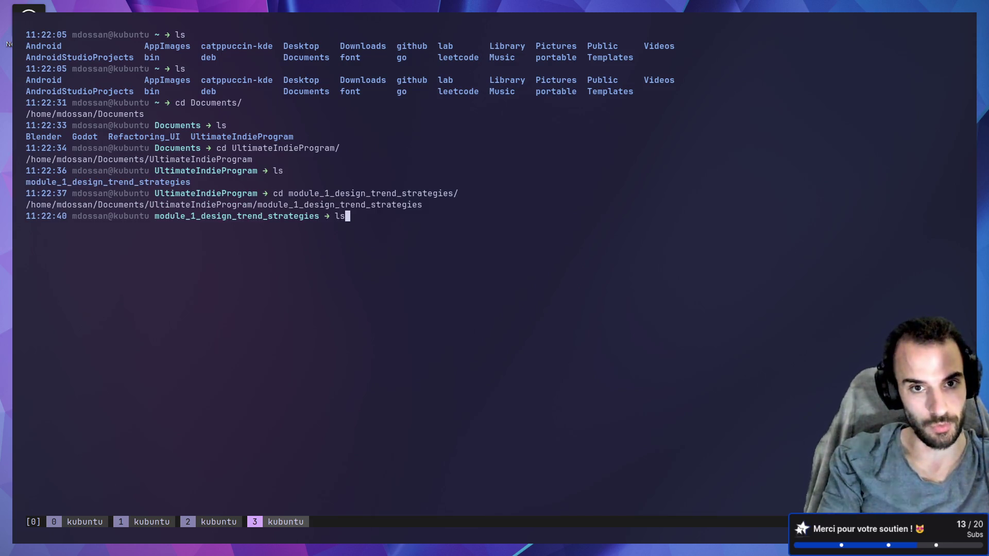
key("Return")
type("cd ..")
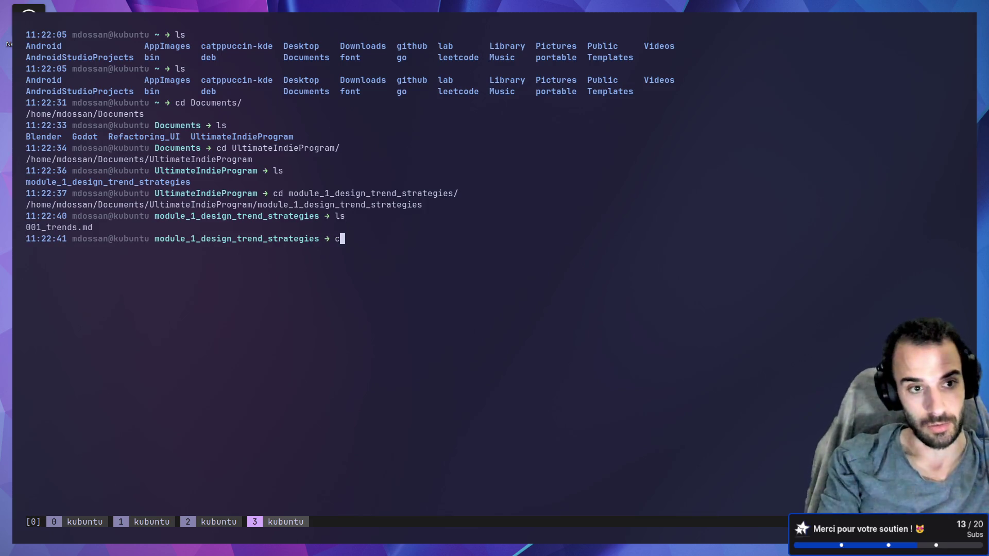
key("Return")
type("cd")
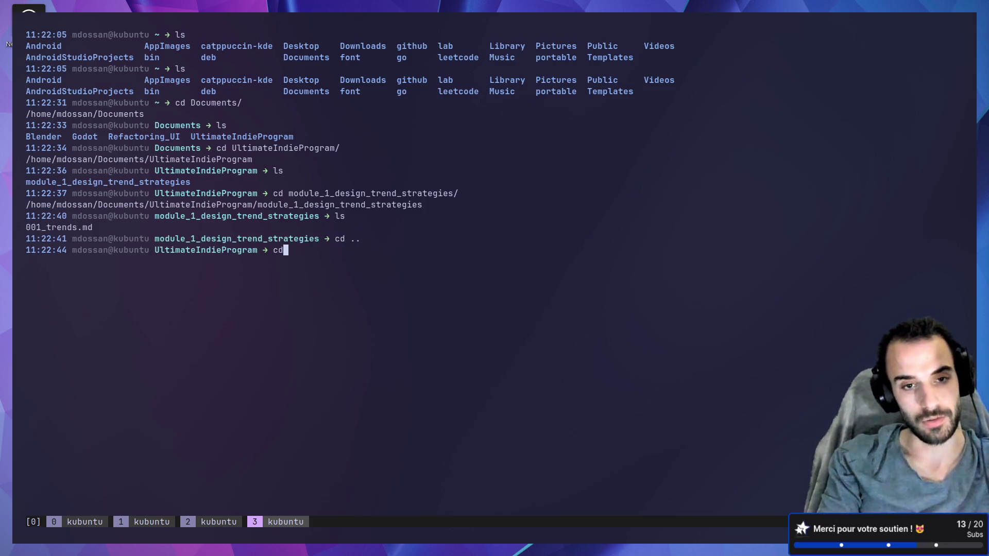
key("Return")
Go into Documents/Godot and list the Godot projects
type("c")
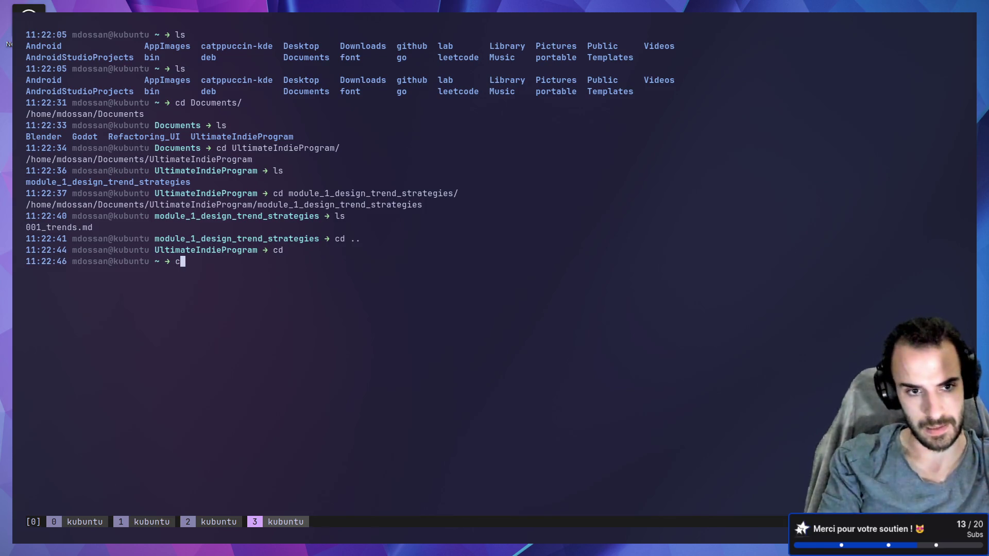
type("d Documents/")
key("Return")
type("ls")
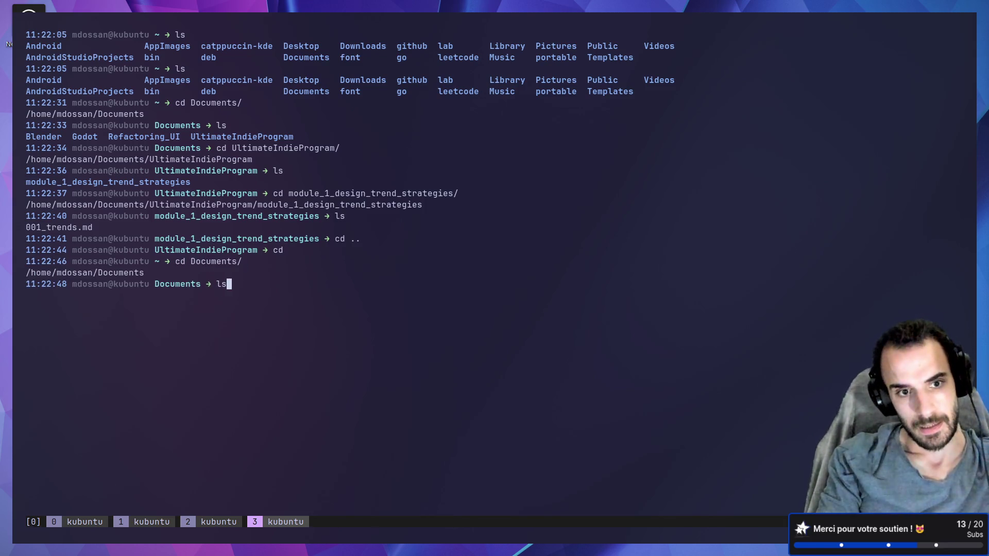
key("Return")
type("cd Godot/")
key("Return")
type("ls")
key("Return")
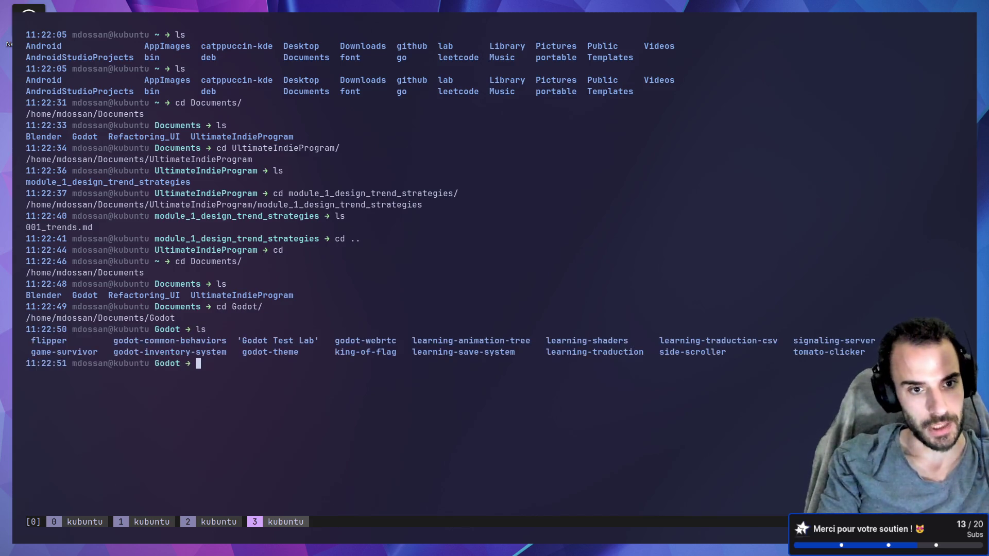
Enter the game-survivor folder, list its files, and clear the screen
type("cd go")
key("Tab")
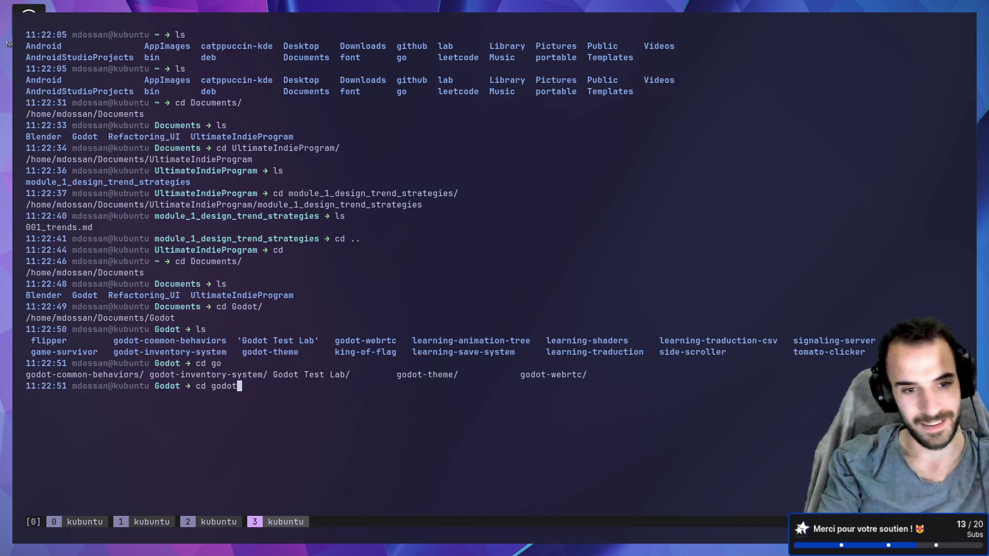
type("-sur")
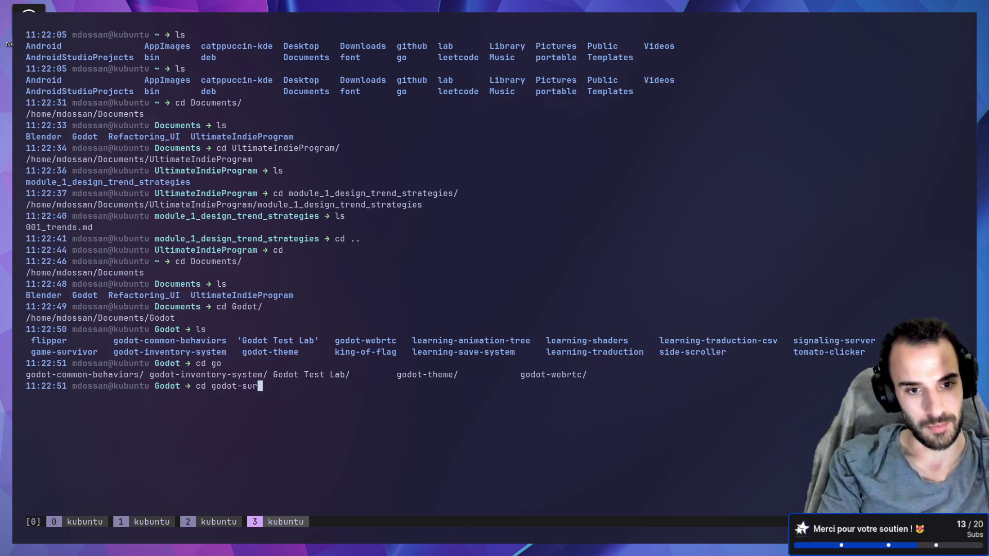
key("BackSpace")
key("BackSpace")
key("BackSpace")
key("BackSpace")
type("ame-su")
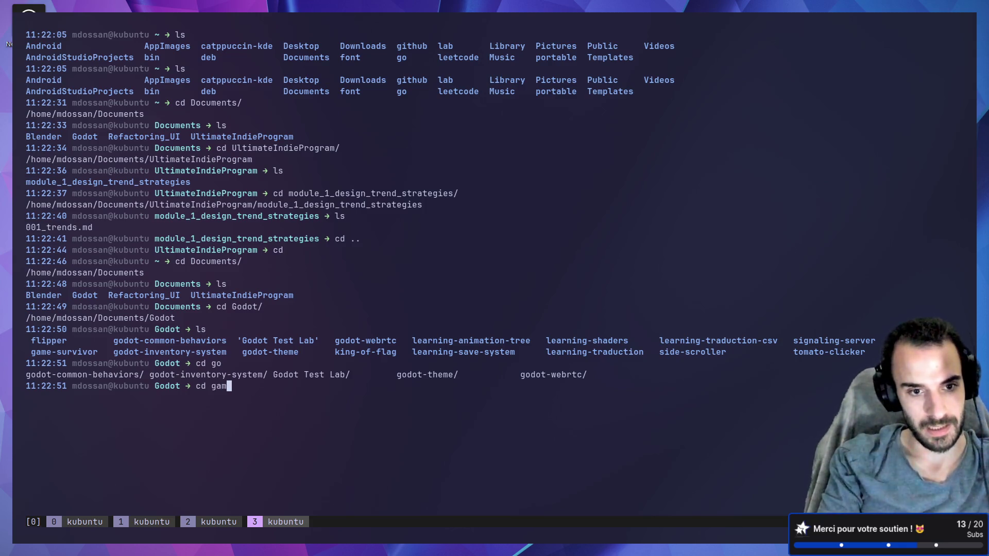
key("Tab")
key("Return")
type("ls")
key("Return")
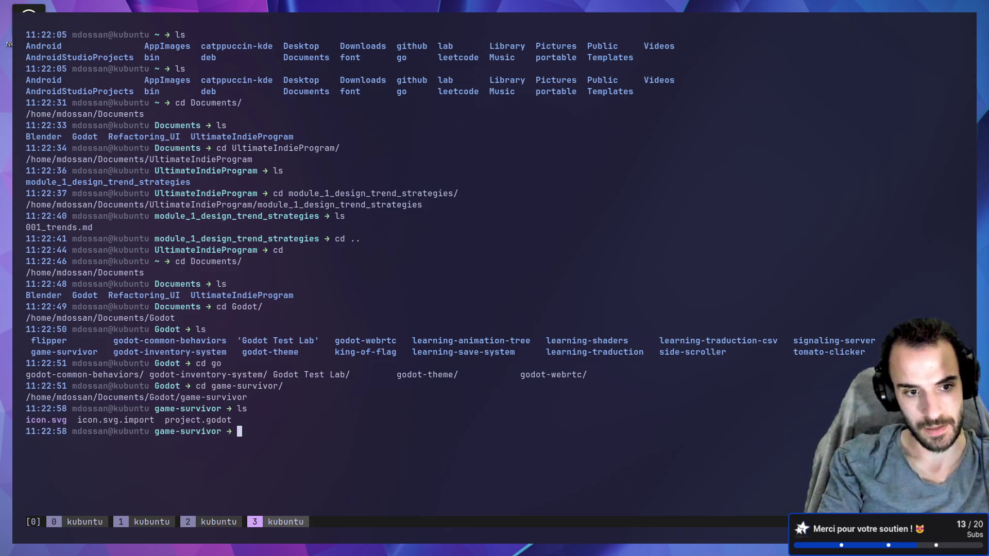
scroll(720, 158, "up", 2)
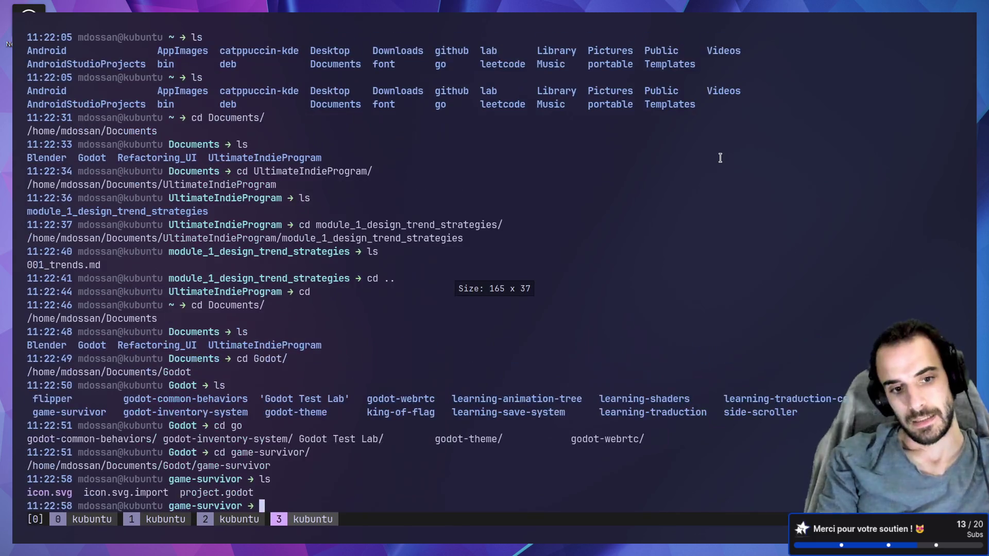
type("clear")
key("Return")
Open a new design-and-strategy.md in Neovim, then move to the browser desktop with Sensor Tower
type("ls")
key("Return")
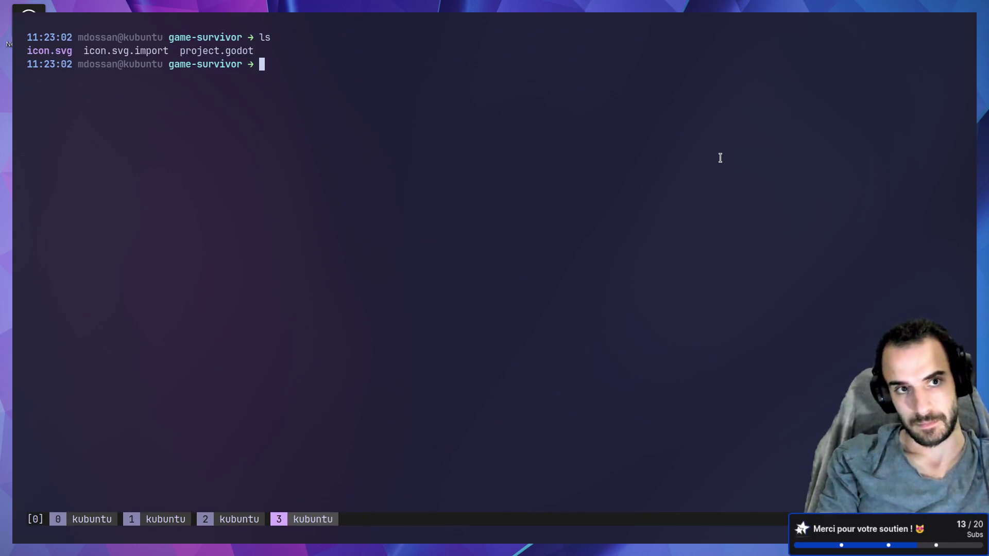
type("nvim")
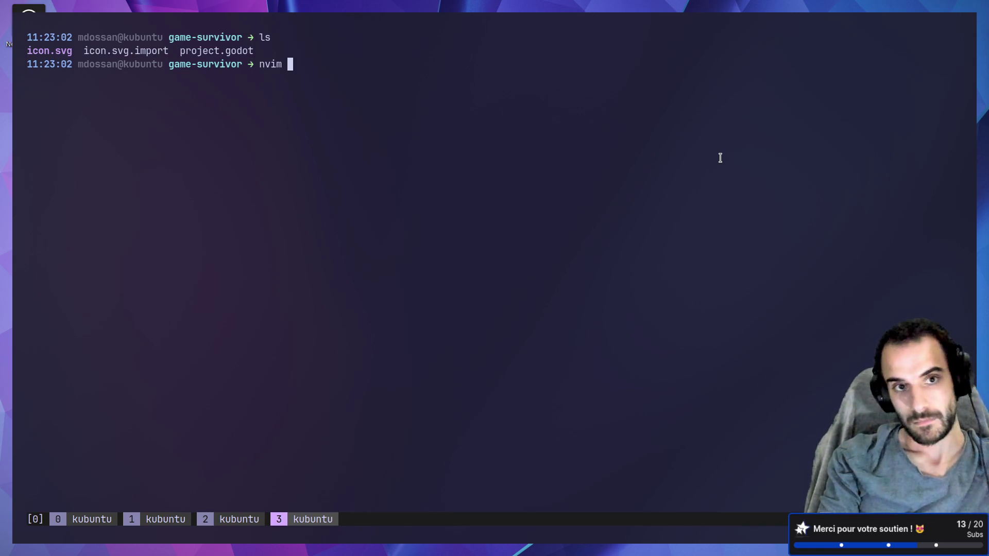
type("000-de")
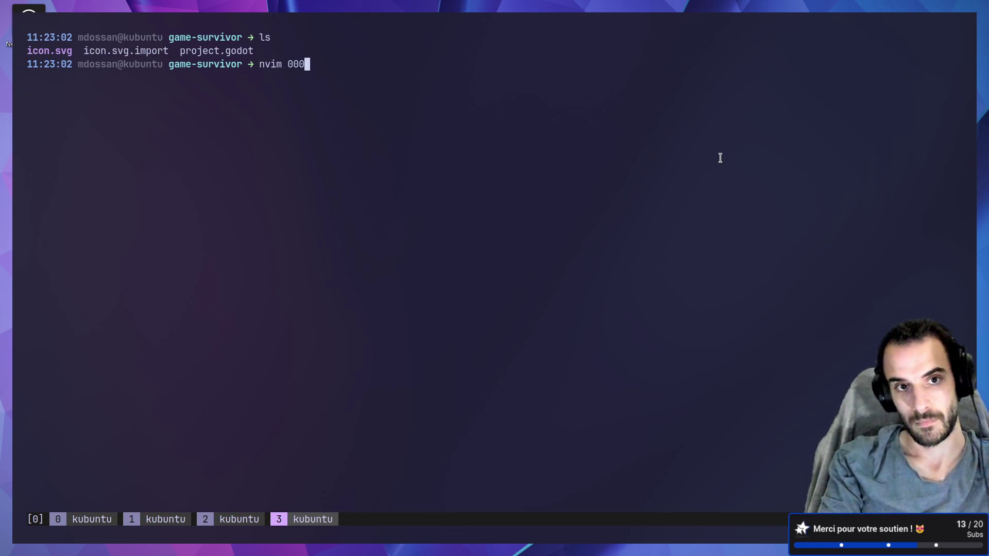
key("BackSpace")
key("BackSpace")
key("BackSpace")
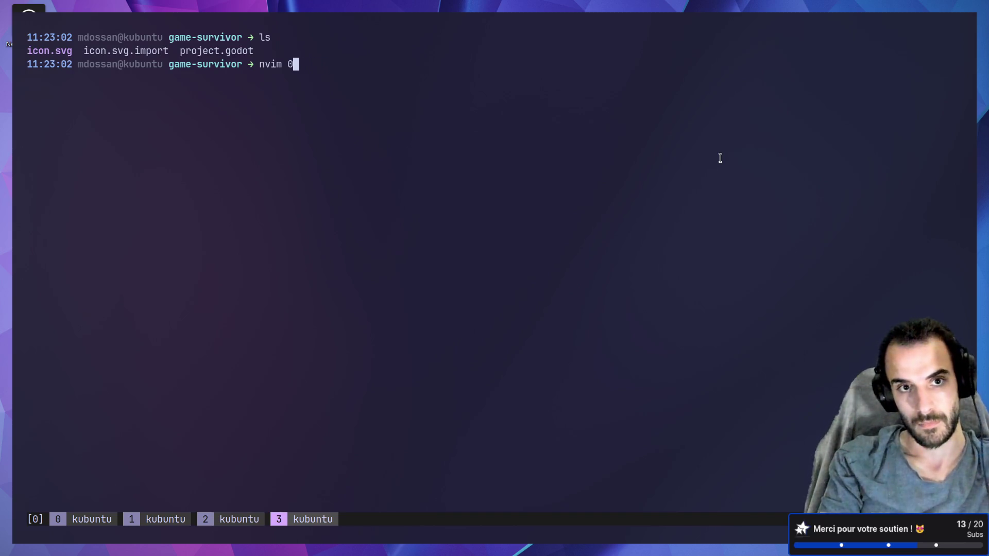
type("design-a")
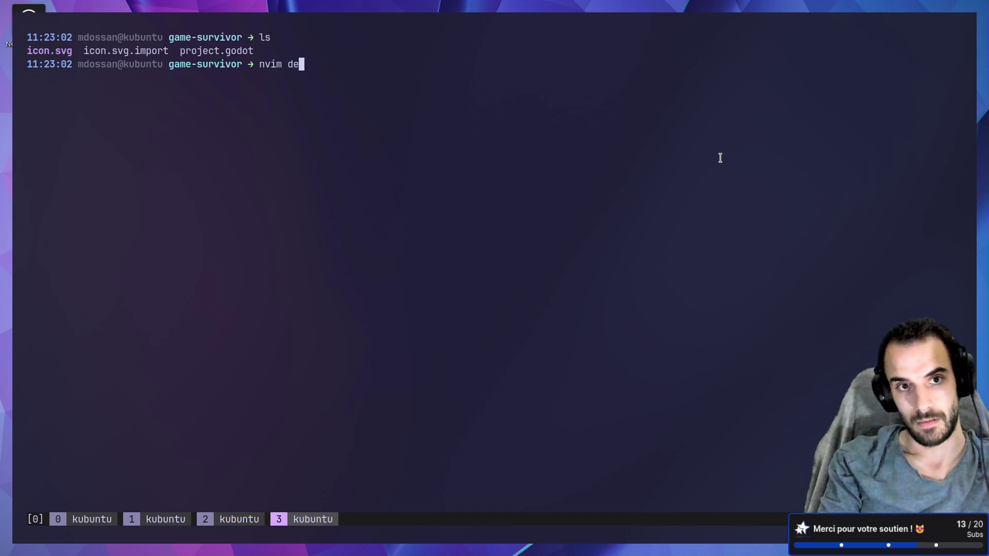
type("nd-")
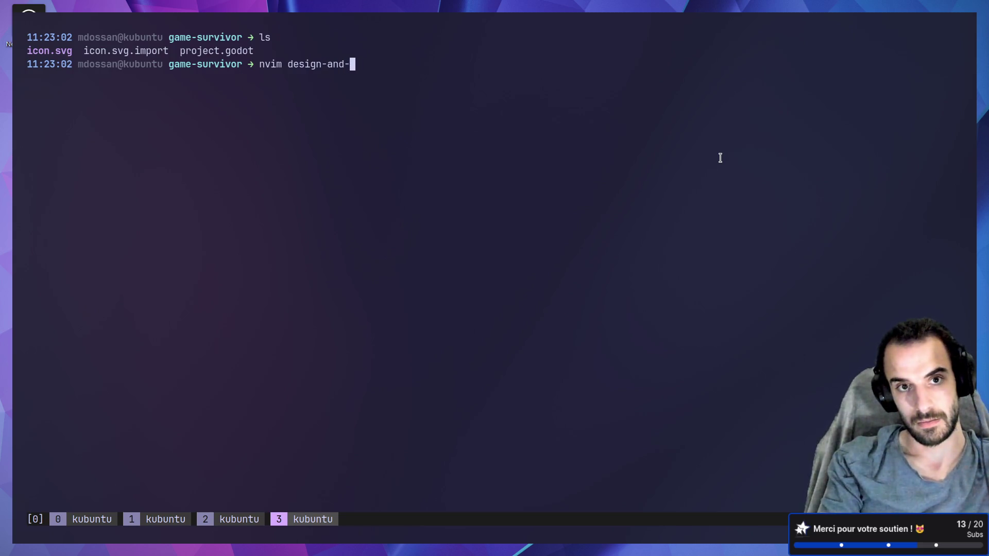
type("strategy.md")
key("Return")
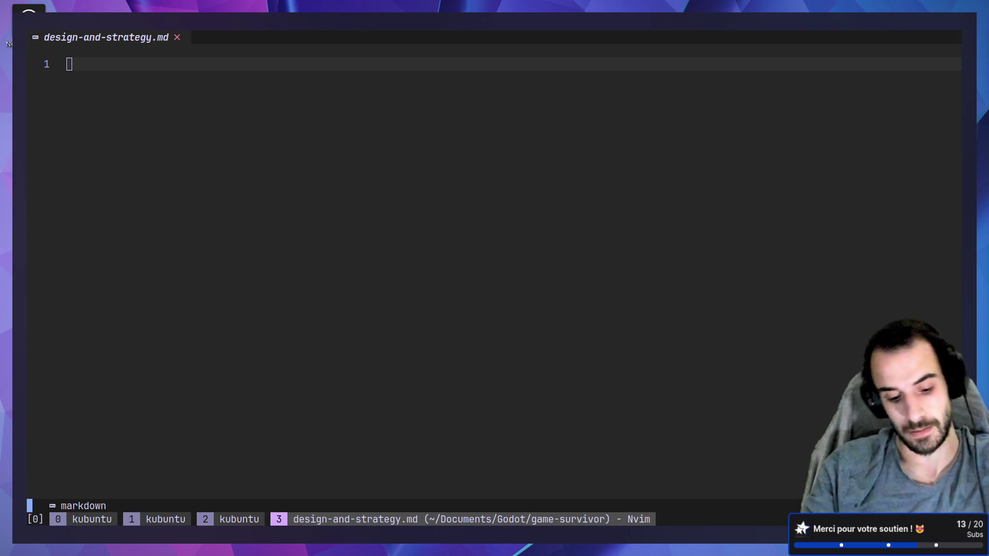
key("ctrl+super+Right")
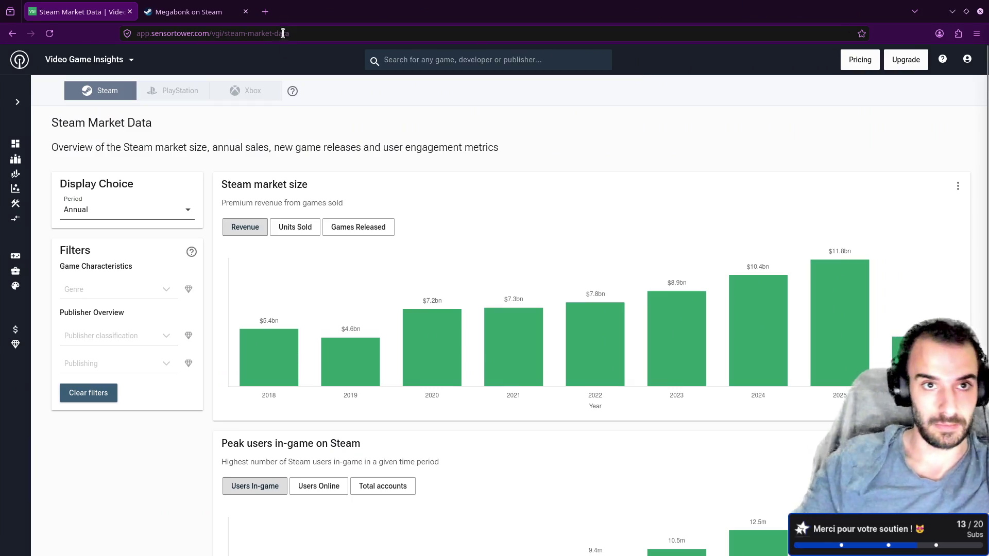
Go to itch.io in a new browser tab
left_click(265, 11)
type("fire")
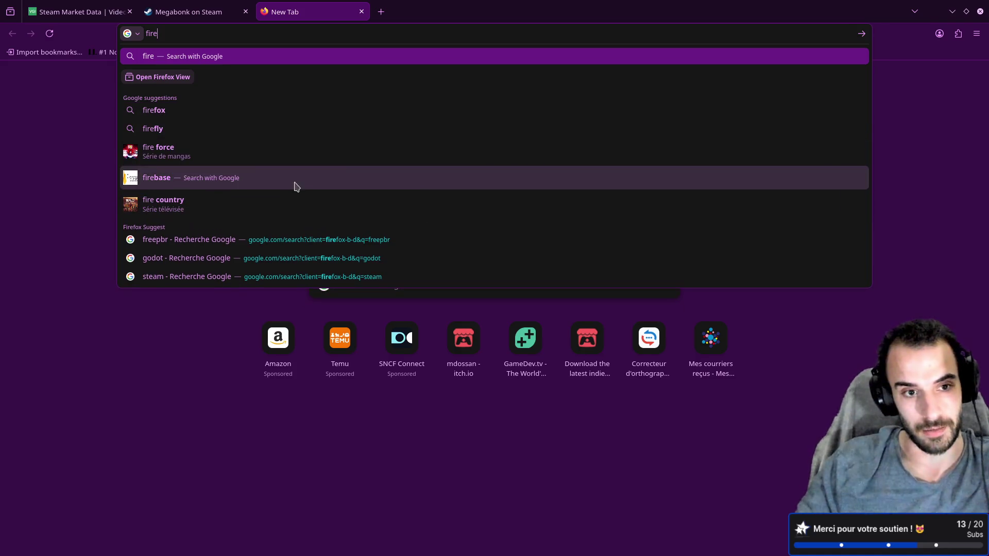
key("BackSpace")
key("BackSpace")
key("BackSpace")
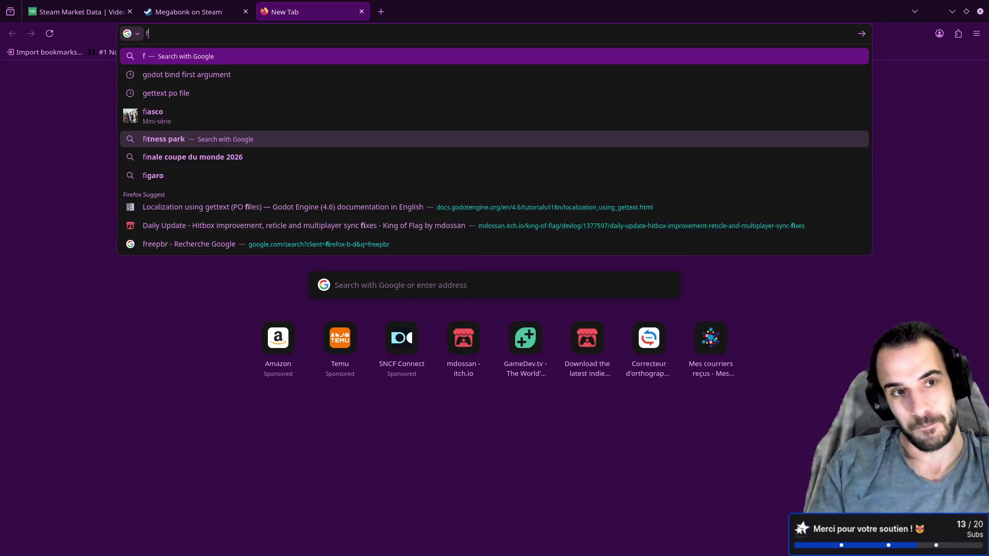
type("itch.io")
key("Return")
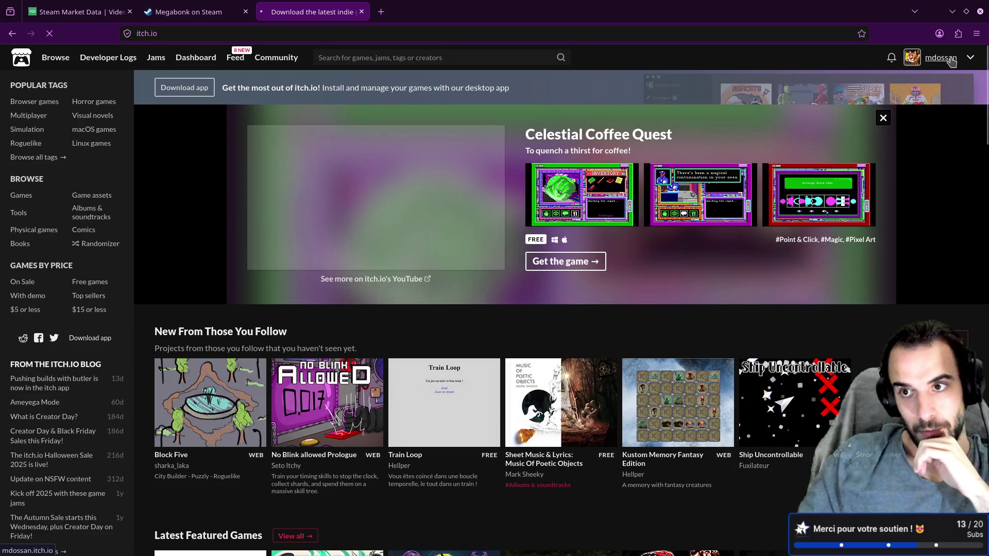
Open King of Flag from the creator profile and read its multiplayer improvement devlog post
left_click(940, 58)
left_click(685, 250)
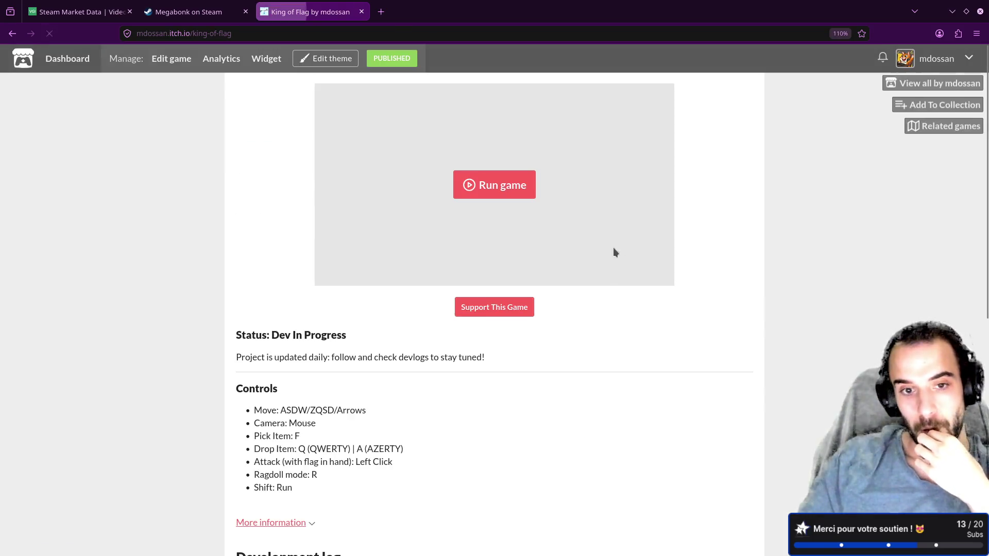
scroll(300, 496, "down", 2)
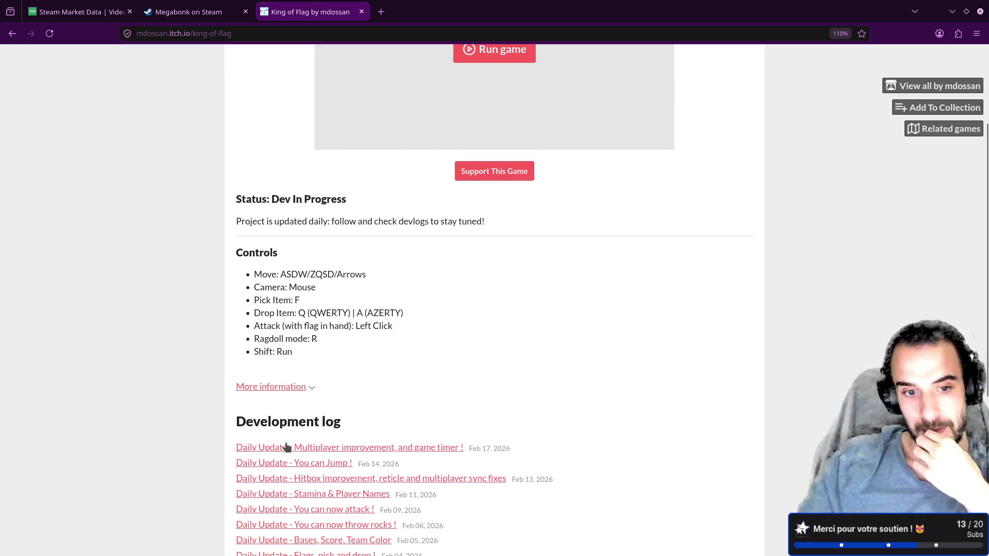
left_click(302, 448)
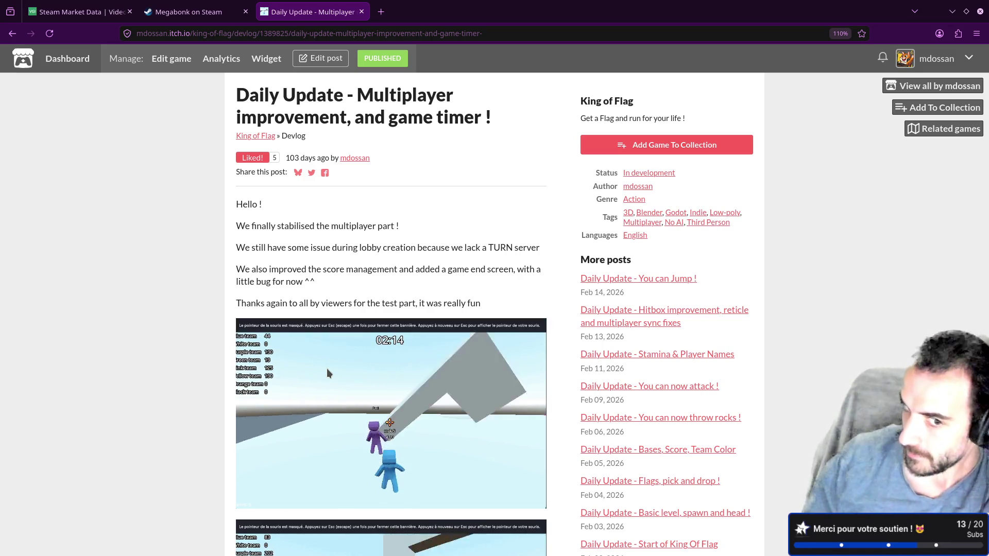
scroll(371, 375, "down", 3)
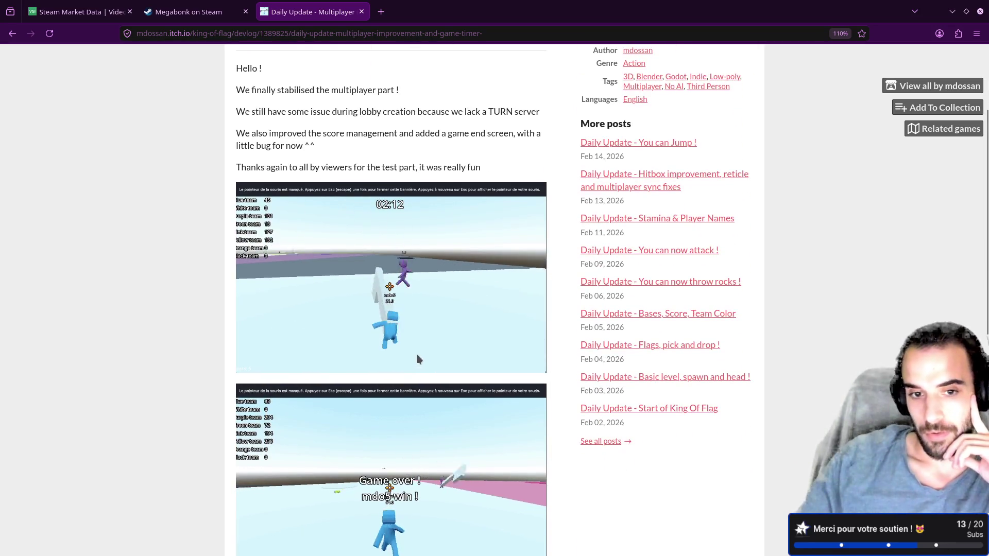
scroll(300, 371, "up", 3)
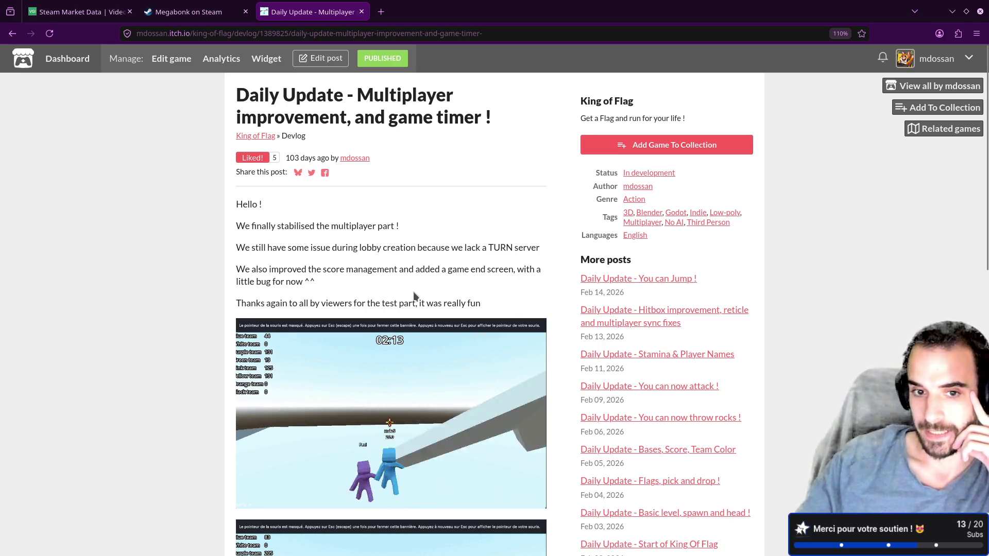
scroll(512, 329, "down", 4)
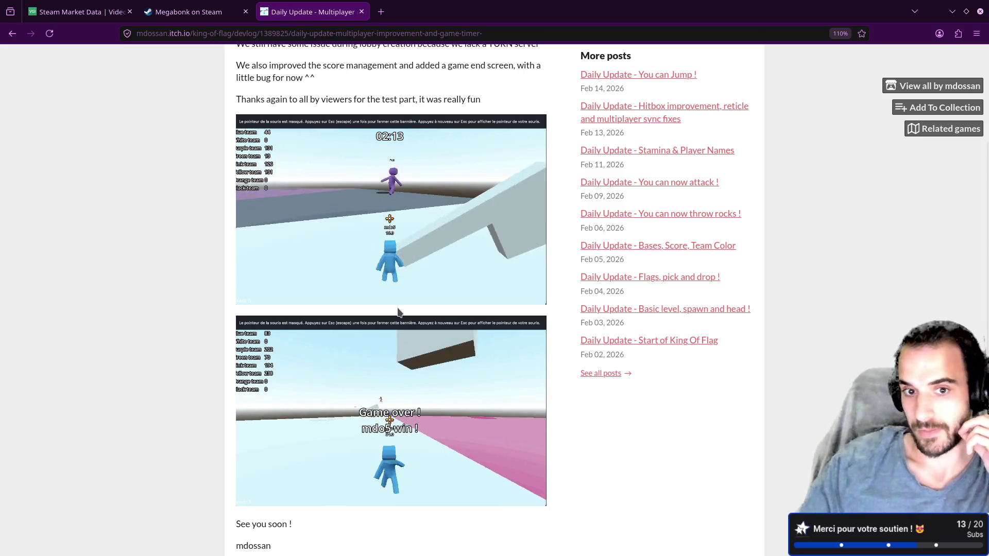
View the second Megabonk gameplay screenshot on Steam, then return to the Godot editor
left_click(209, 10)
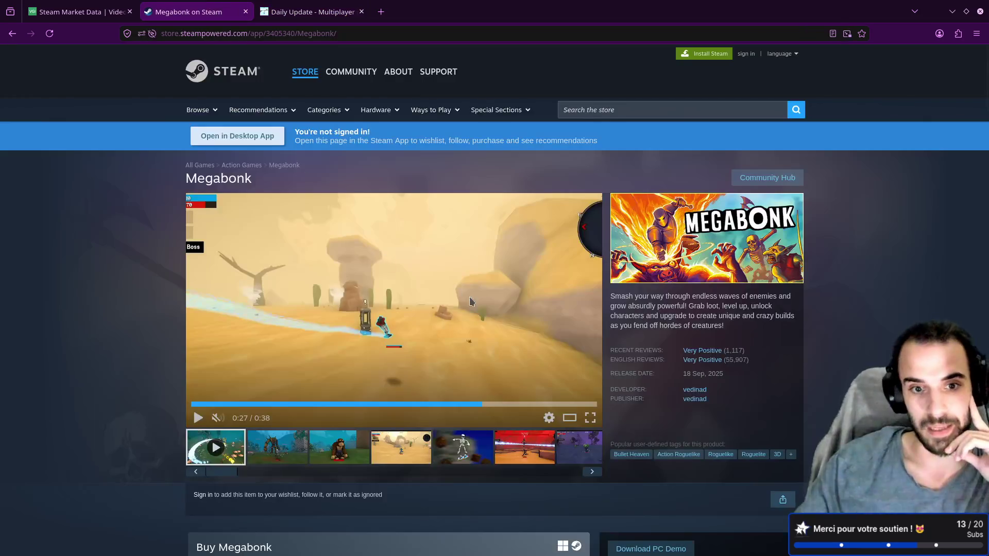
scroll(421, 379, "down", 1)
left_click(288, 389)
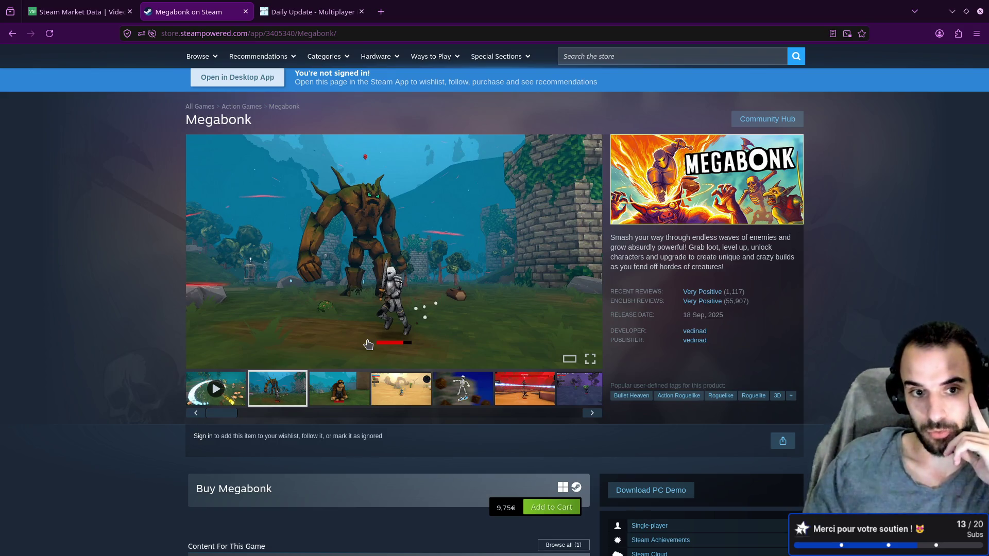
key("alt+Tab")
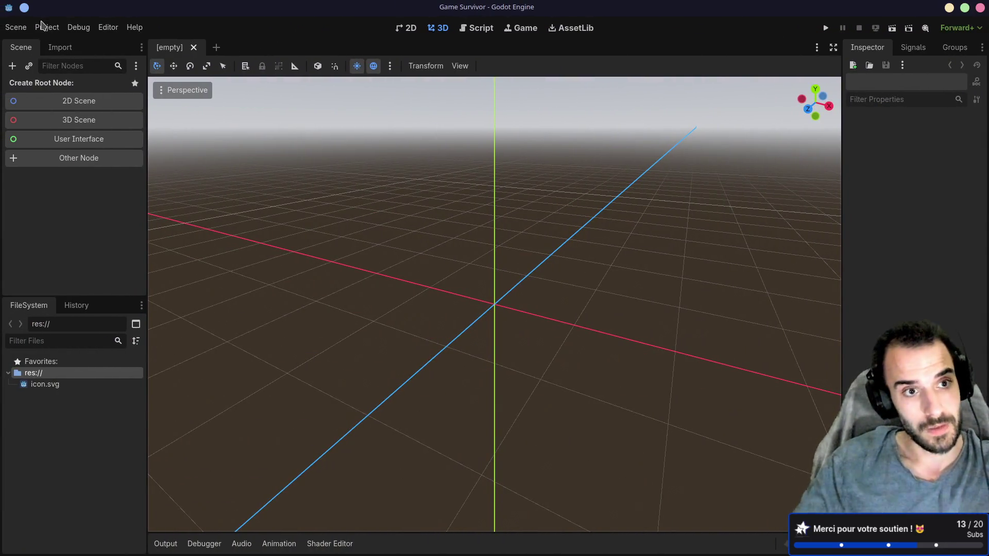
left_click(45, 27)
left_click(75, 169)
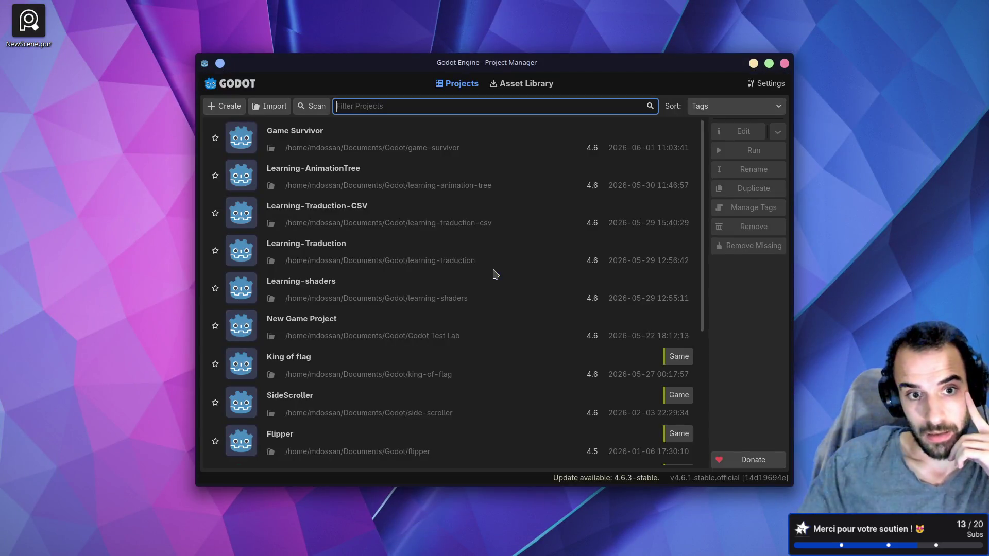
scroll(371, 263, "down", 5)
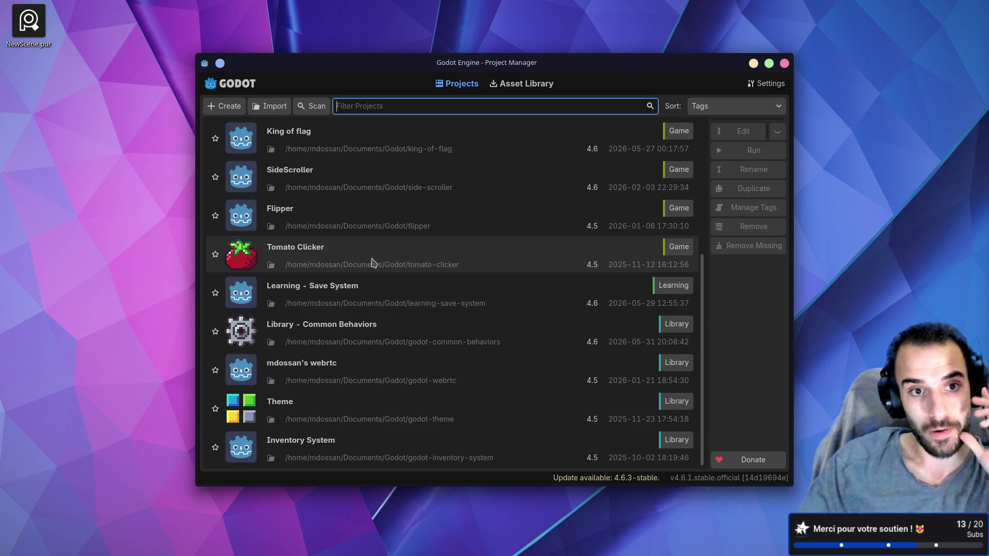
left_click(368, 265)
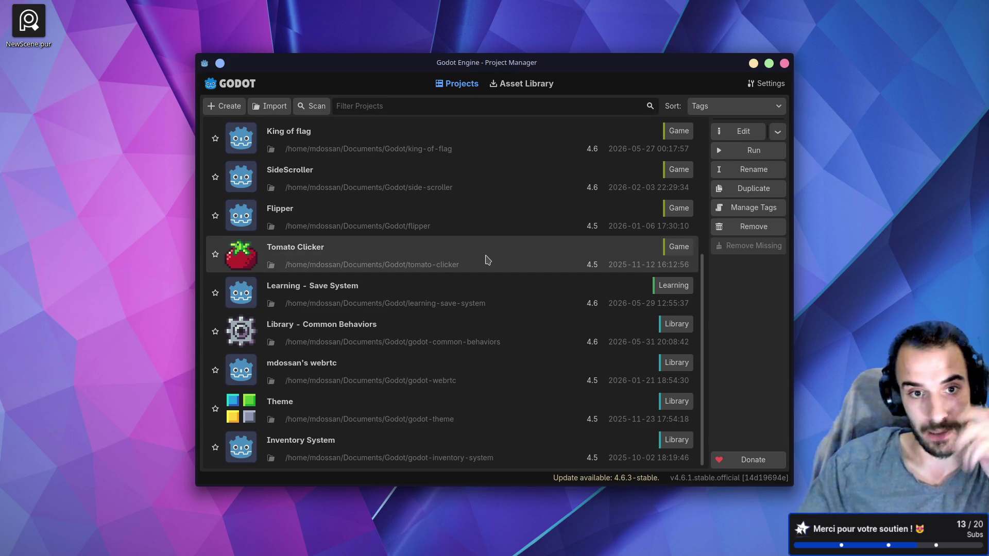
scroll(487, 259, "up", 3)
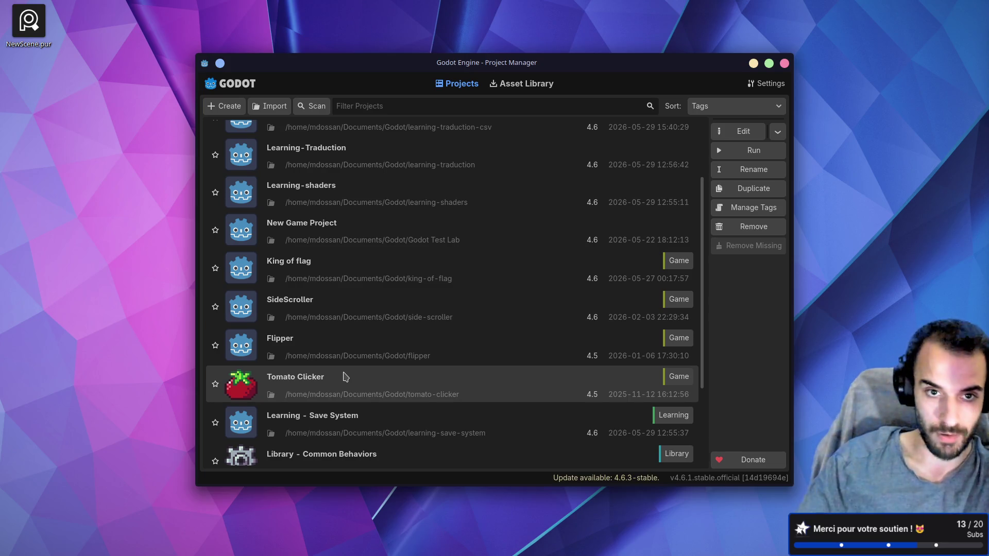
scroll(348, 372, "up", 2)
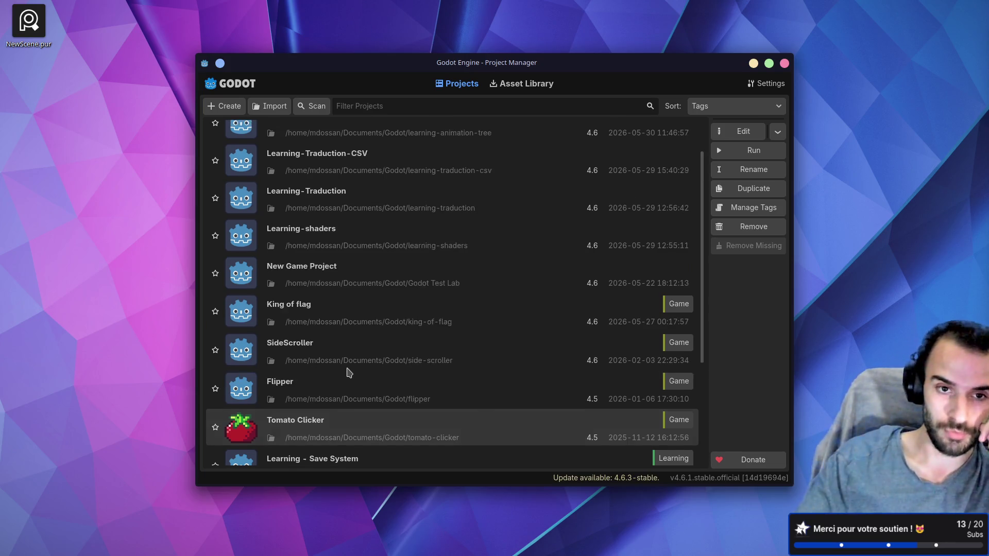
scroll(353, 360, "up", 1)
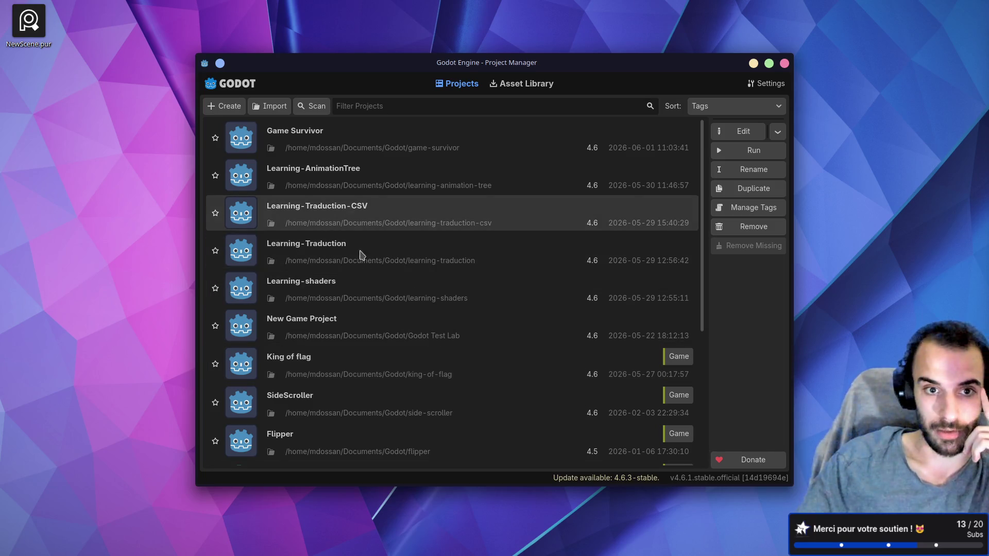
scroll(374, 286, "down", 2)
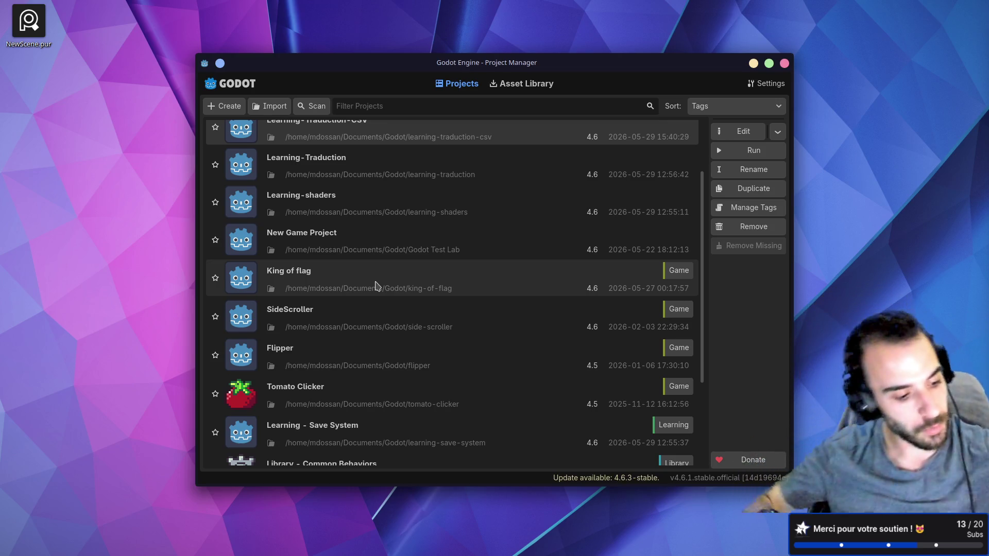
scroll(412, 298, "up", 3)
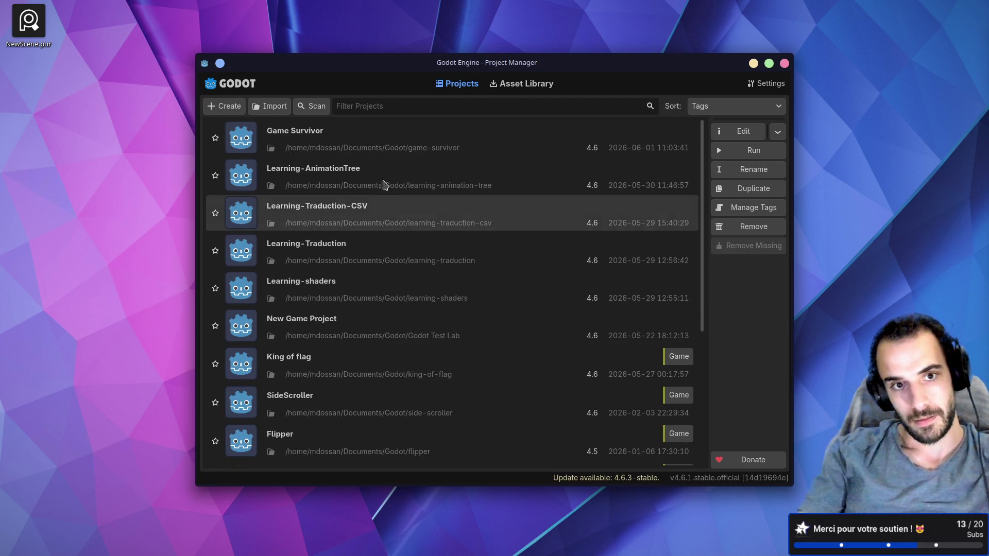
double_click(364, 148)
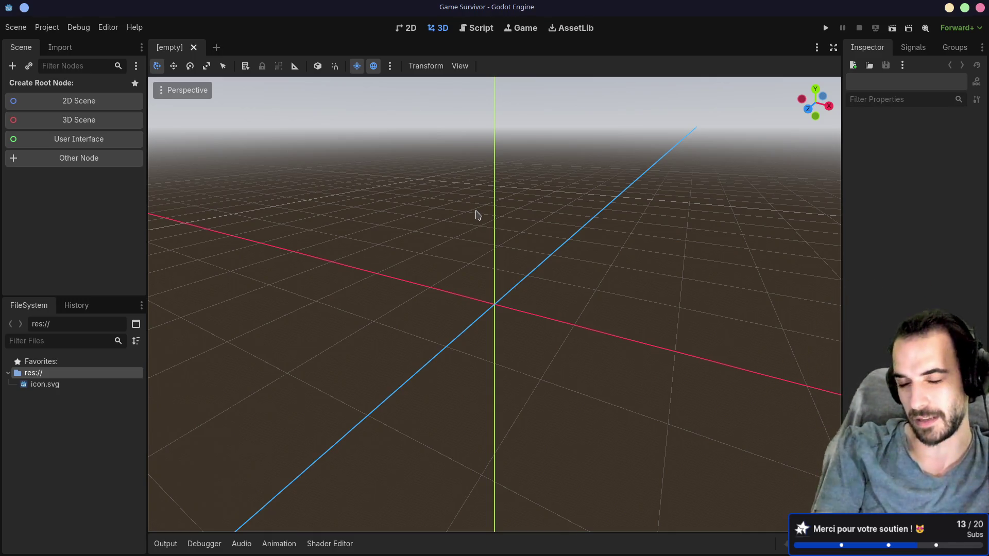
Look at Blender's armoured character scene, then return to the Megabonk Steam page
key("alt+Tab")
key("alt+Tab")
key("alt+Tab")
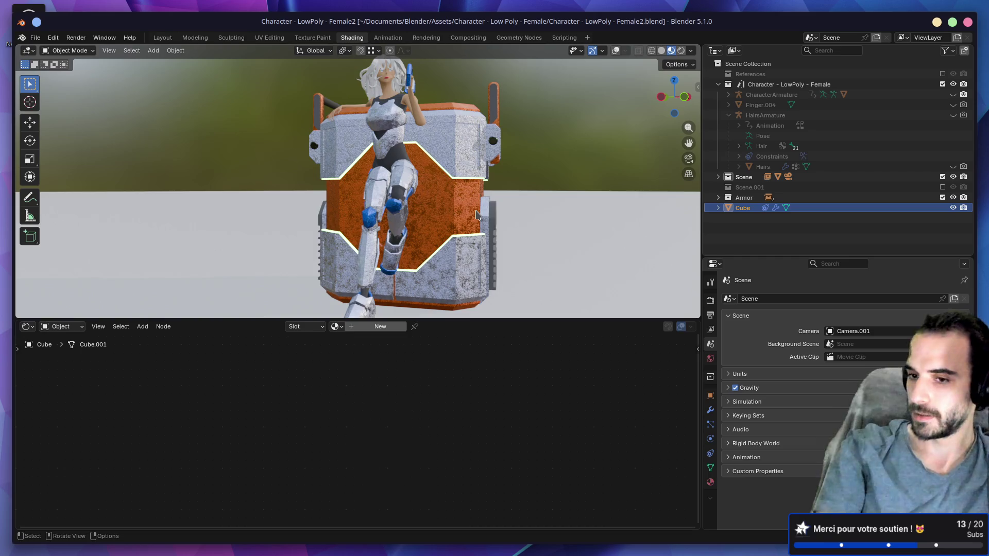
key("alt")
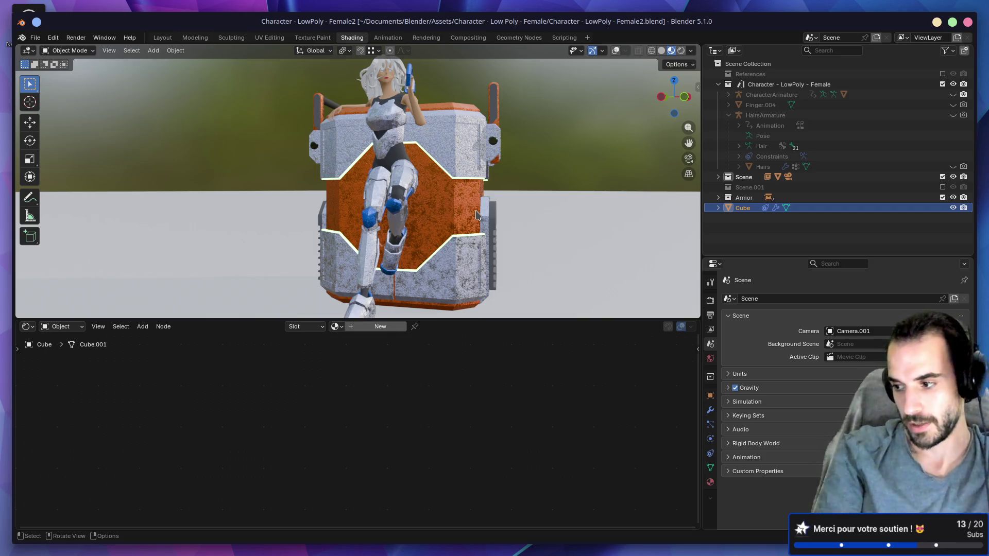
key("alt")
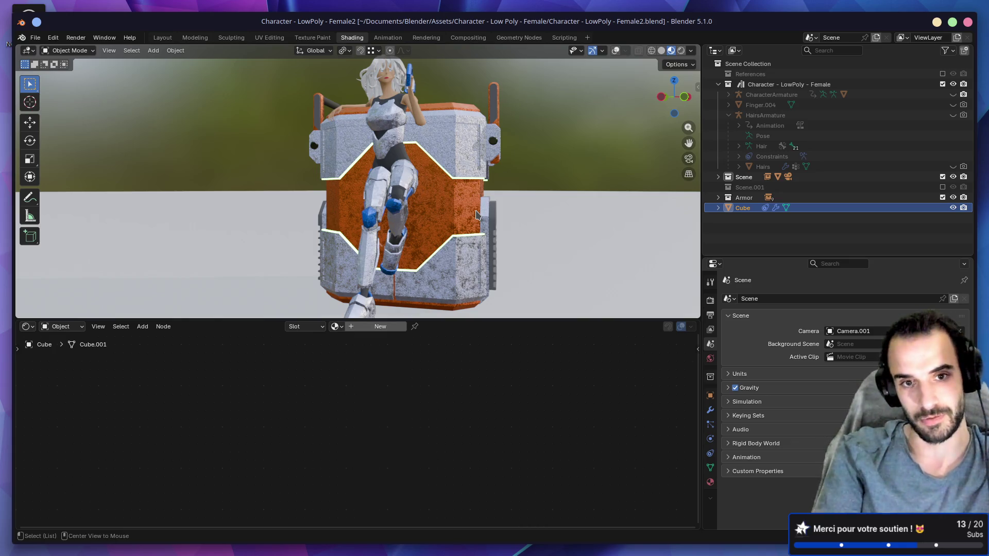
key("alt+Tab")
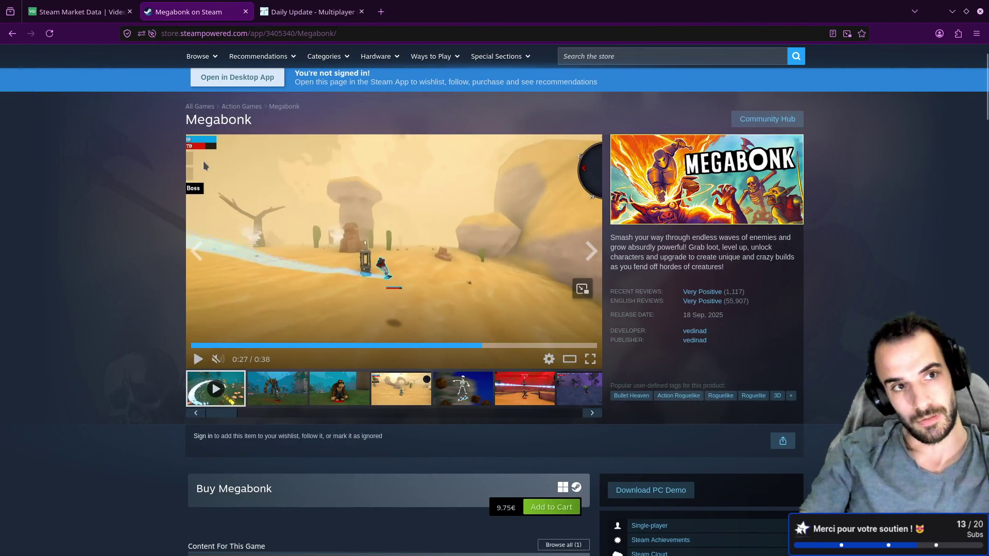
Duplicate the Megabonk on Steam browser tab
left_click(89, 13)
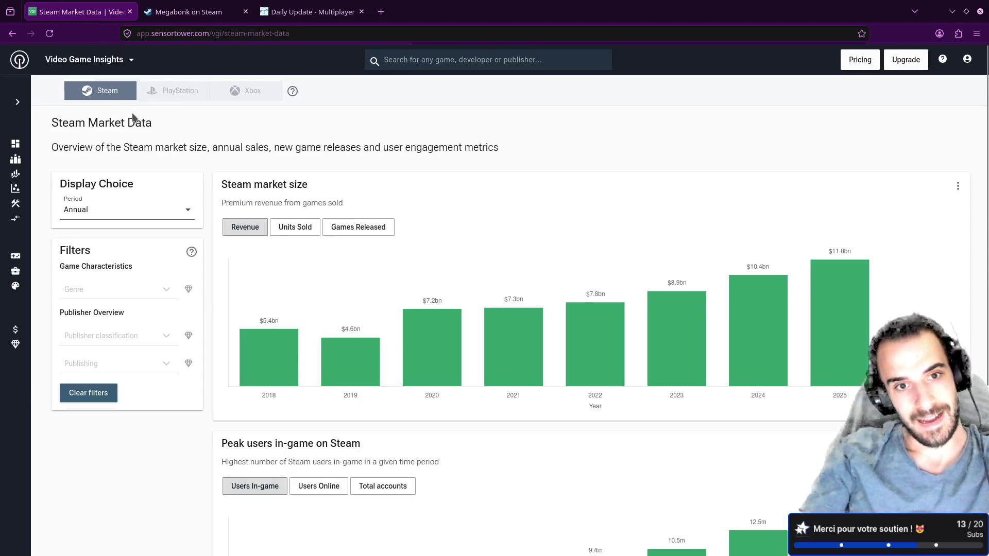
left_click(201, 17)
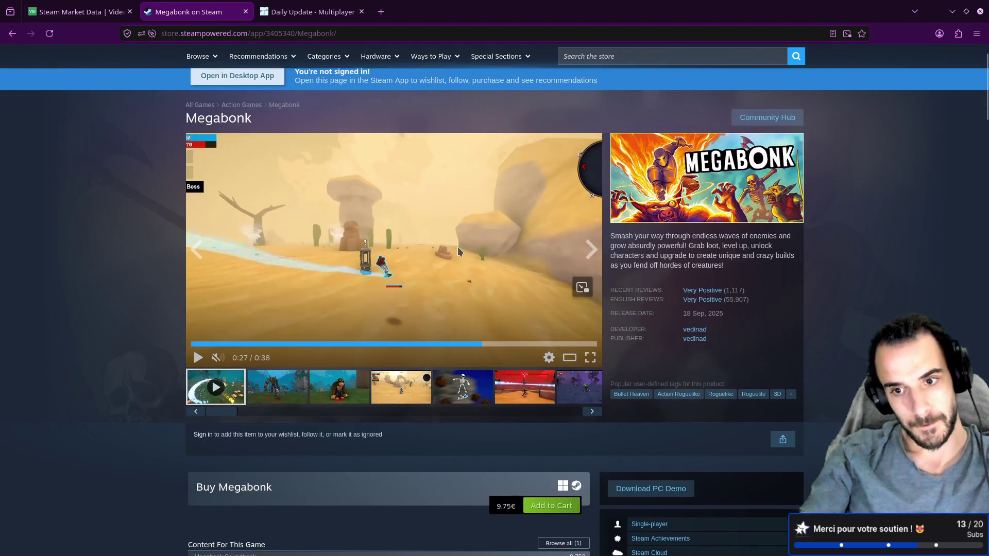
scroll(420, 228, "down", 2)
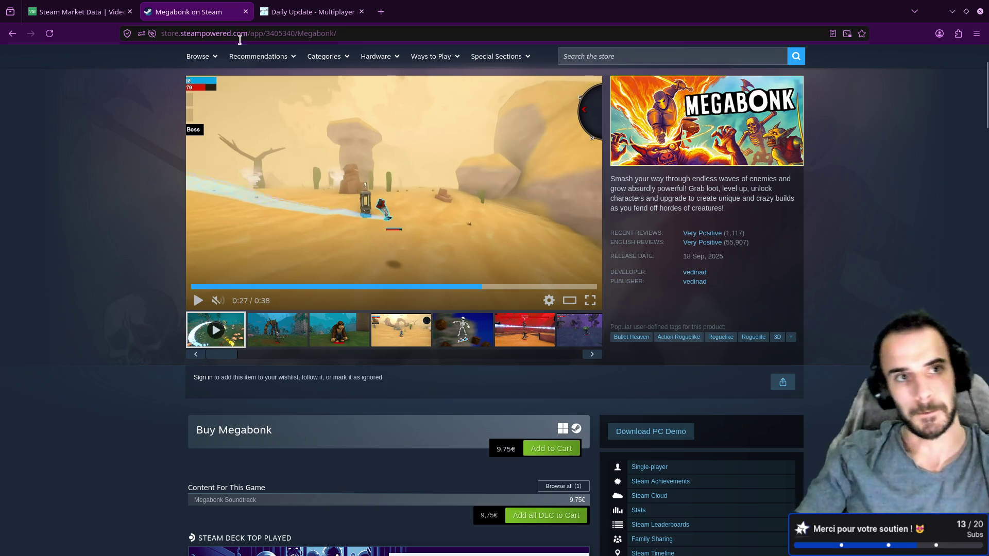
right_click(197, 12)
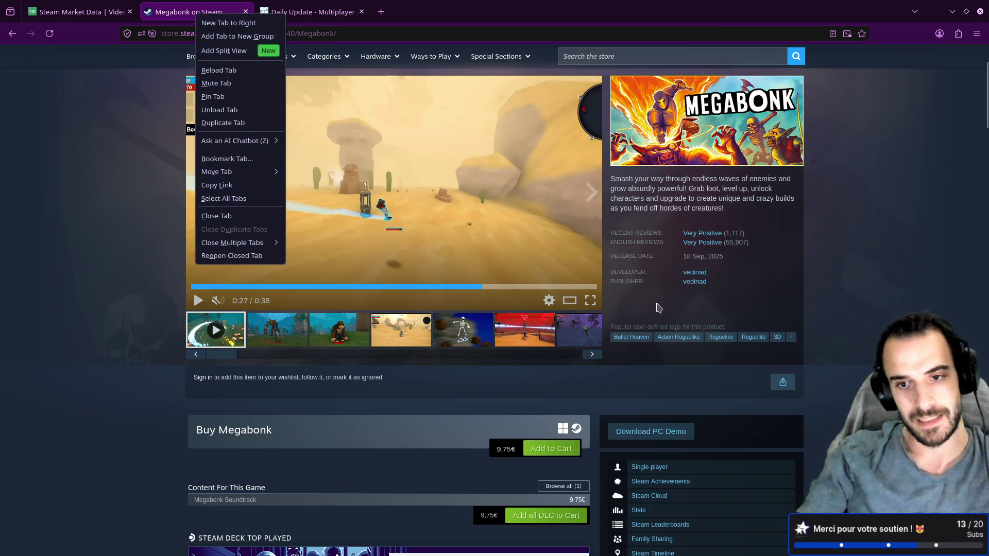
key("Escape")
key("Home")
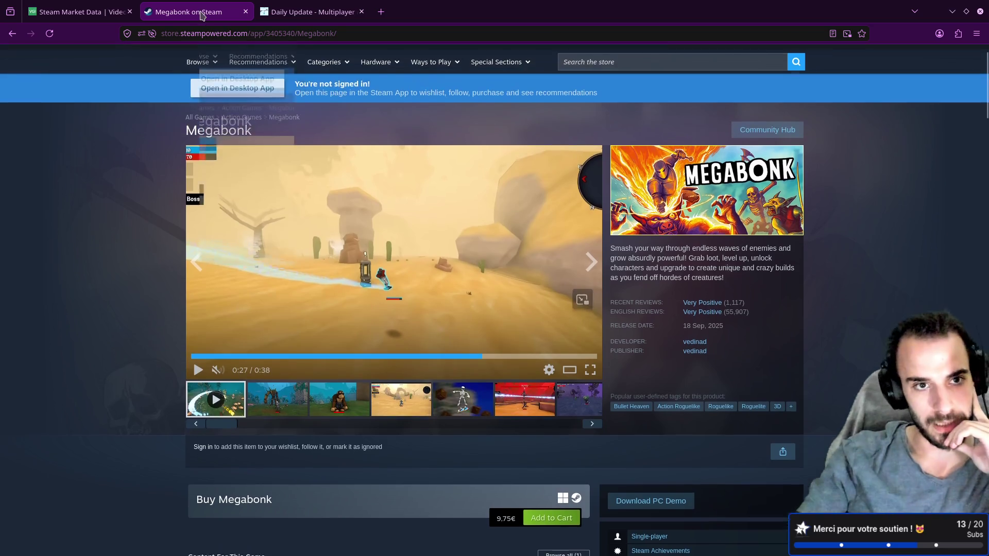
right_click(201, 15)
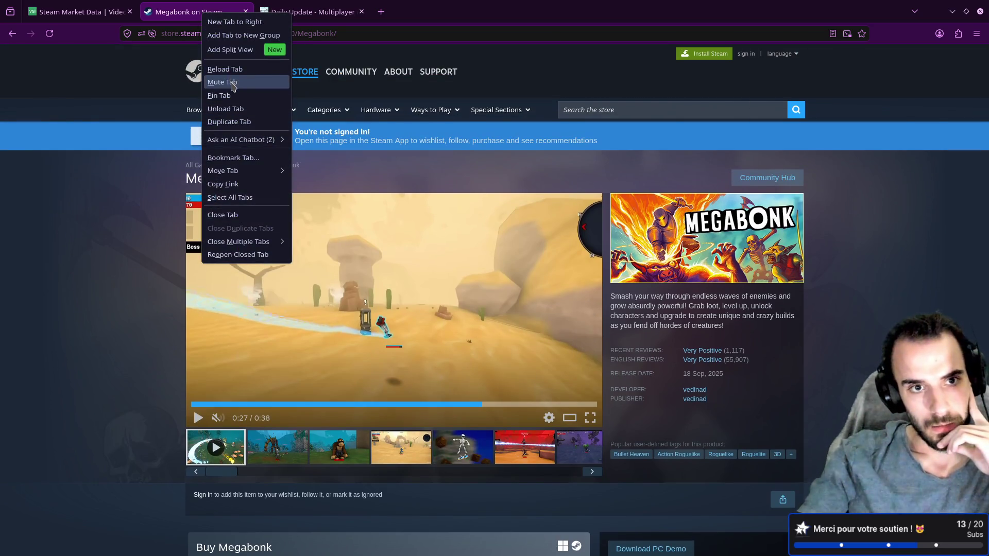
left_click(229, 121)
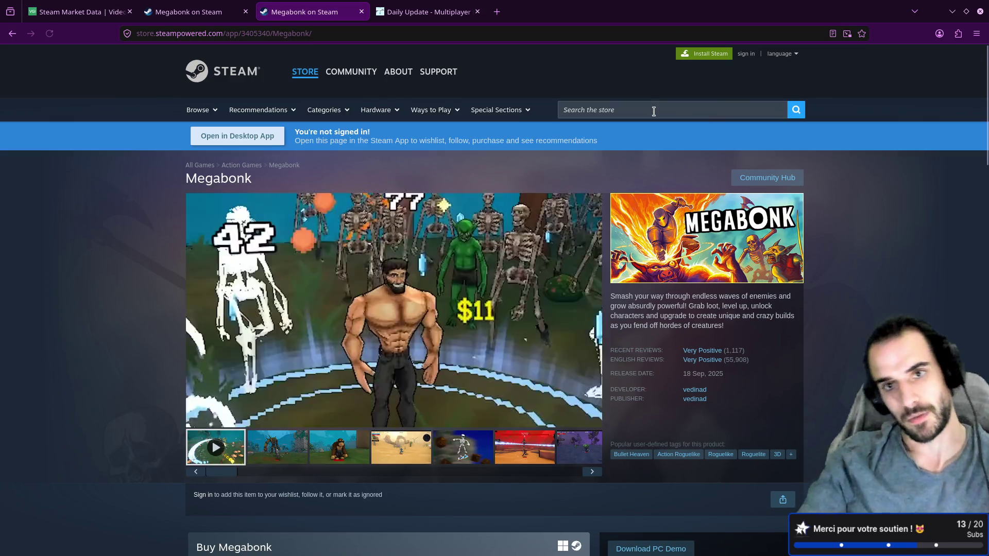
Search the store for 'vampire', view Vampire Crawlers, go back, then search 'vamp'
left_click(653, 111)
type("vam")
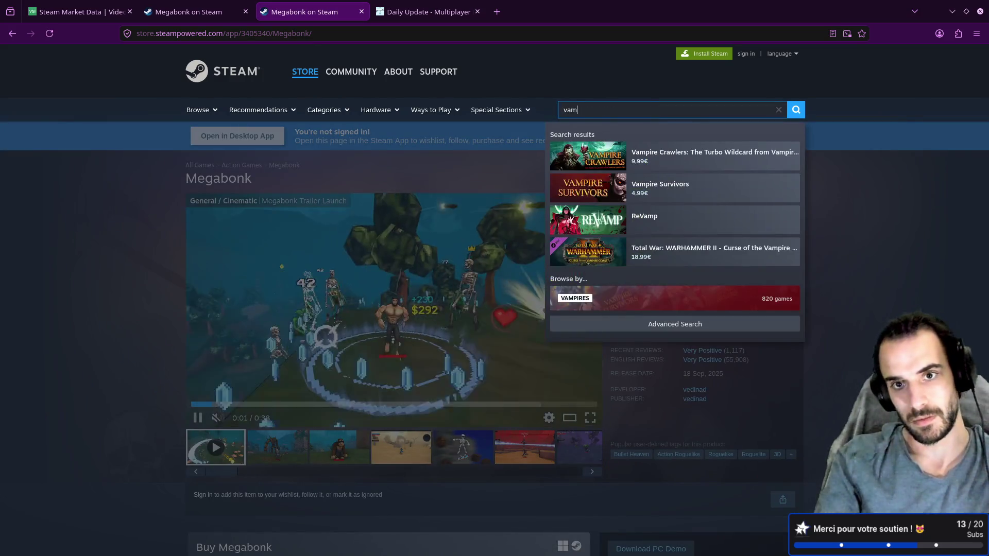
type("pire")
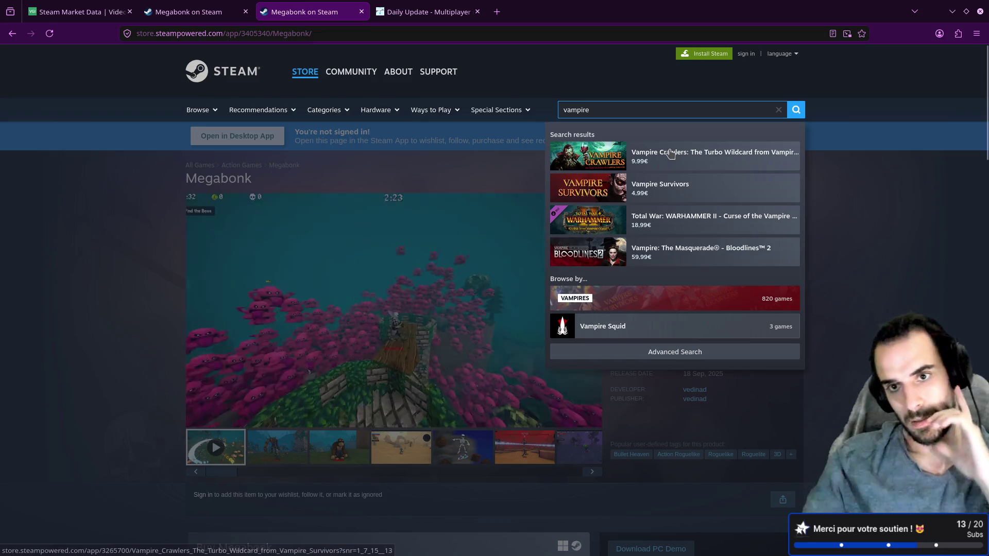
left_click(670, 153)
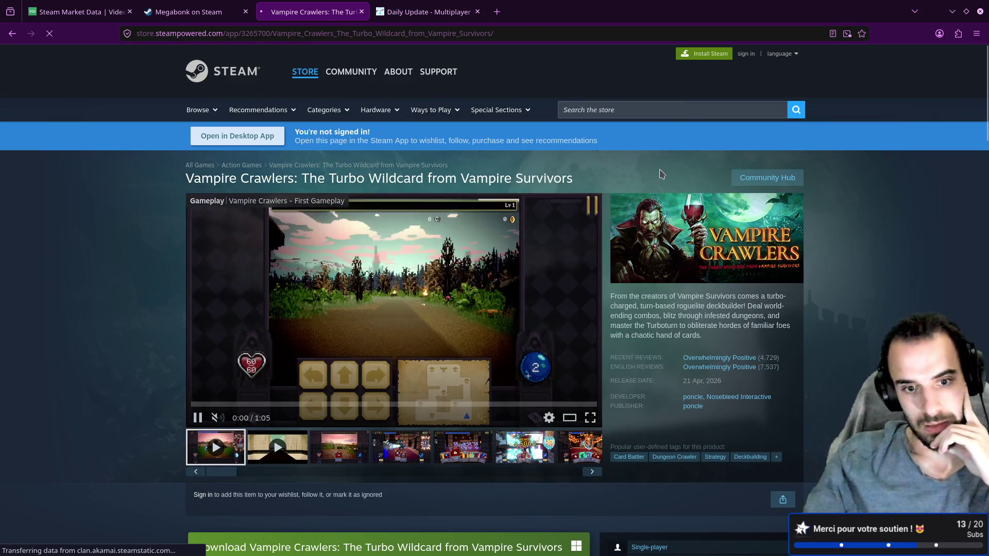
key("alt+Left")
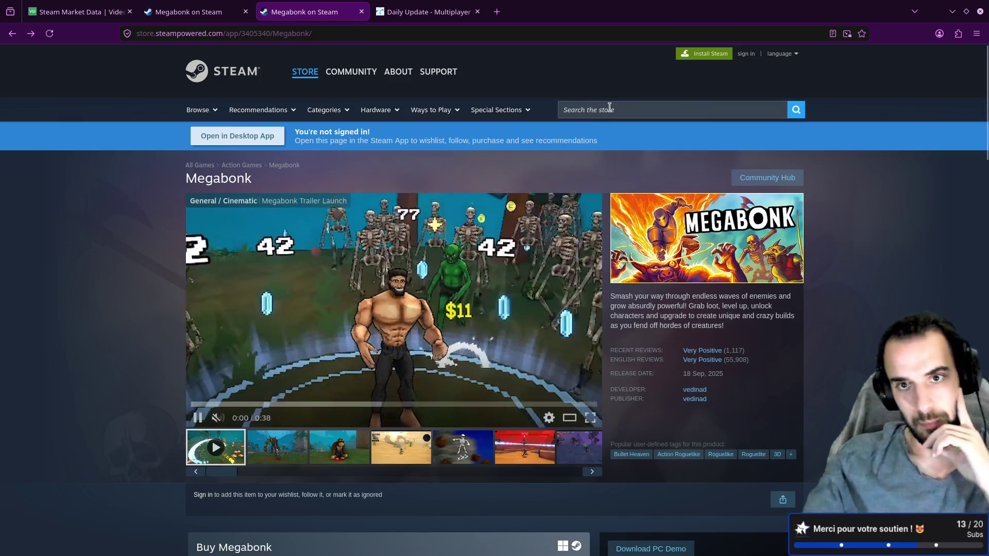
left_click(609, 107)
type("vamp")
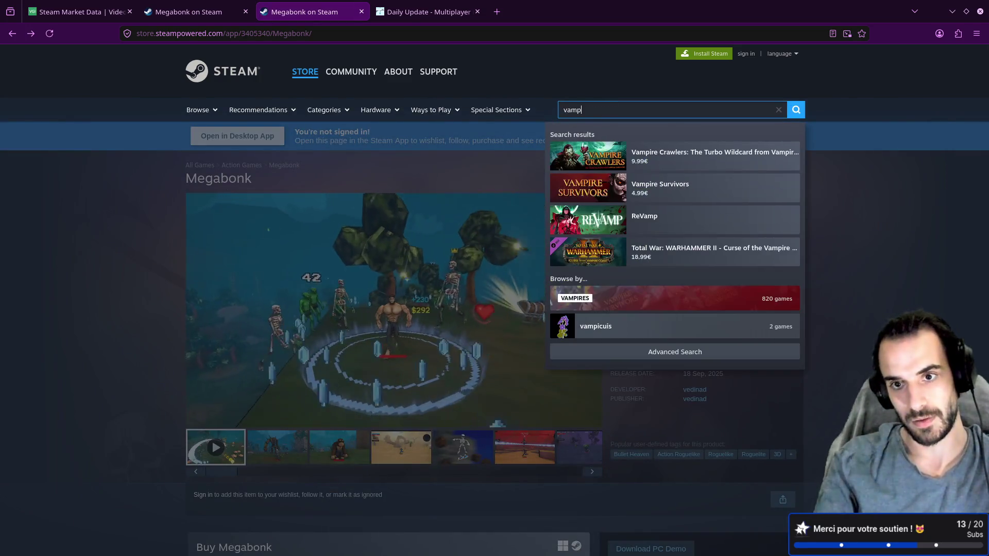
Choose Vampire Survivors from the 'vamp' search results and watch its trailer
left_click(666, 191)
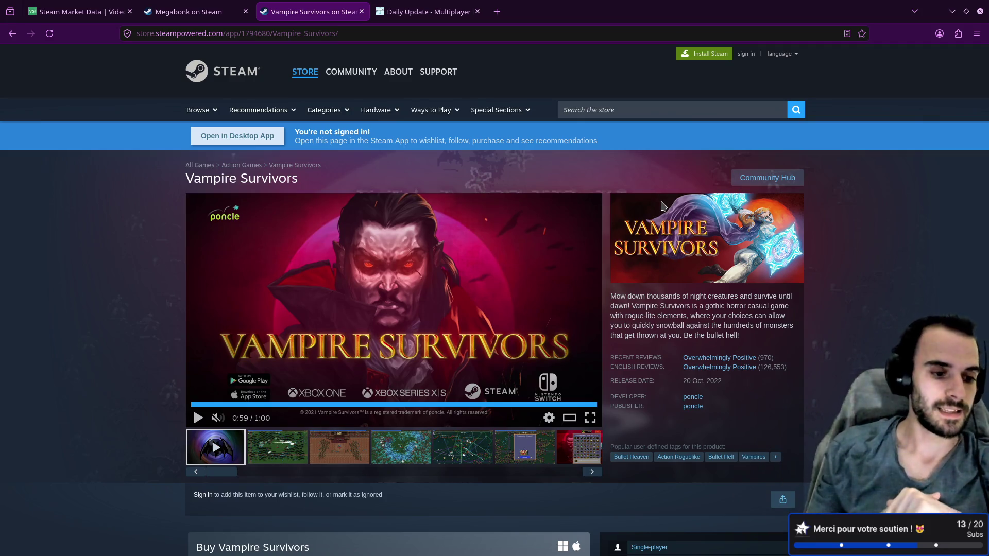
Look over the Steam Market Data revenue chart and the Sensor Tower product list
left_click(77, 11)
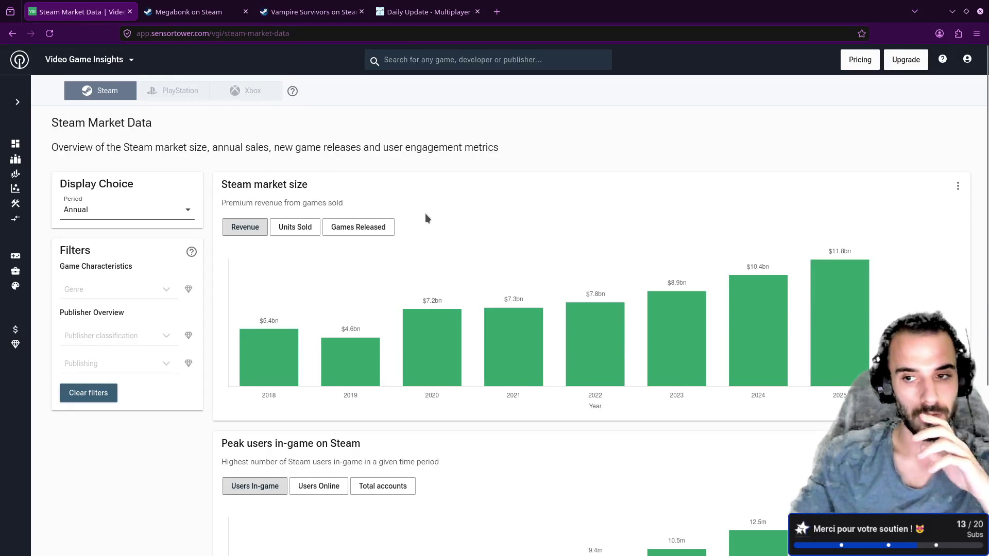
scroll(425, 215, "down", 2)
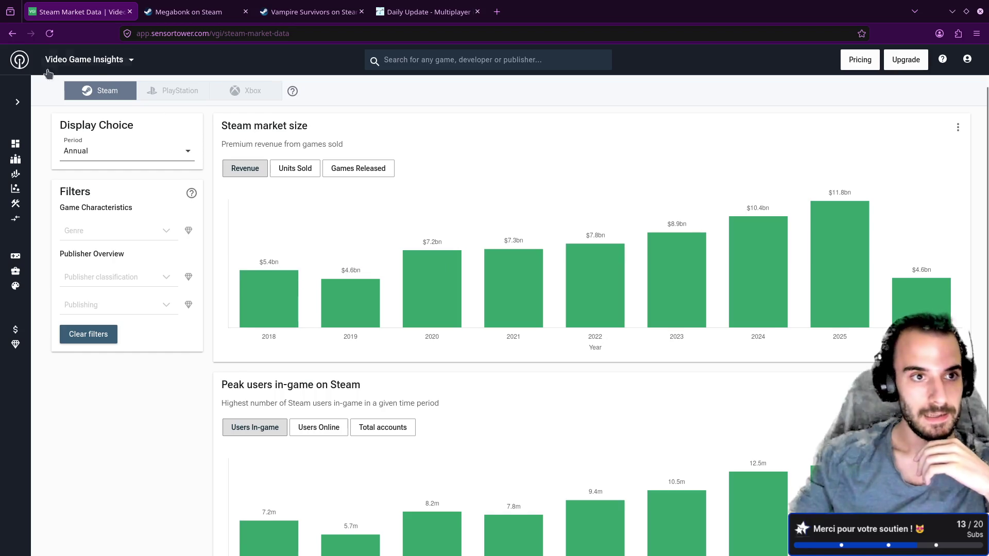
left_click(82, 59)
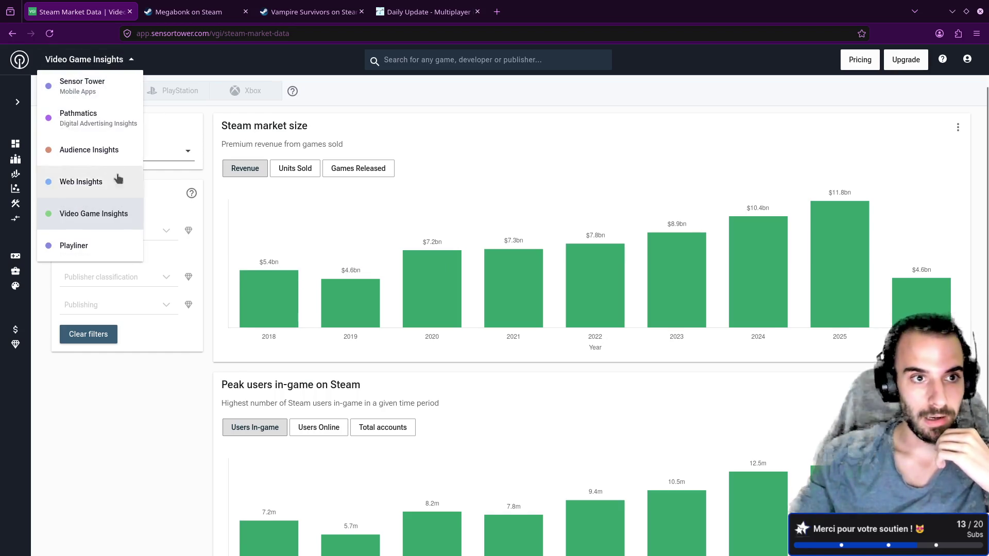
left_click(366, 114)
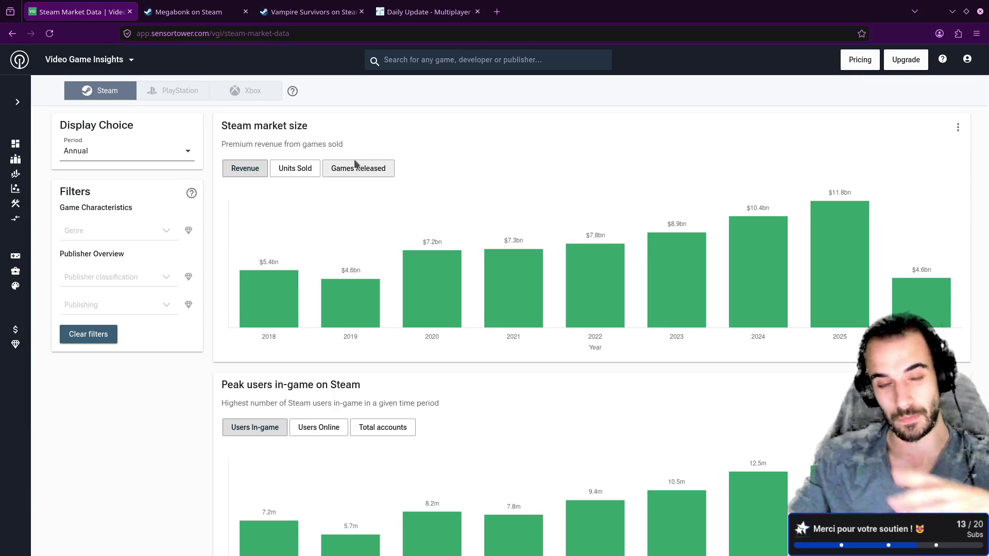
Read Megabonk's second Steam customer review, then return to design-and-strategy.md in Nvim
left_click(193, 12)
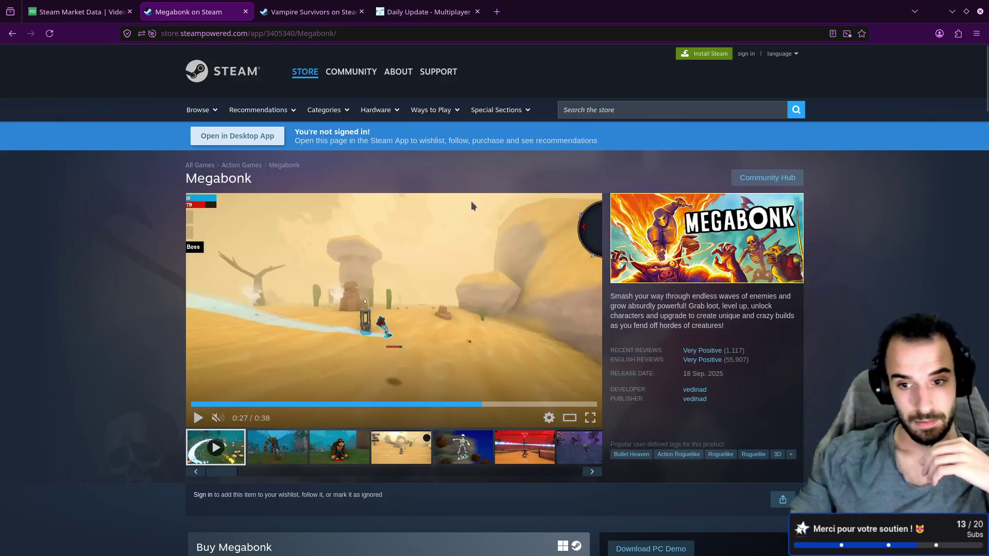
scroll(471, 205, "down", 15)
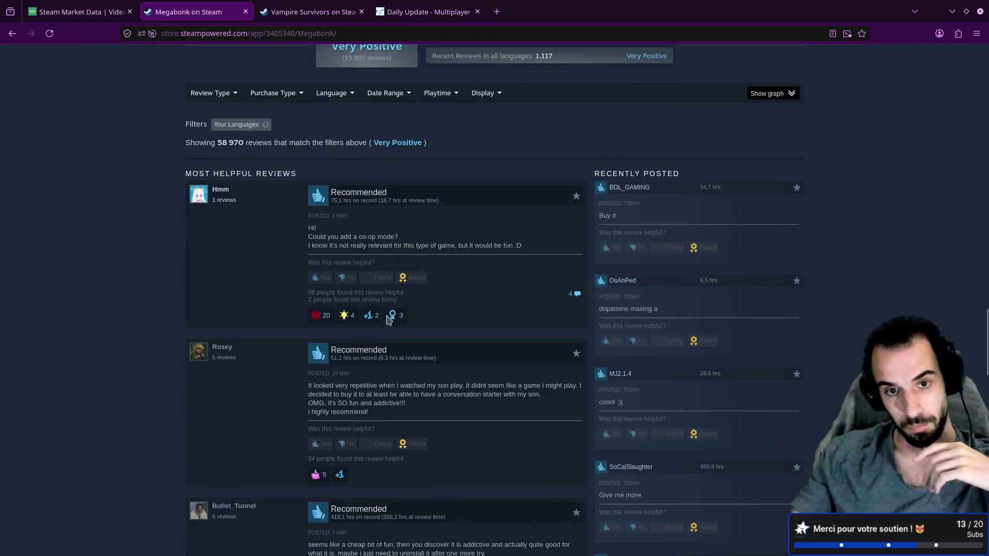
left_click_drag(377, 414, 310, 398)
left_click(402, 420)
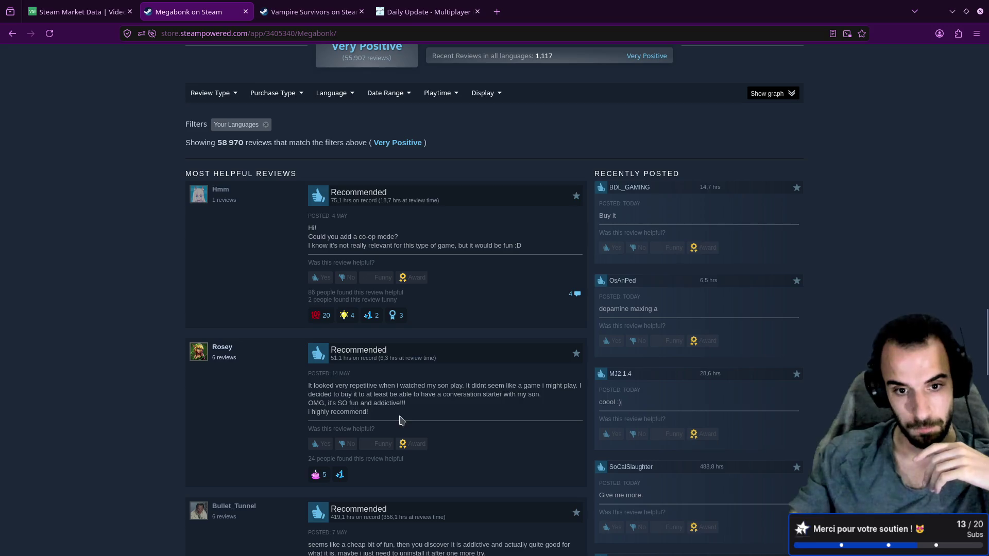
left_click_drag(401, 420, 298, 401)
left_click(298, 401)
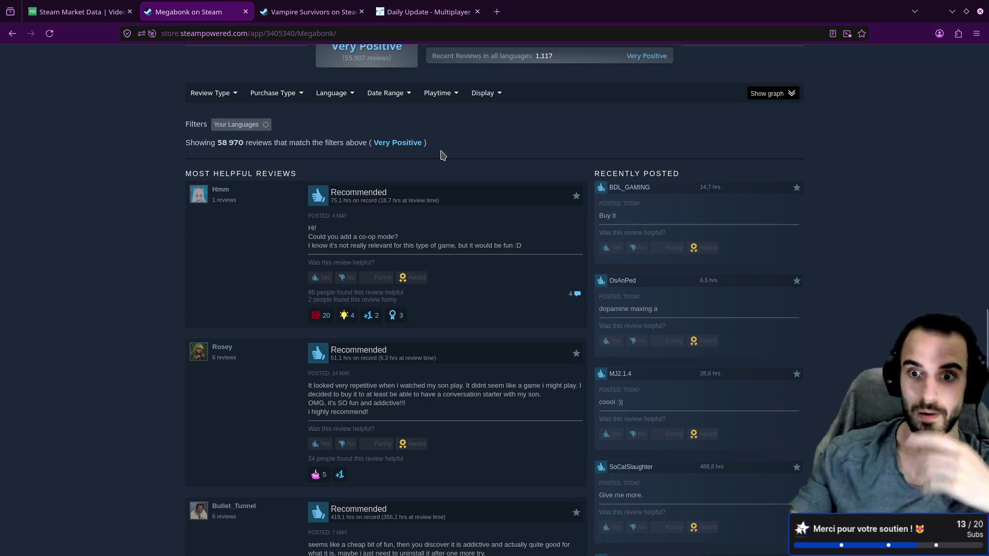
scroll(463, 321, "up", 3)
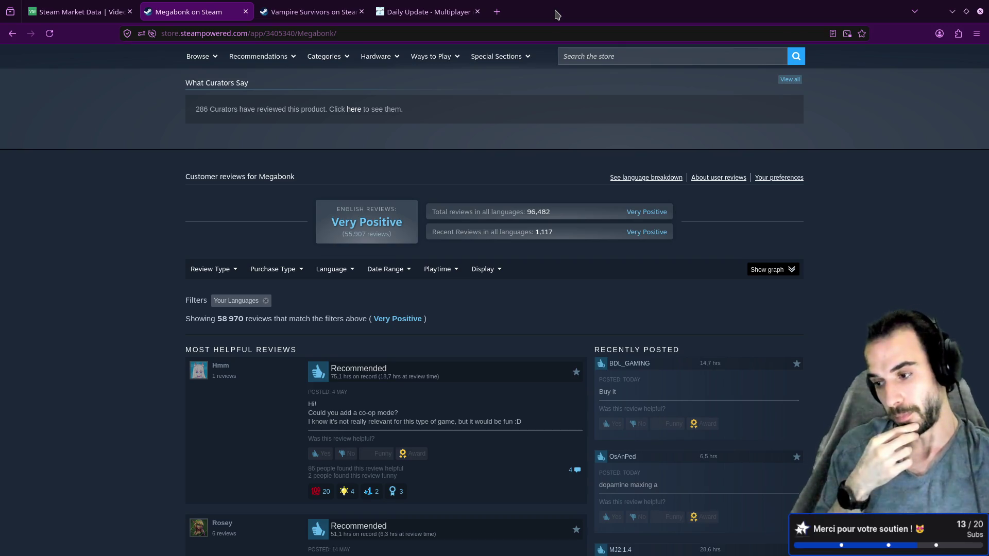
key("alt+Tab")
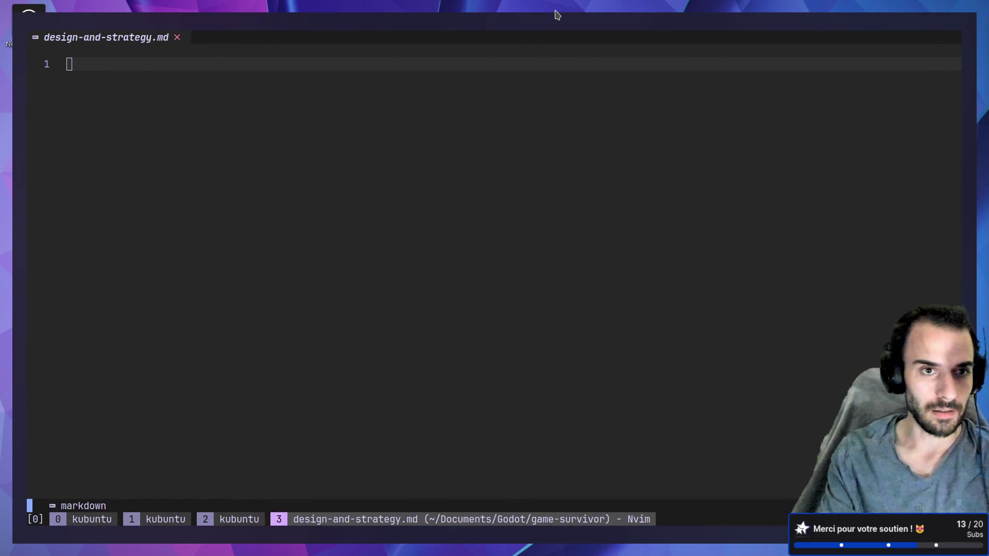
key("ctrl+b")
key("w")
key("Up")
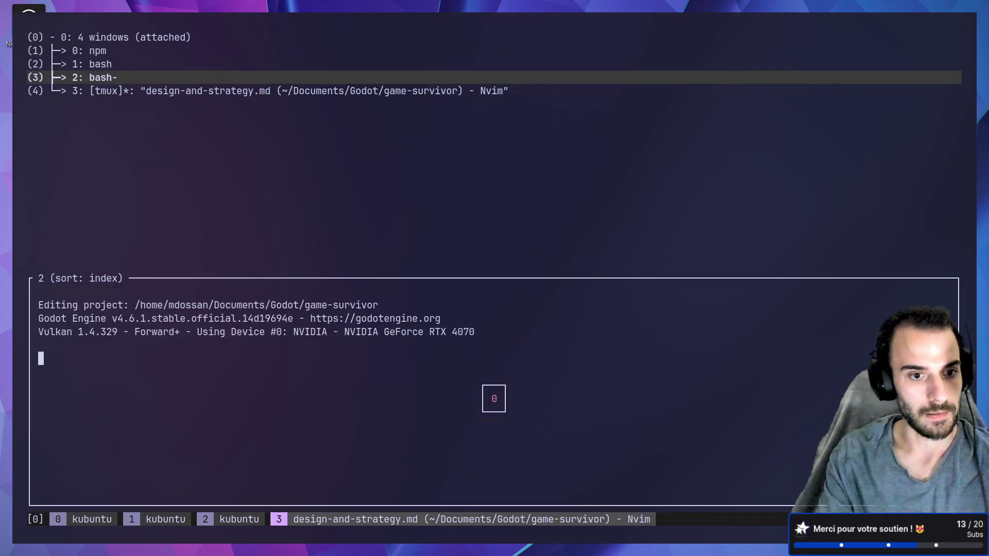
key("Up")
key("Return")
type("nvim 001_trends.md")
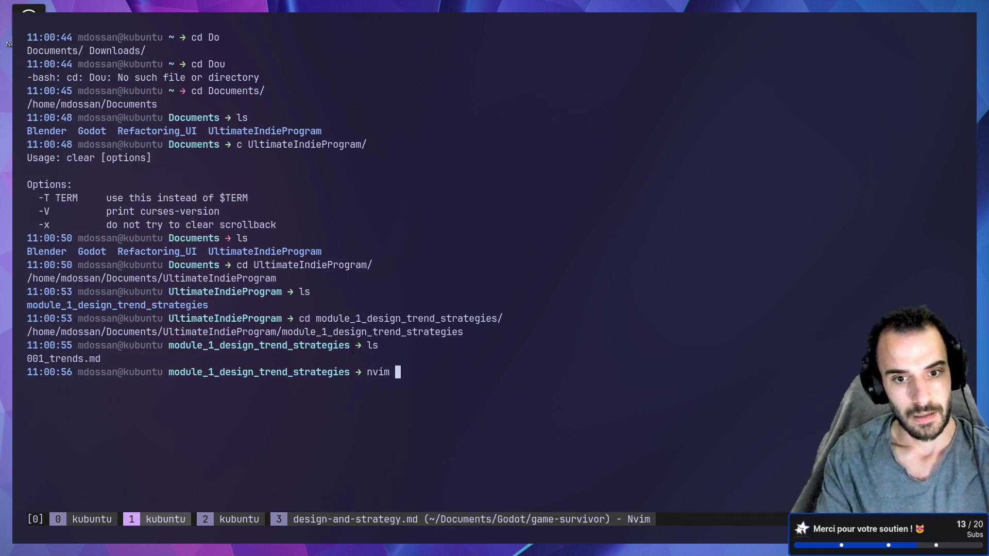
key("Return")
key("g")
key("g")
key("j")
key("j")
key("j")
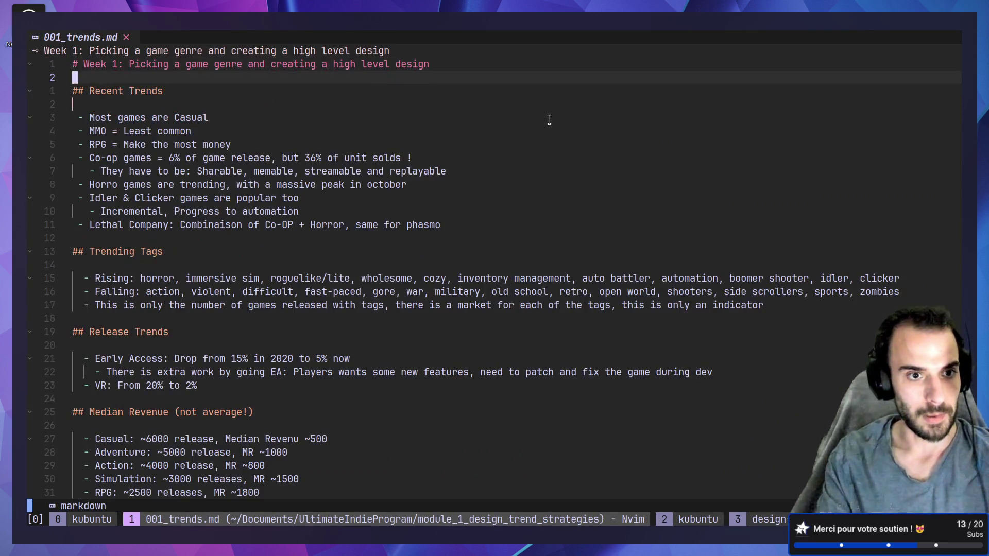
key("k")
key("V")
key("j")
key("j")
key("j")
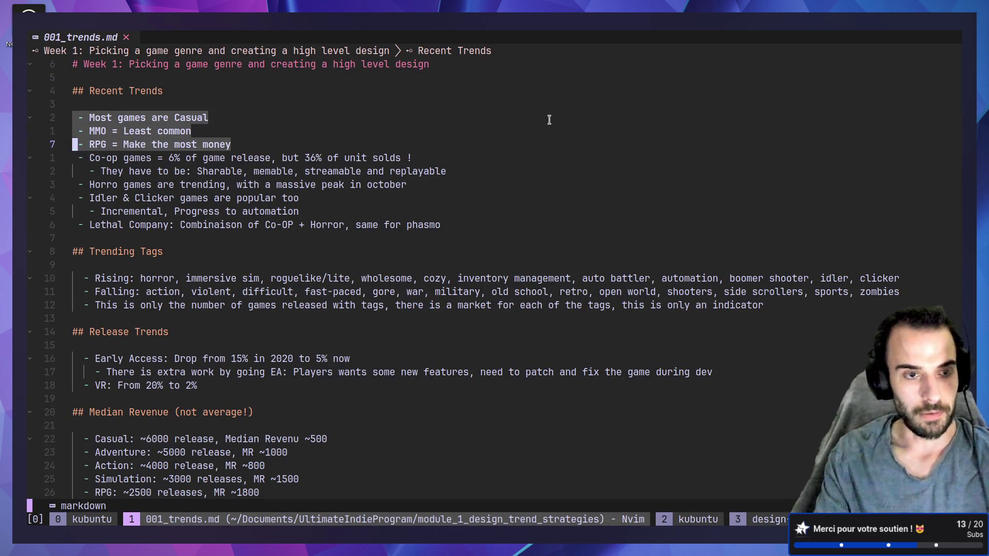
key("Escape")
key("k")
key("k")
key("k")
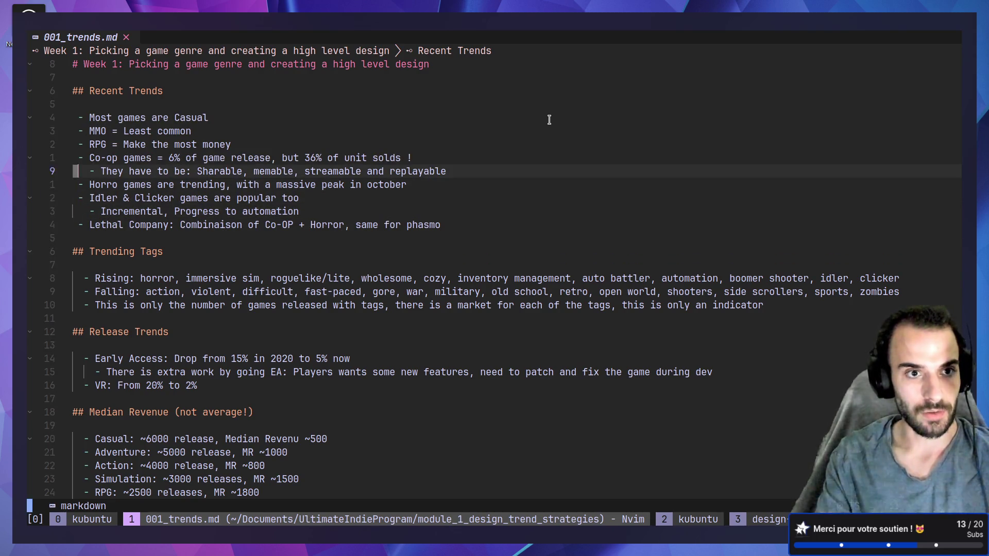
key("V")
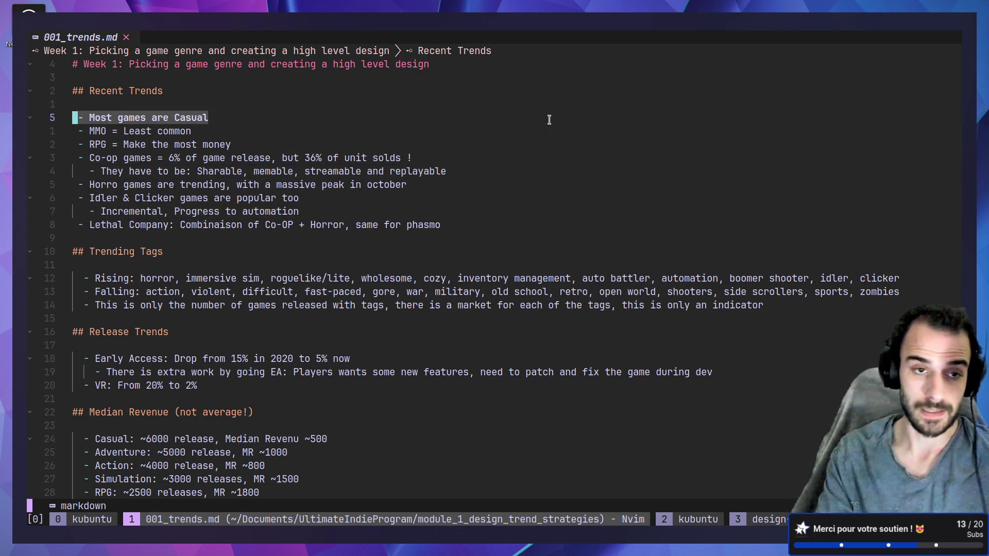
key("Escape")
key("j")
key("V")
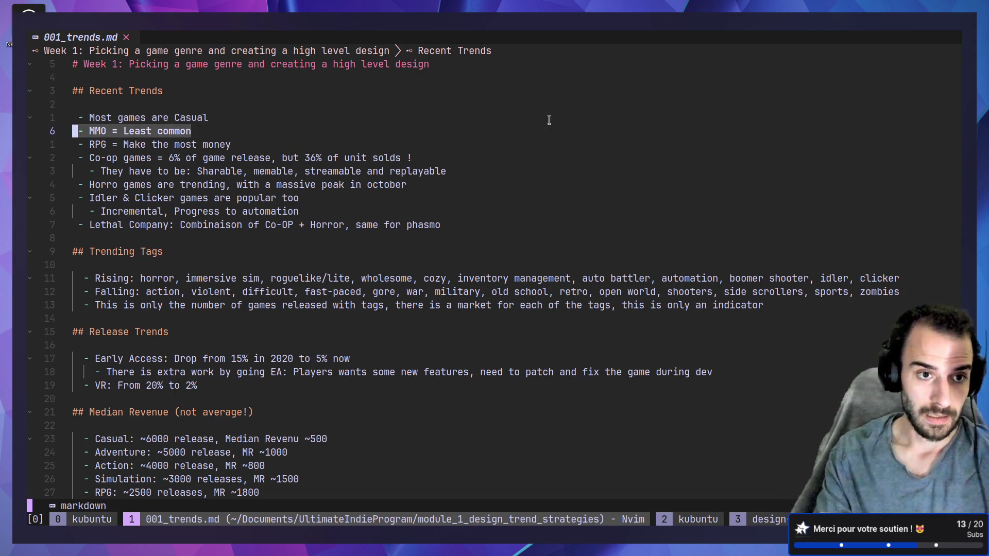
key("Escape")
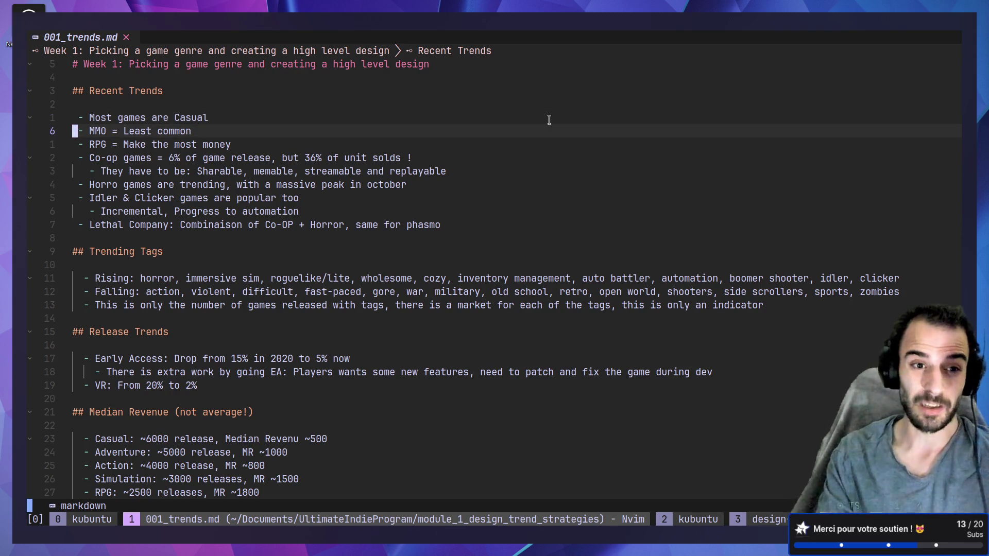
key("j")
key("V")
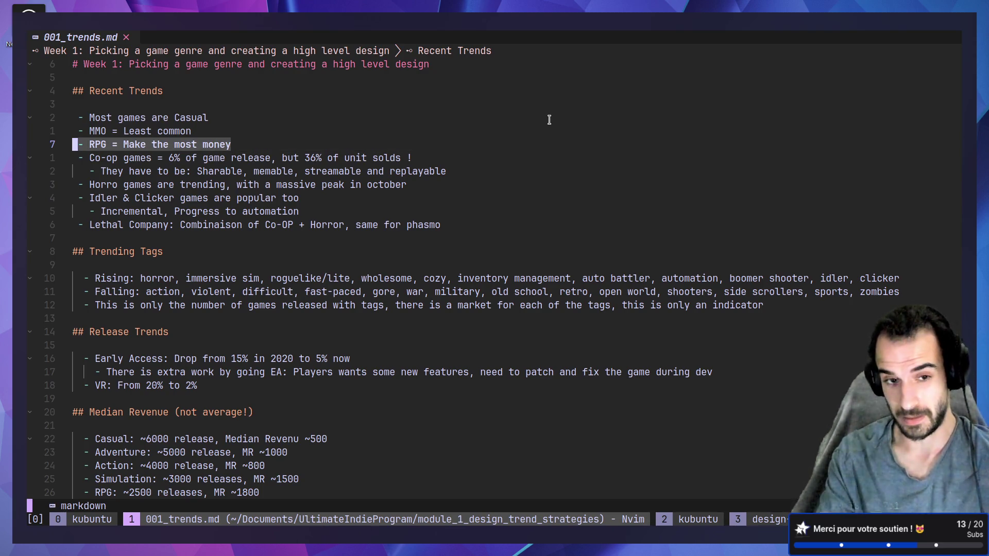
key("Escape")
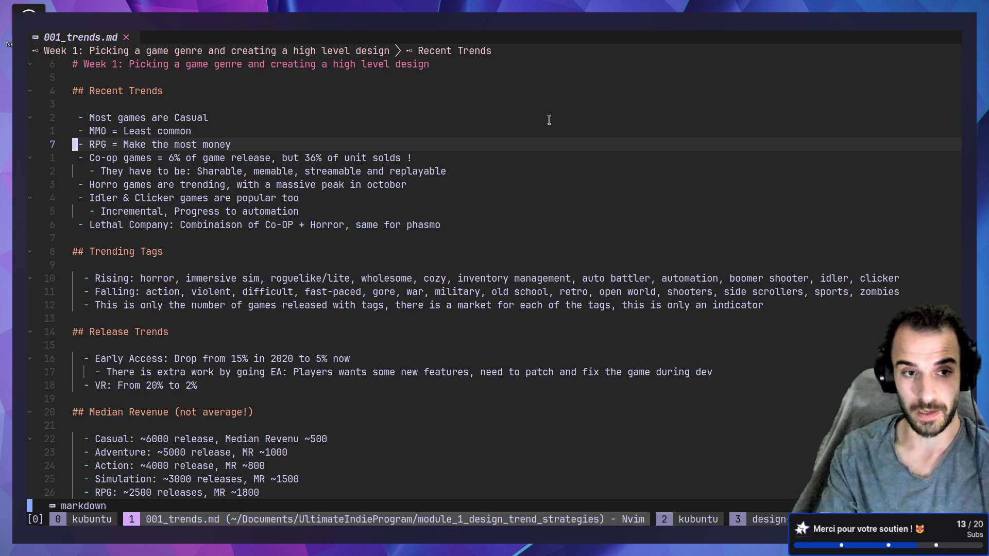
key("j")
key("j")
key("k")
key("w")
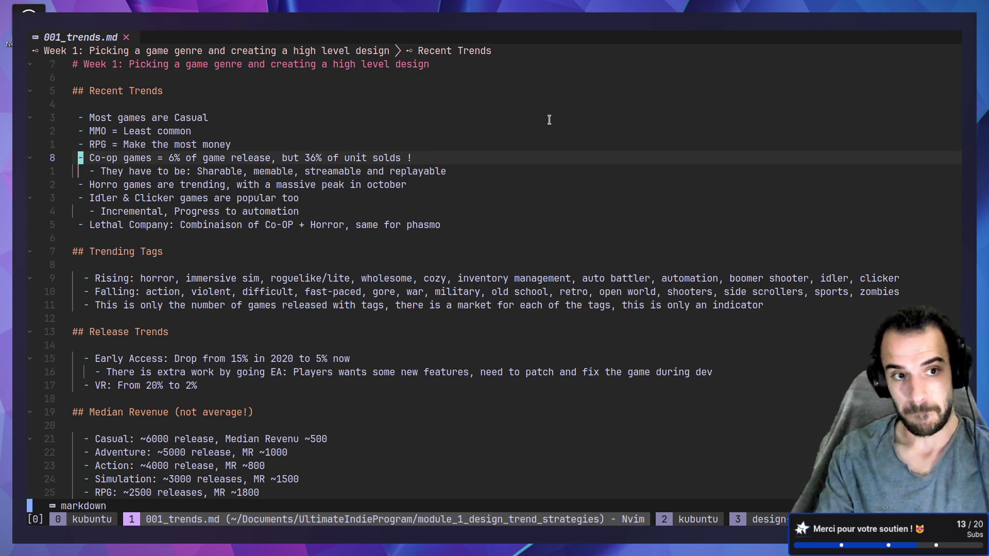
key("w")
key("V")
key("Escape")
key("w")
key("w")
key("w")
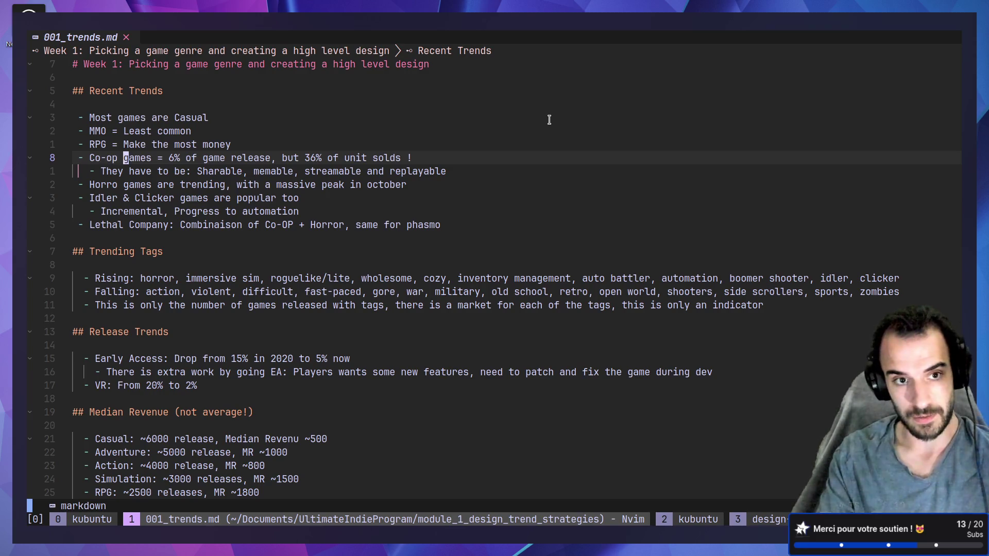
key("w")
key("v")
key("l")
key("l")
key("l")
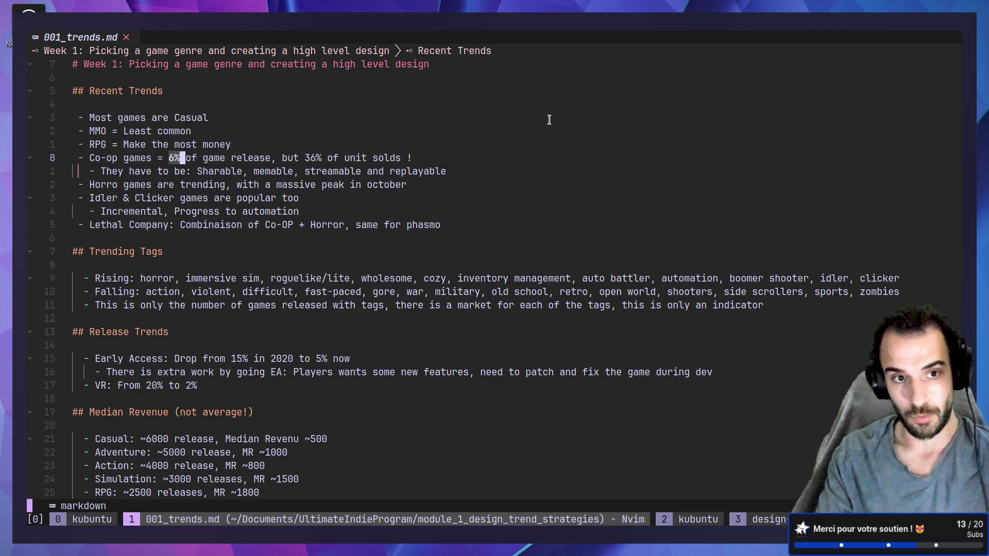
key("l")
key("l")
key("l")
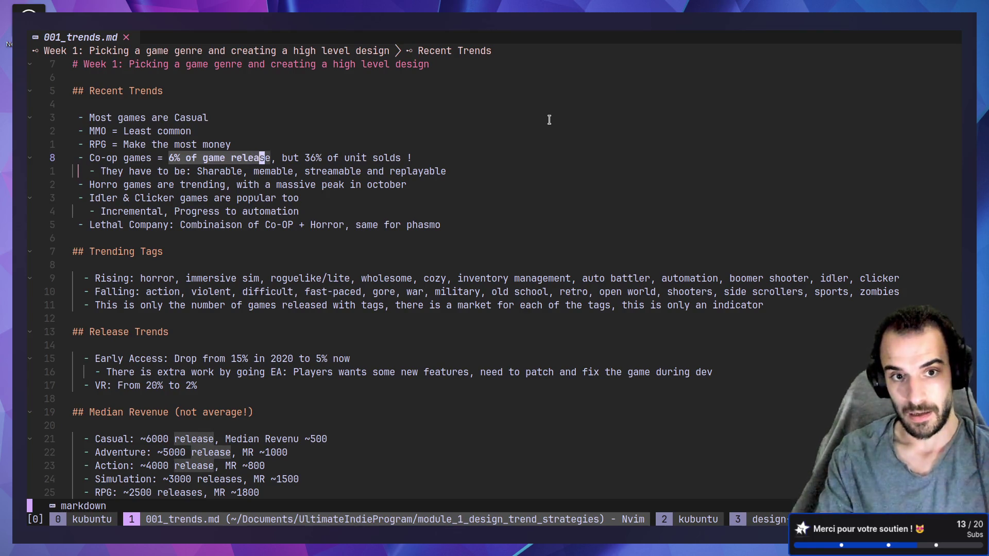
key("Escape")
key("l")
key("l")
key("l")
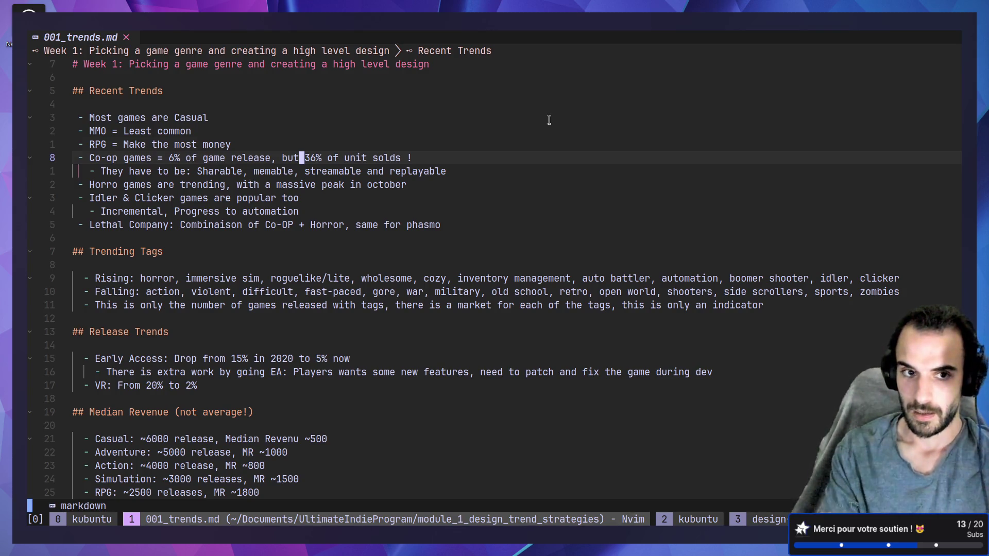
key("h")
key("h")
key("h")
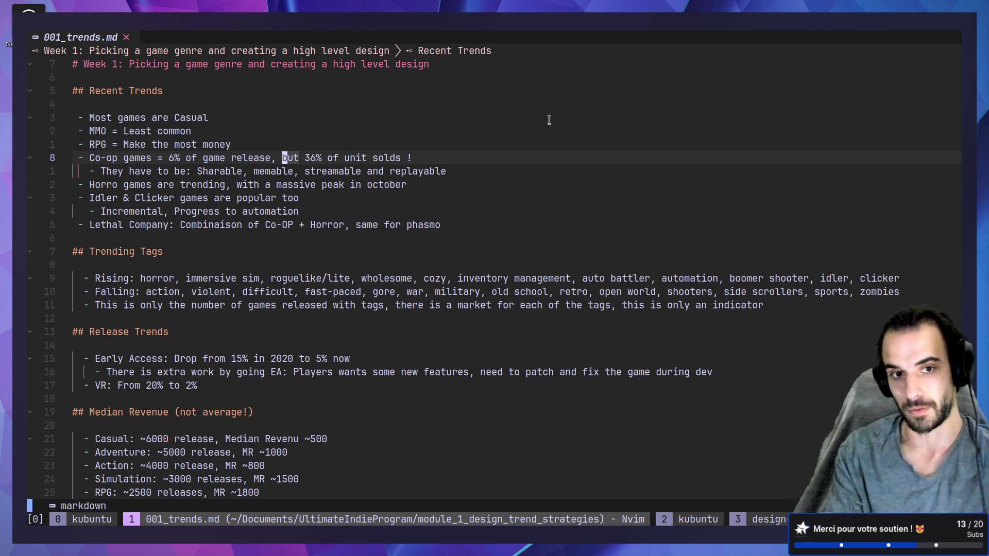
key("j")
key("j")
key("k")
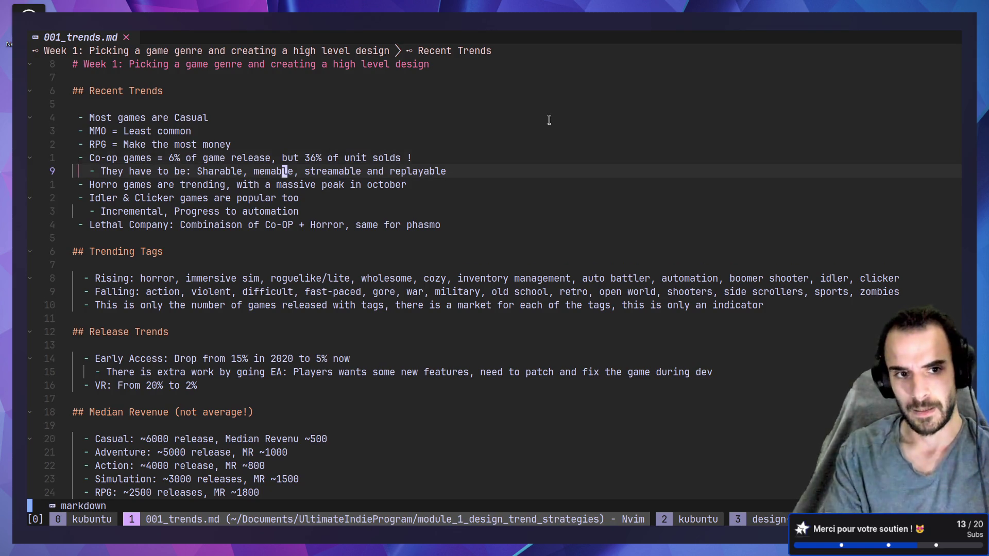
key("h")
key("h")
key("h")
key("V")
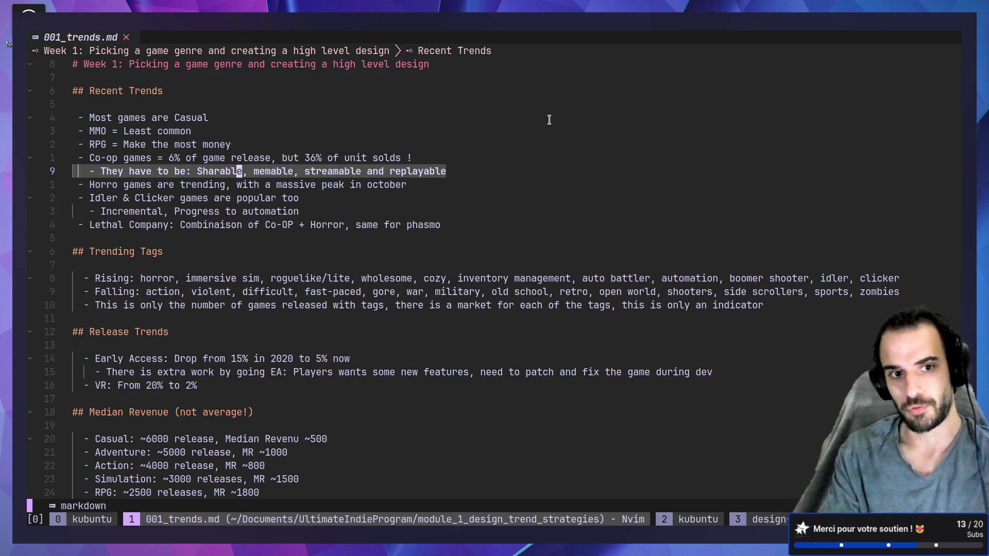
key("Escape")
key("h")
key("h")
key("h")
key("v")
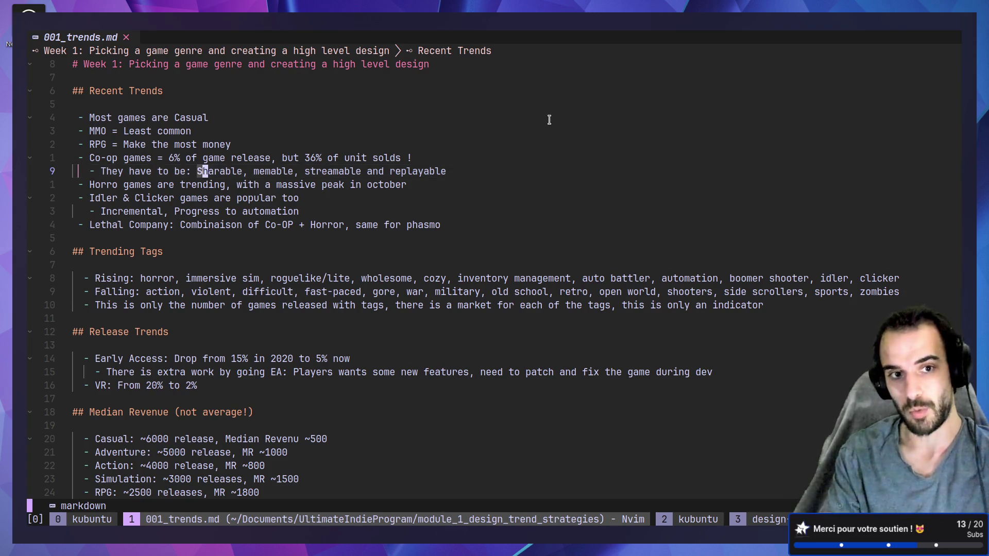
key("l")
key("l")
key("l")
key("Escape")
key("l")
key("l")
key("l")
key("v")
key("l")
key("l")
key("l")
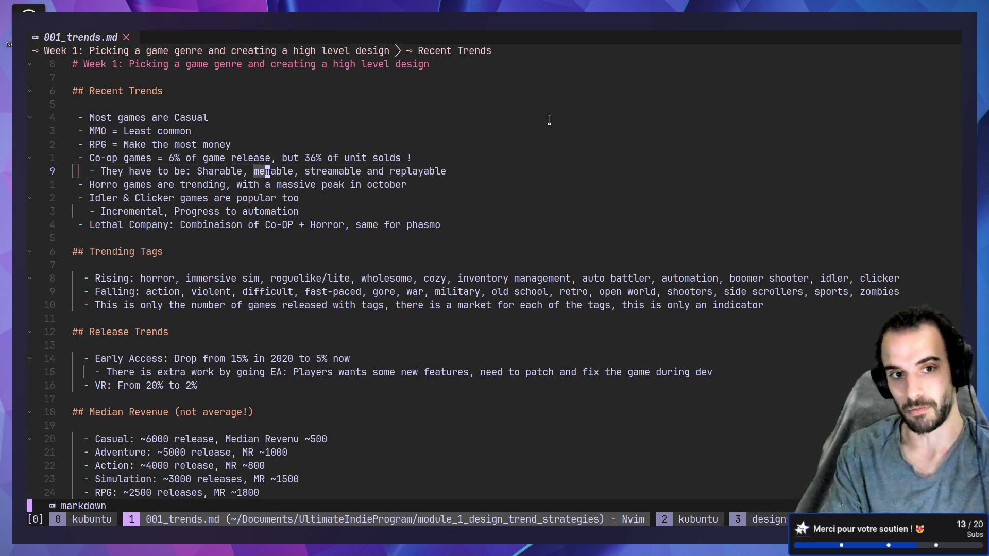
key("l")
key("l")
key("l")
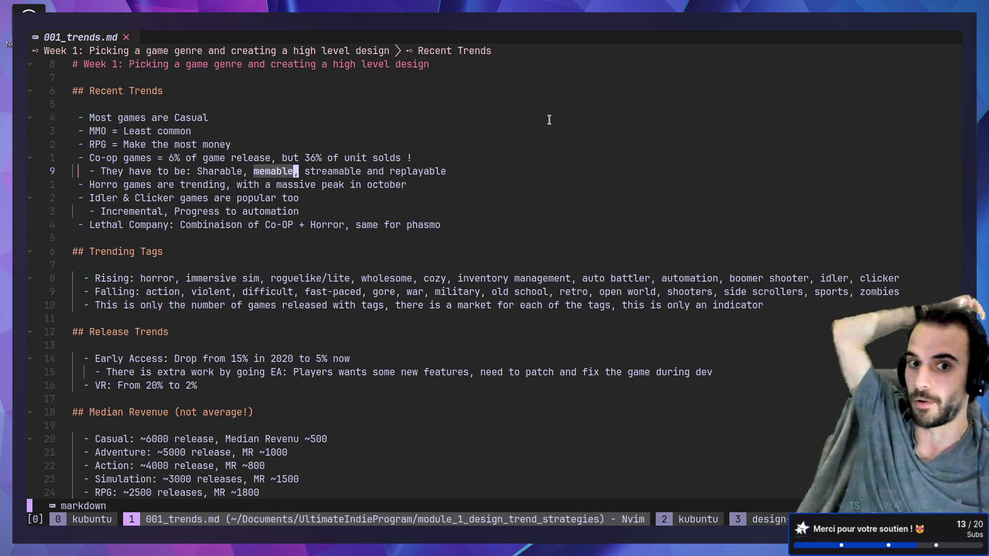
key("Escape")
key("ctrl+plus")
key("ctrl+plus")
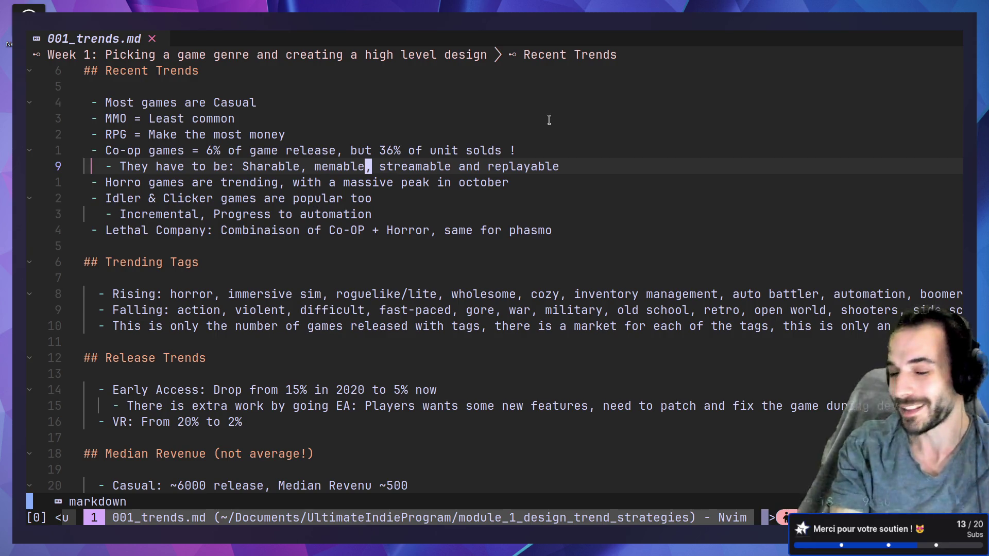
key("l")
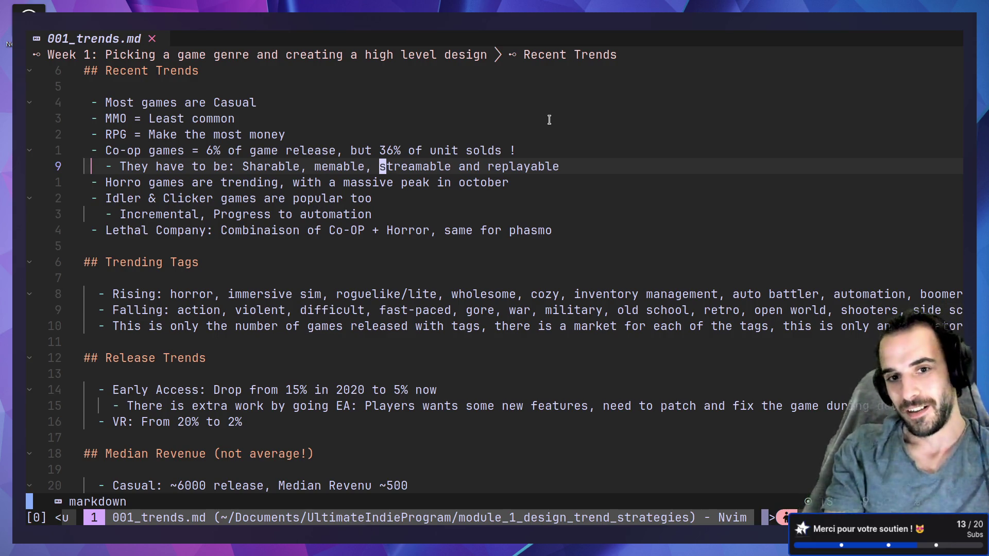
key("l")
key("v")
key("l")
key("l")
key("l")
key("l")
key("l")
key("l")
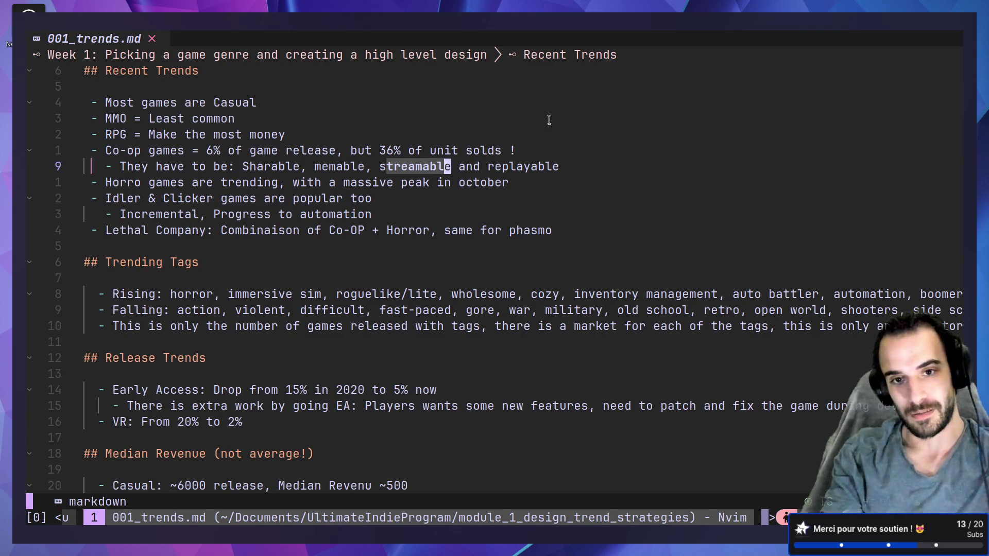
key("Escape")
key("l")
key("l")
key("l")
key("l")
key("shift+v")
key("l")
key("l")
key("l")
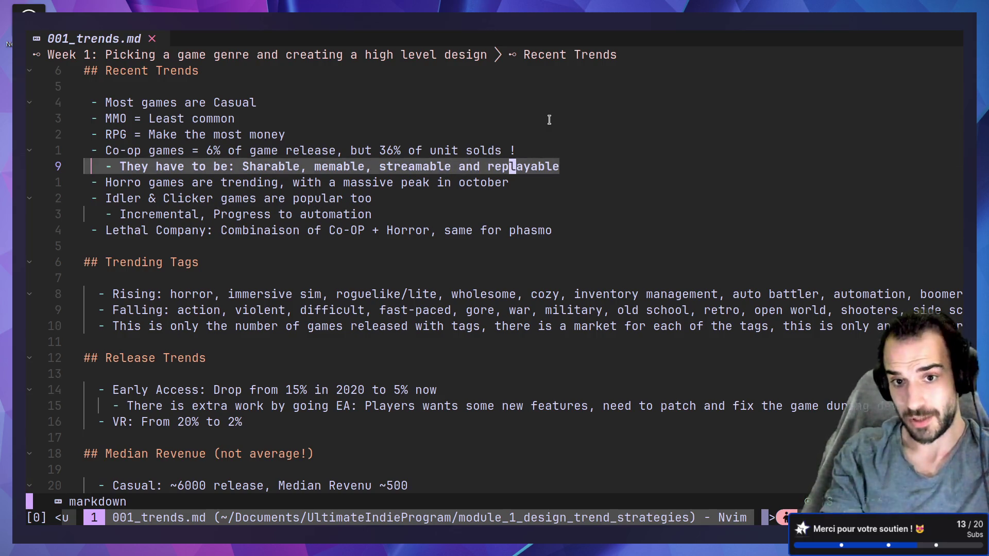
key("Escape")
key("j")
key("k")
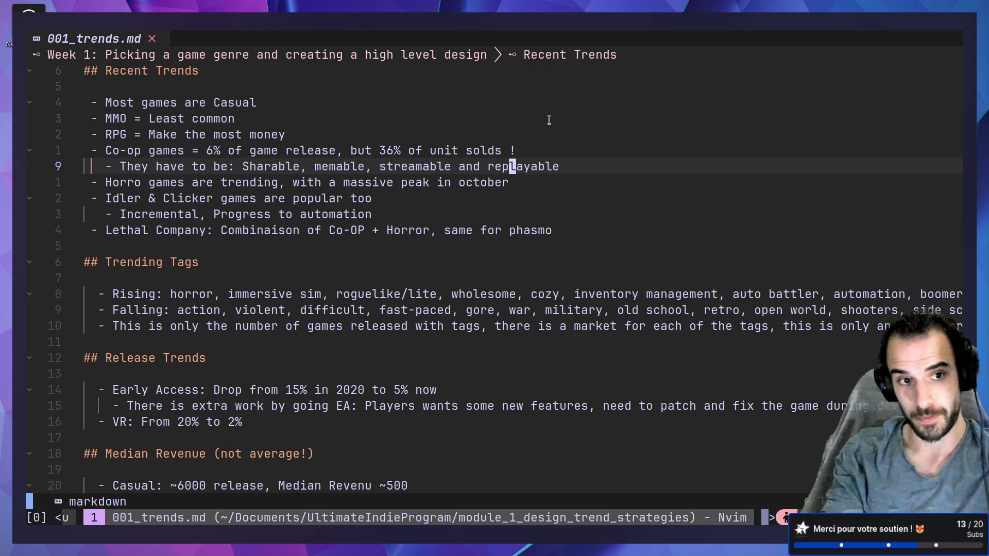
key("j")
key("0")
key("l")
key("w")
key("l")
key("l")
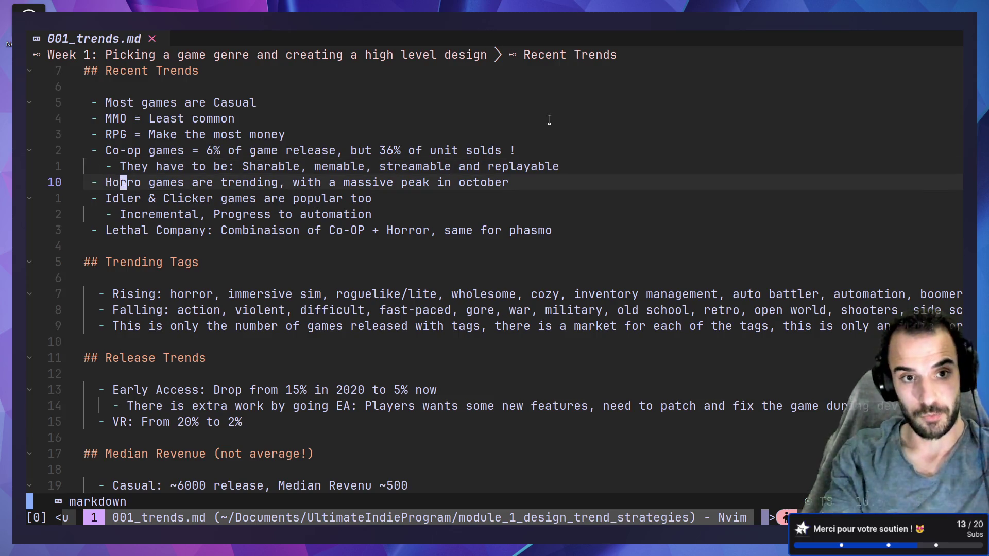
type("es ar")
key("Escape")
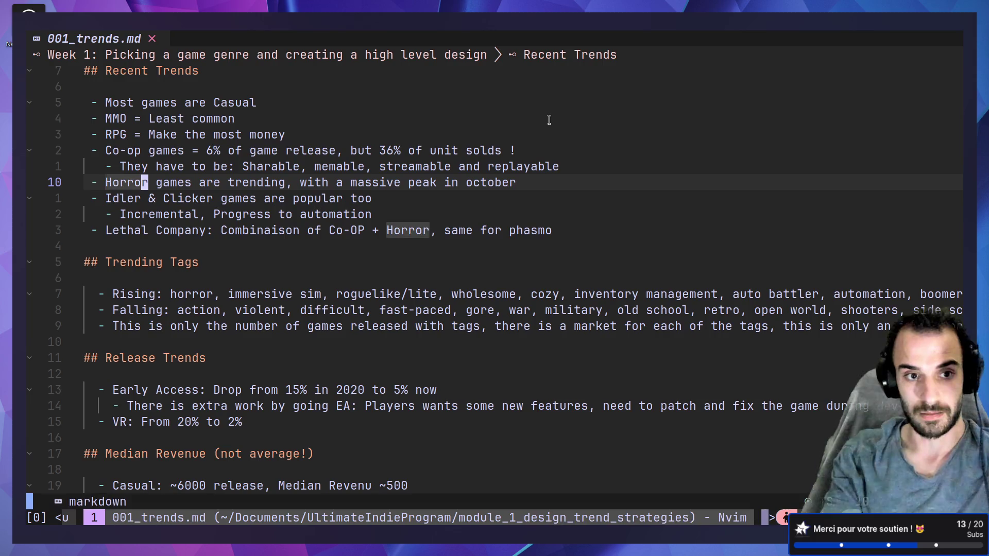
key("j")
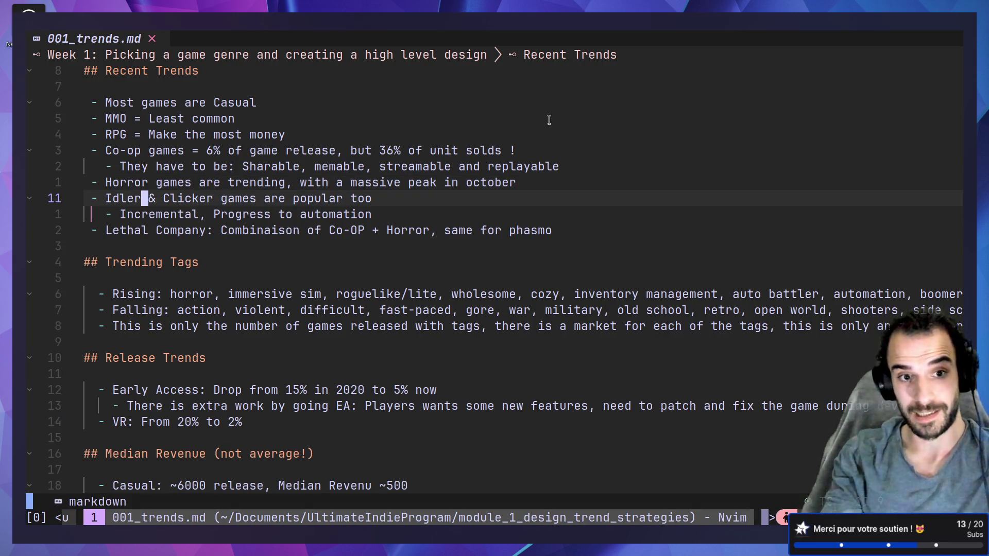
key("shift+v")
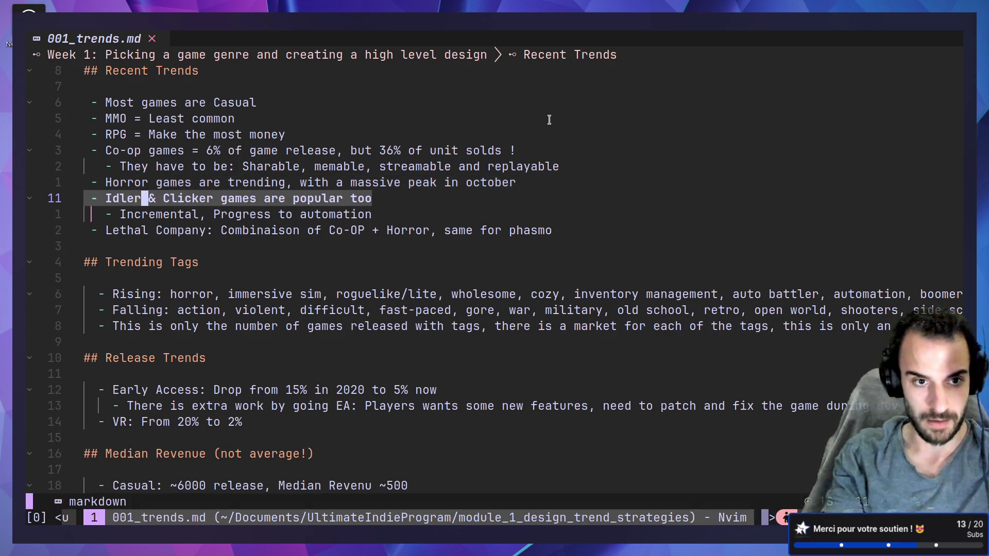
key("j")
key("Escape")
key("j")
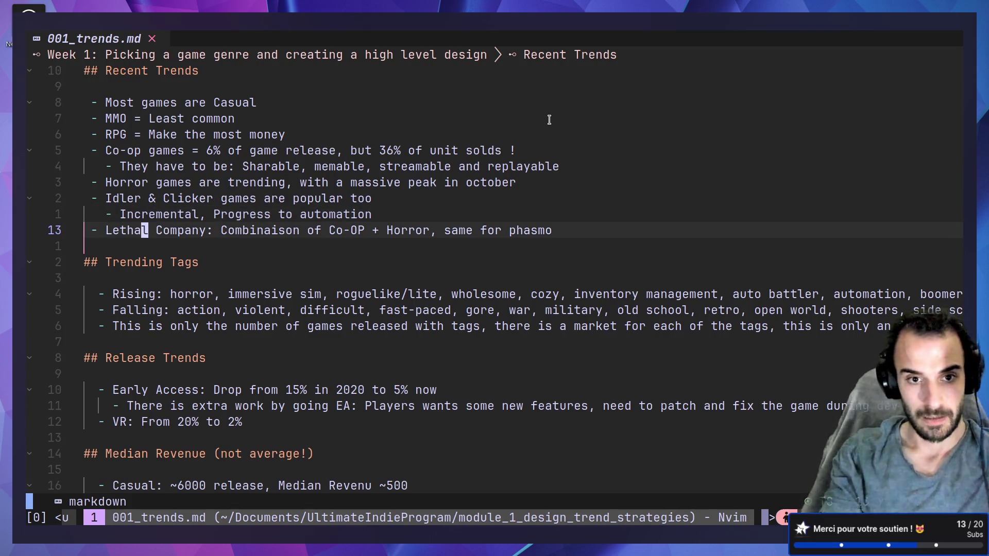
key("shift+v")
key("Escape")
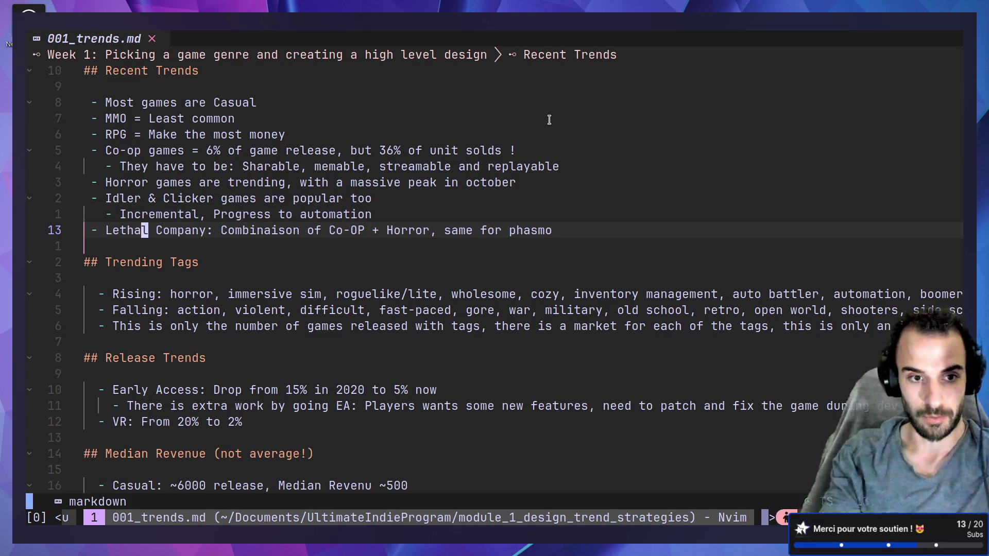
key("j")
key("j")
key("j")
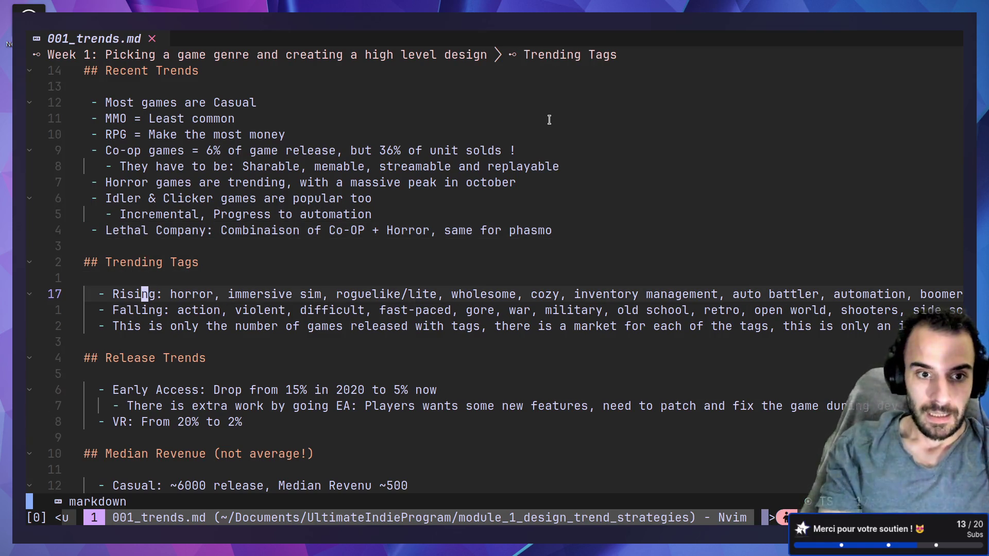
mouse_move(170, 301)
left_mouse_down()
mouse_move(394, 301)
mouse_move(269, 301)
left_mouse_up()
left_click(265, 300)
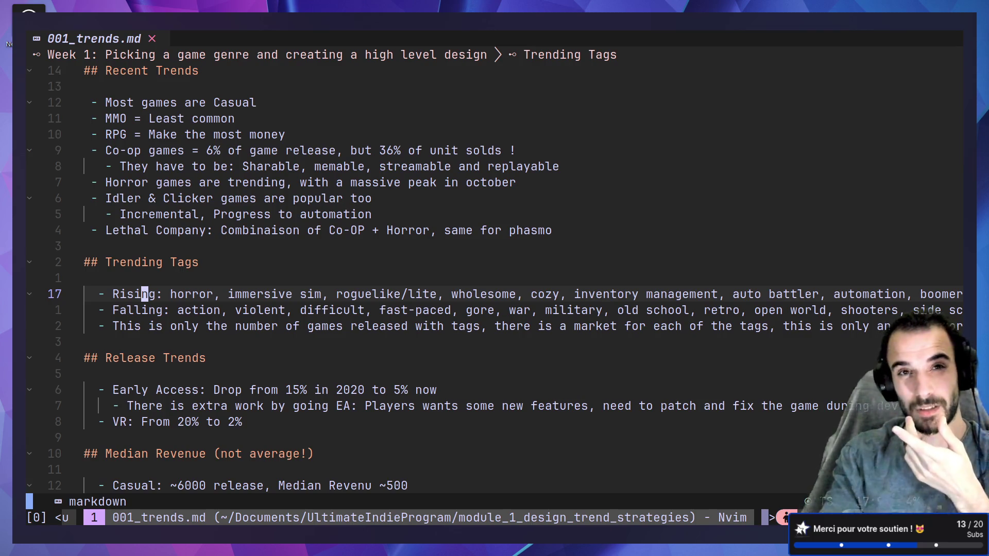
key("j")
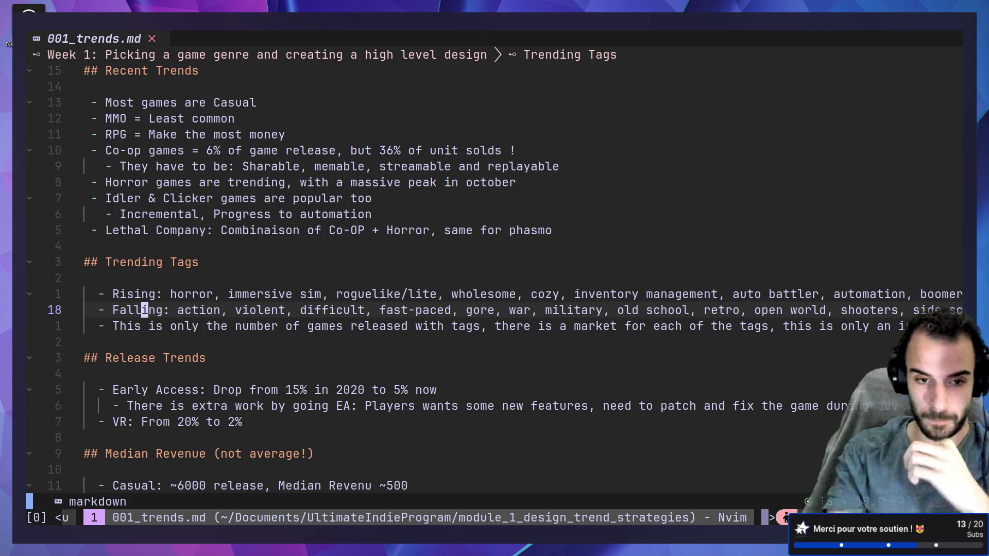
key("j")
key("k")
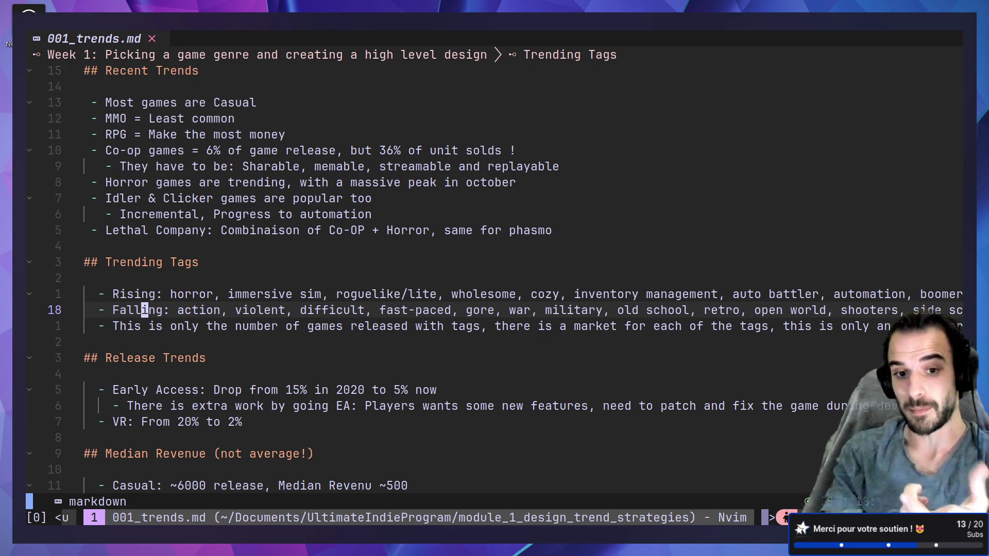
key("j")
key("j")
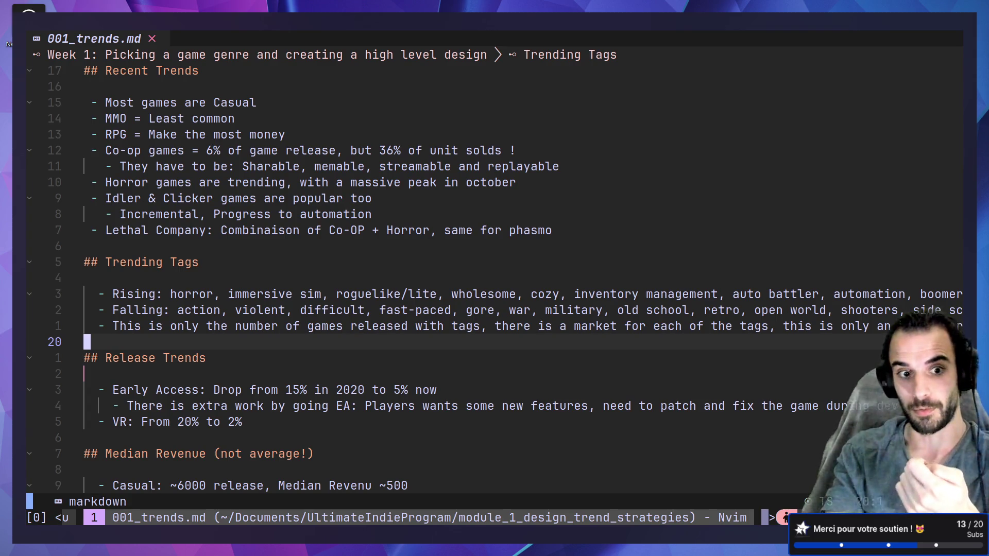
Browse the median revenue by genre notes and briefly select the Early Access lines
key("j")
key("j")
key("j")
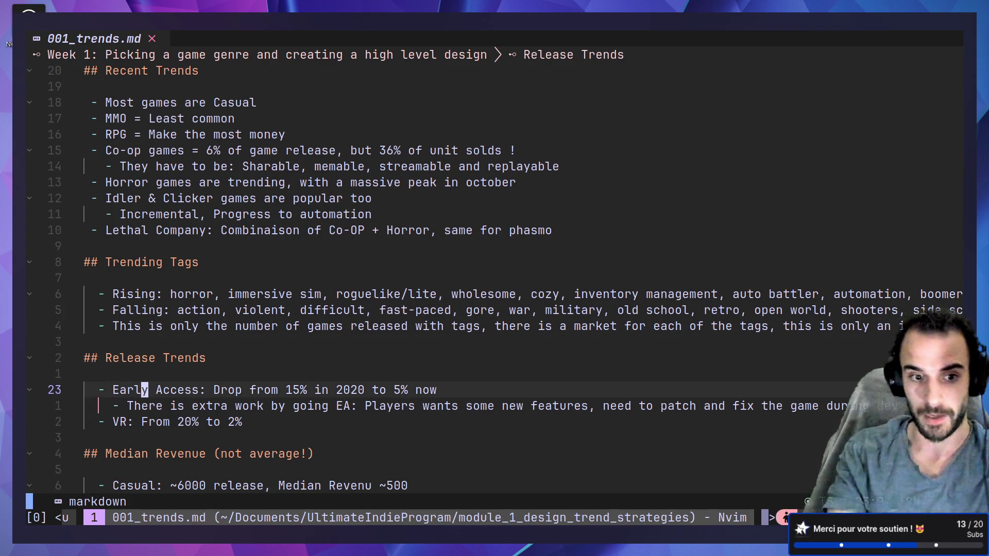
key("j")
key("j")
key("j")
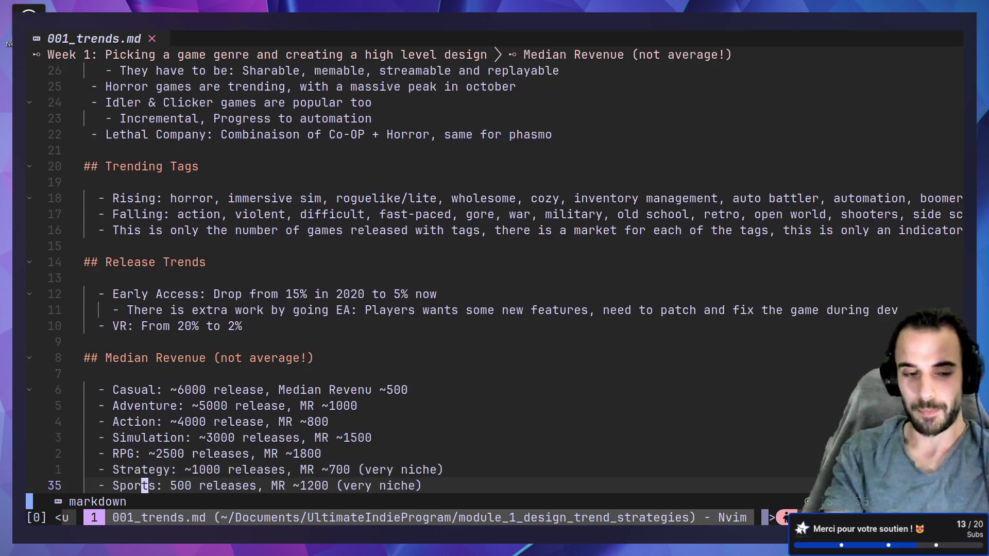
key("k")
key("k")
key("k")
key("k")
key("k")
key("k")
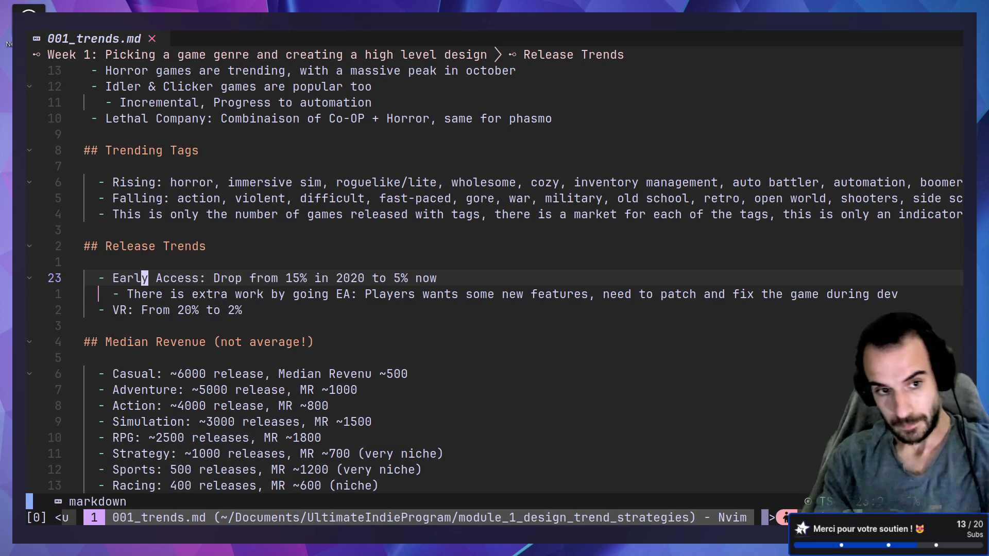
key("shift+v")
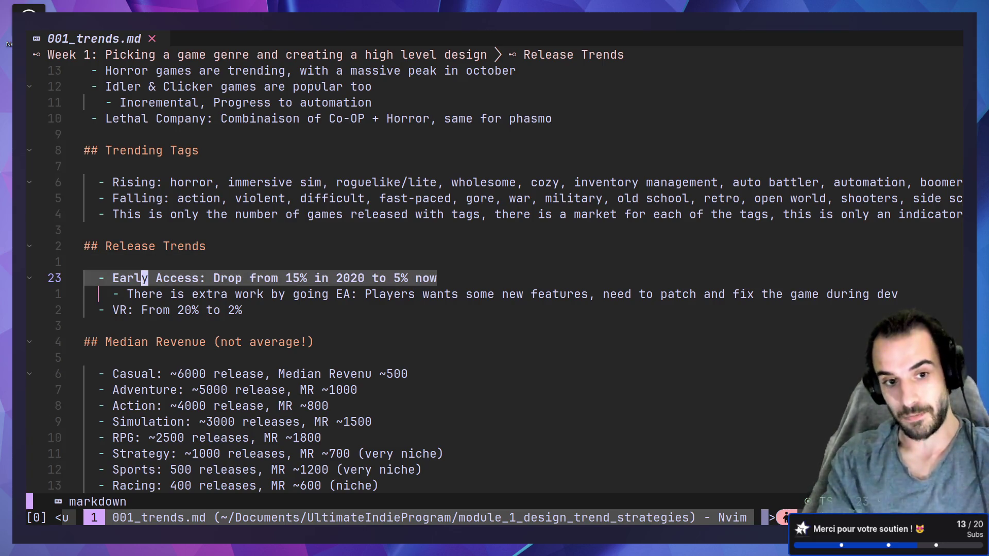
key("j")
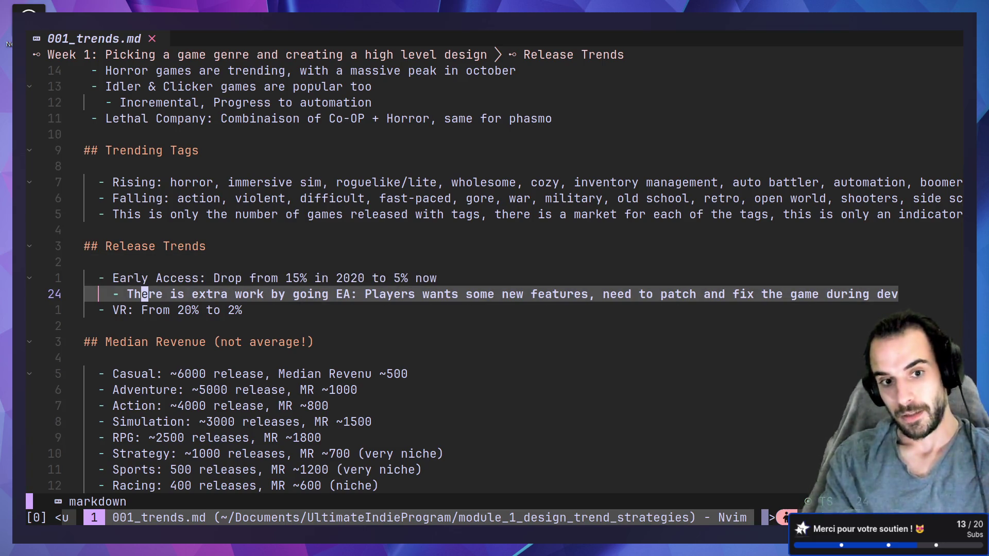
key("Escape")
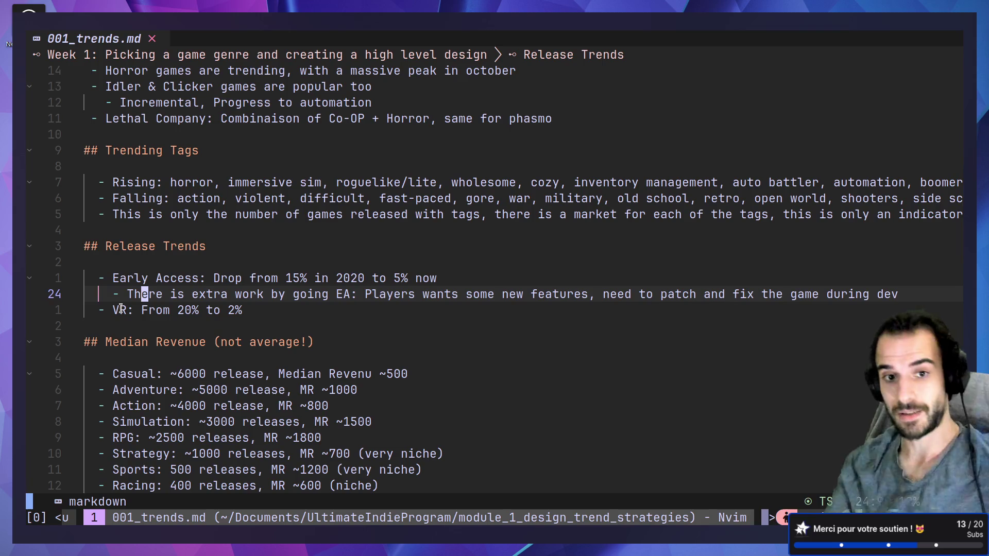
Revisit the Recent Trends and Strategy revenue lines, then switch to the browser
key("k")
key("k")
key("k")
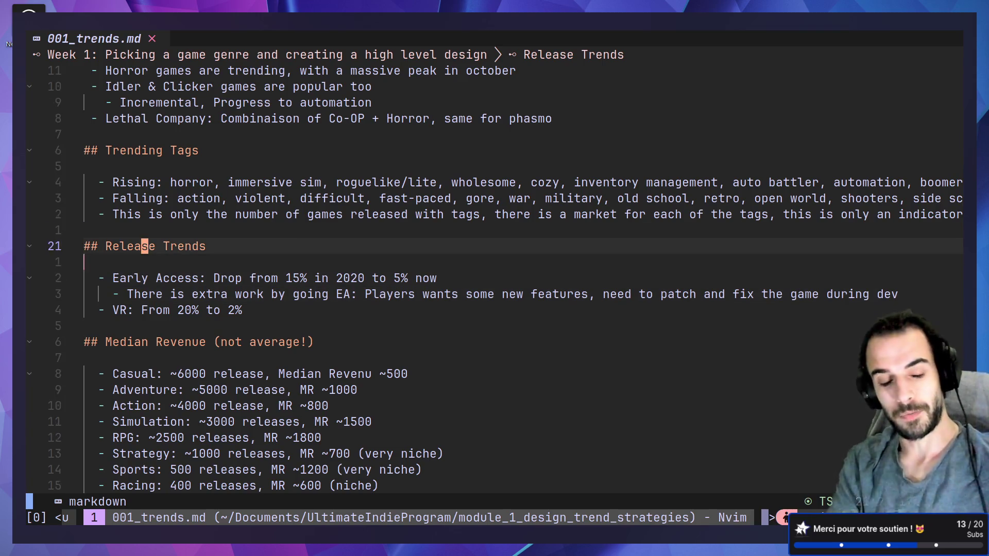
key("k")
key("k")
key("k")
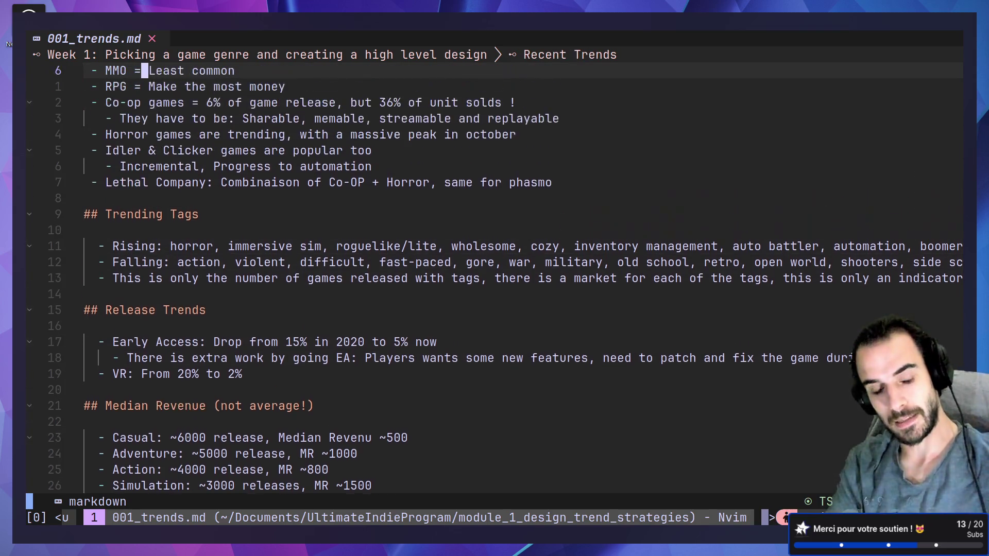
key("j")
key("j")
key("j")
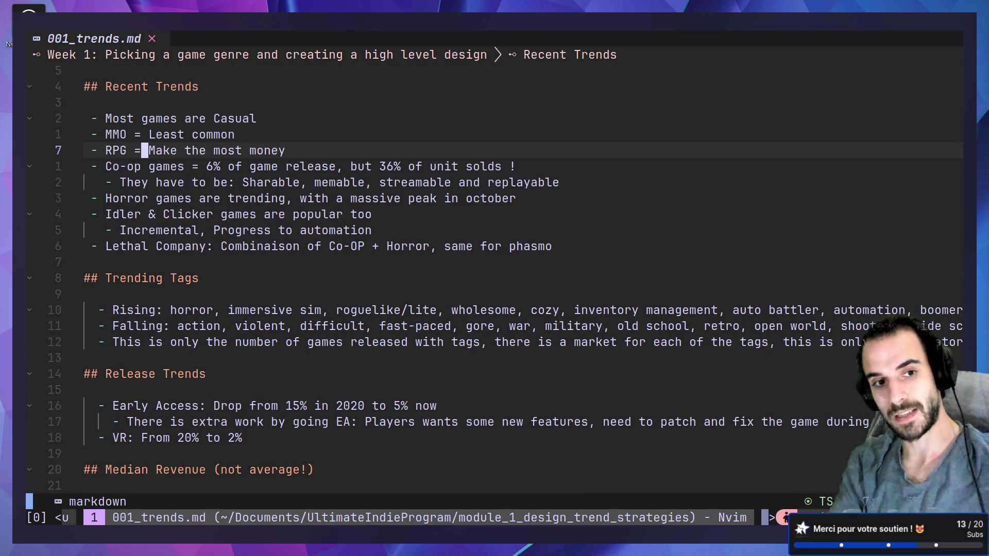
key("ctrl+d")
key("ctrl+d")
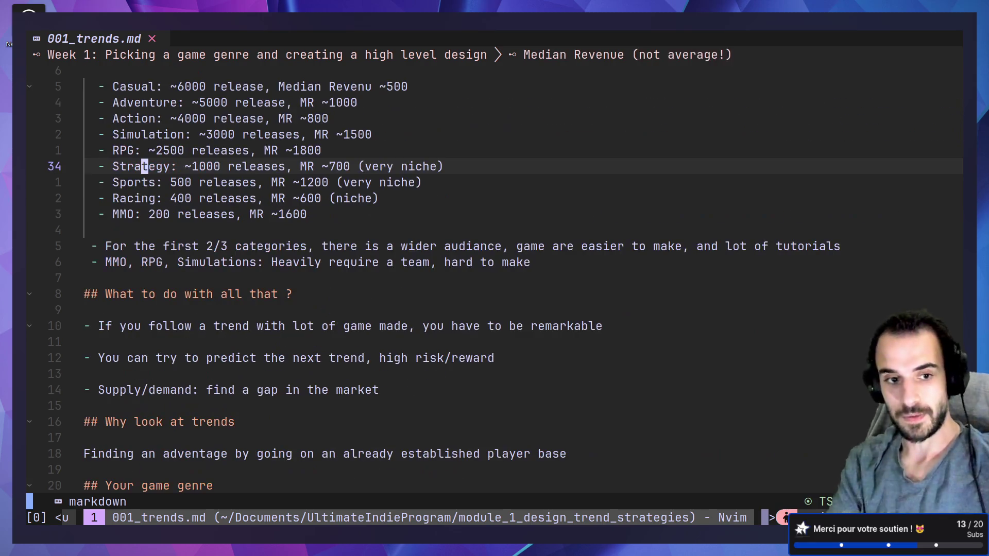
key("alt+Tab")
Open Genre Analytics and keep the supply-demand chart grouped by genres
key("ctrl+Page_Up")
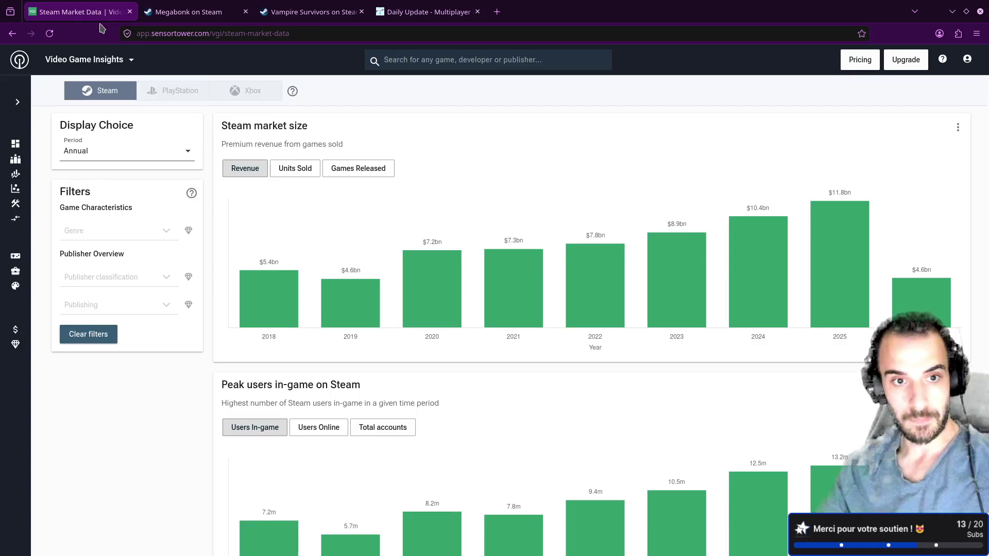
mouse_move(16, 143)
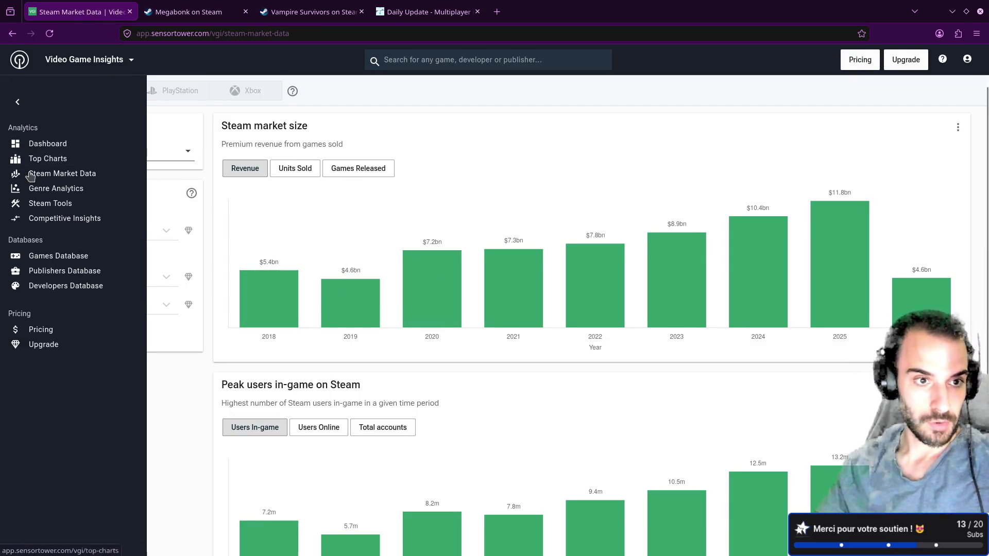
left_click(56, 188)
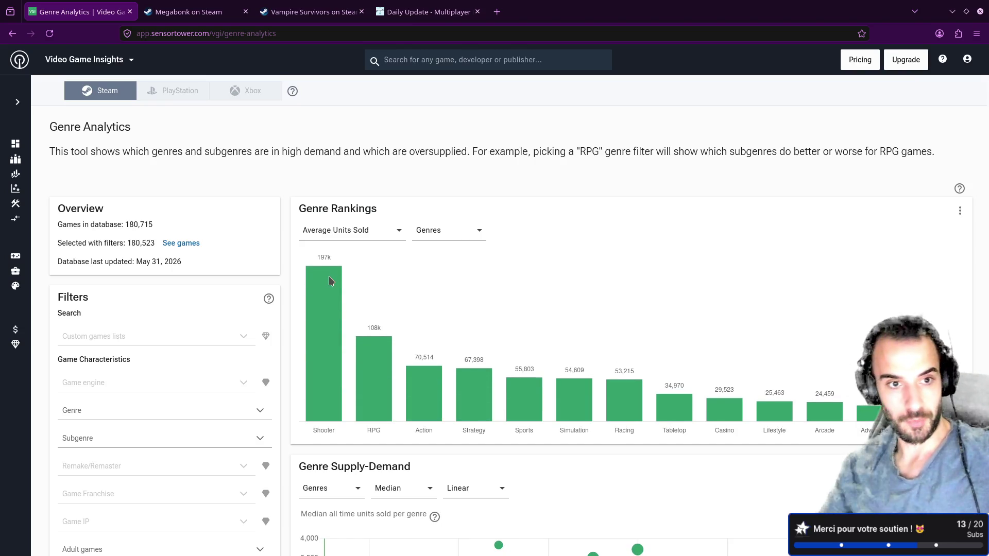
scroll(351, 253, "down", 5)
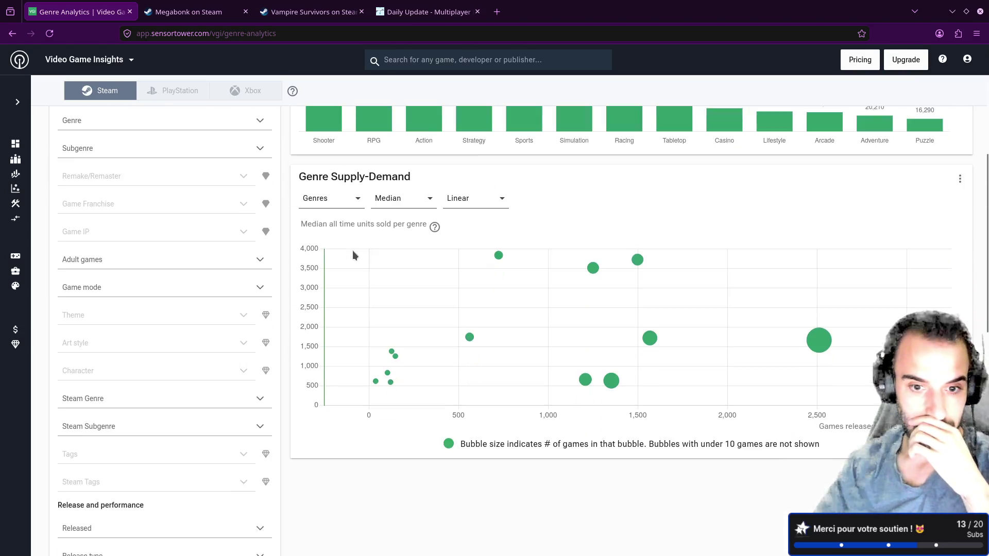
left_click(353, 197)
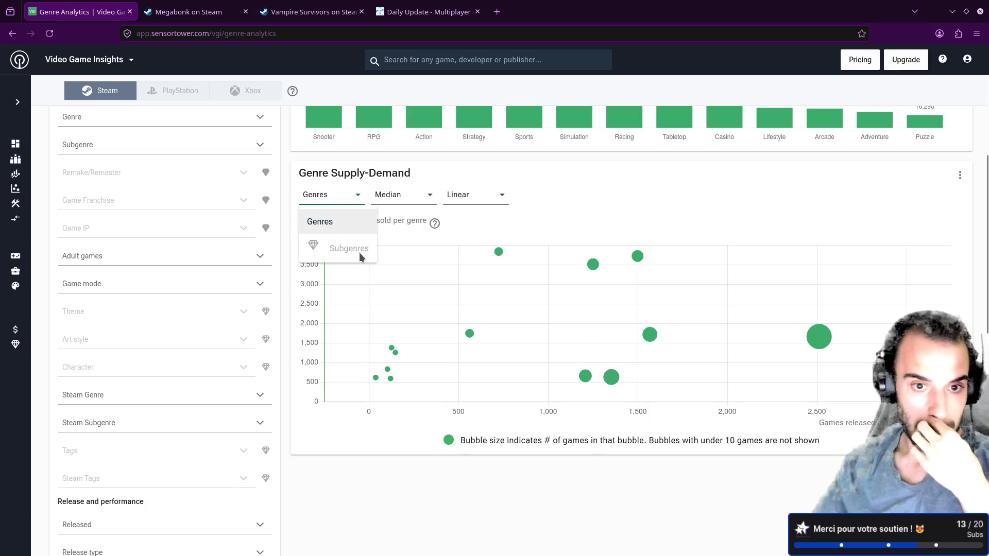
left_click(337, 222)
Browse the Genre filter list, try searching 'ng', then close it unchanged
scroll(154, 268, "up", 2)
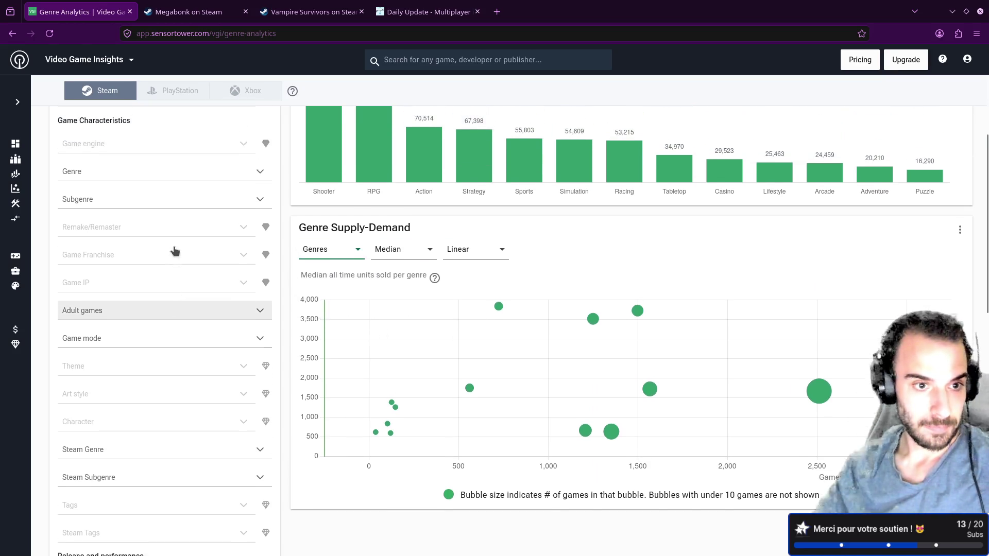
left_click(100, 234)
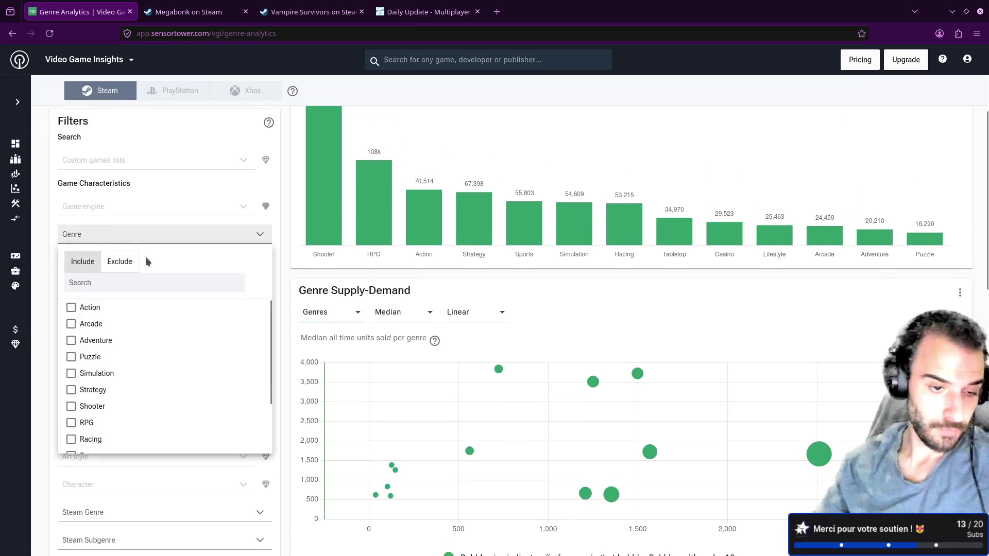
scroll(130, 407, "down", 3)
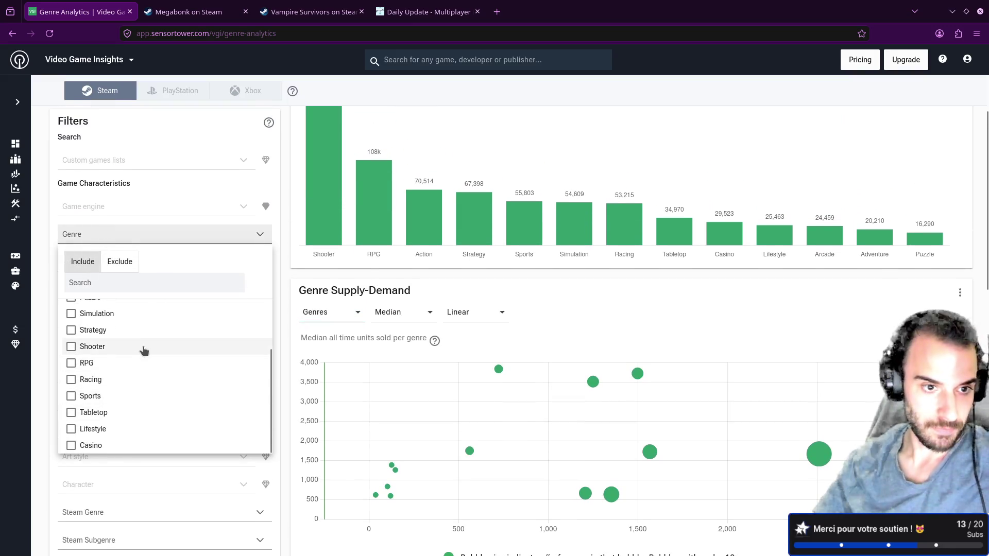
scroll(139, 340, "up", 3)
left_click(120, 283)
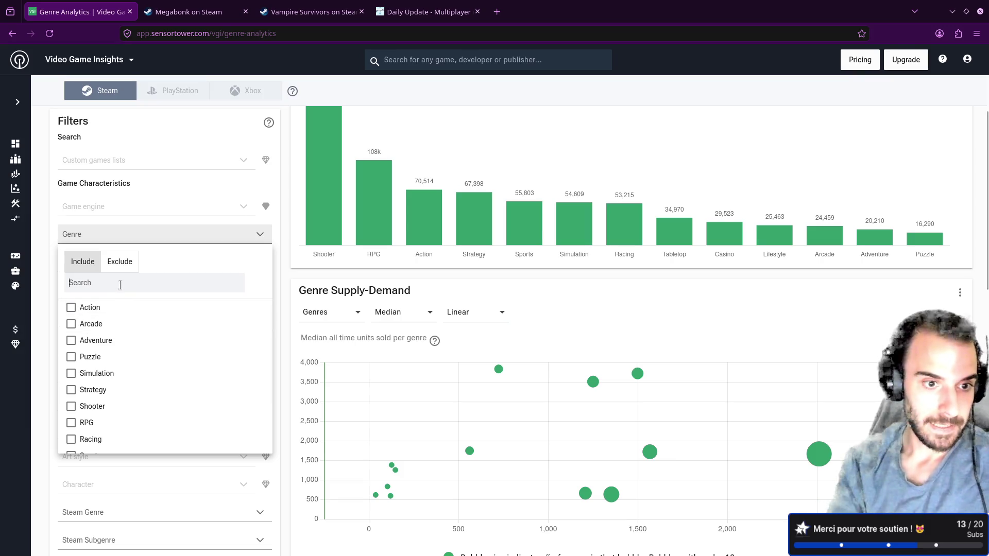
type("ng")
key("BackSpace")
key("BackSpace")
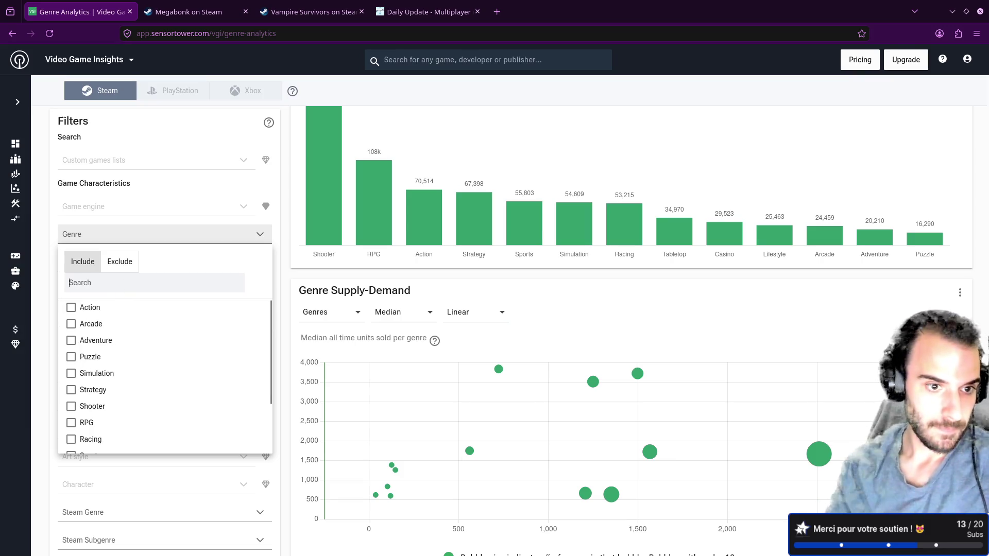
key("Escape")
left_click(95, 269)
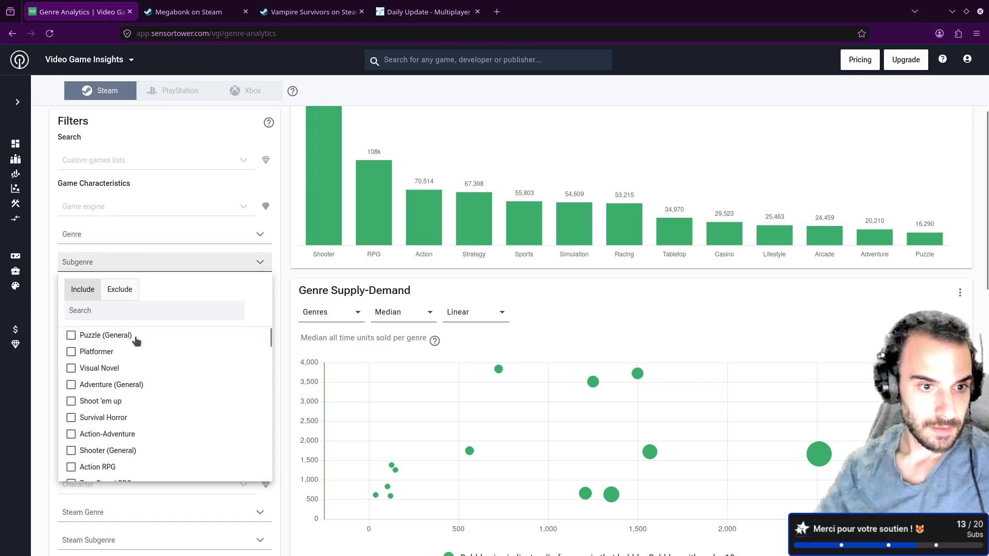
scroll(137, 364, "down", 5)
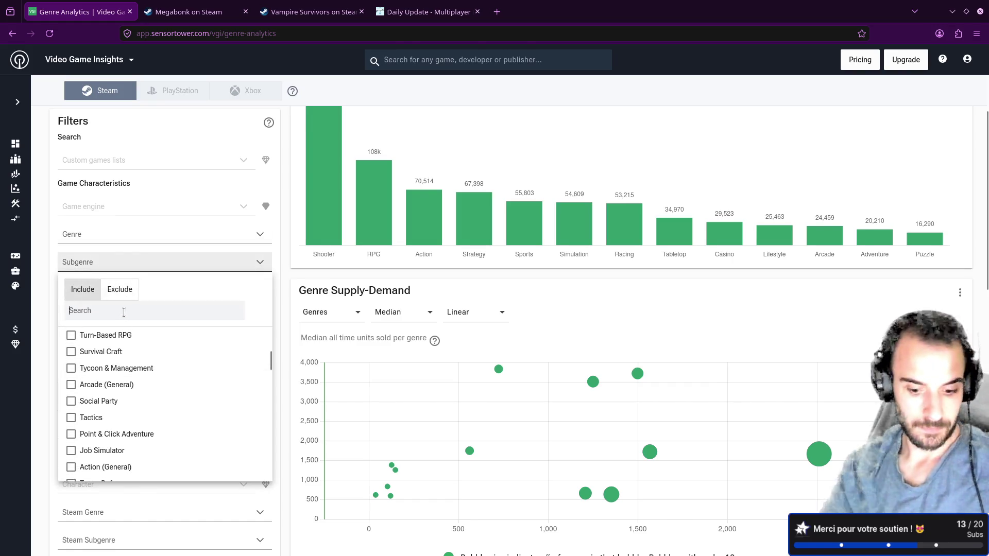
type("nara")
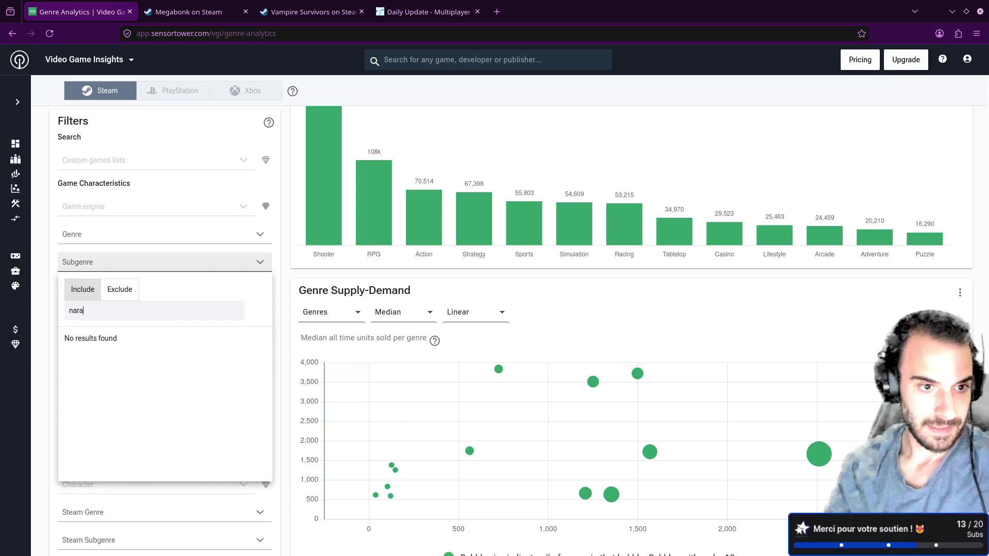
key("Escape")
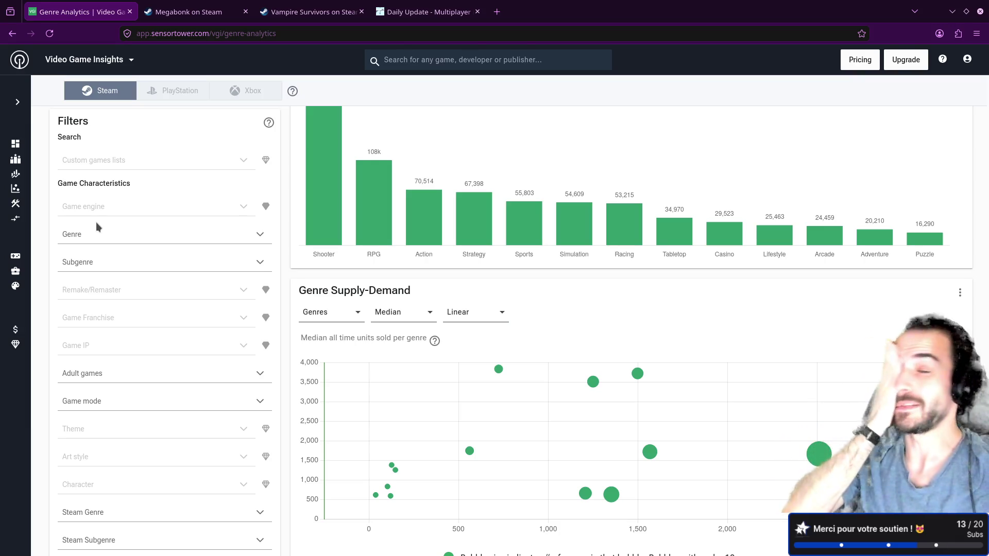
left_click(139, 241)
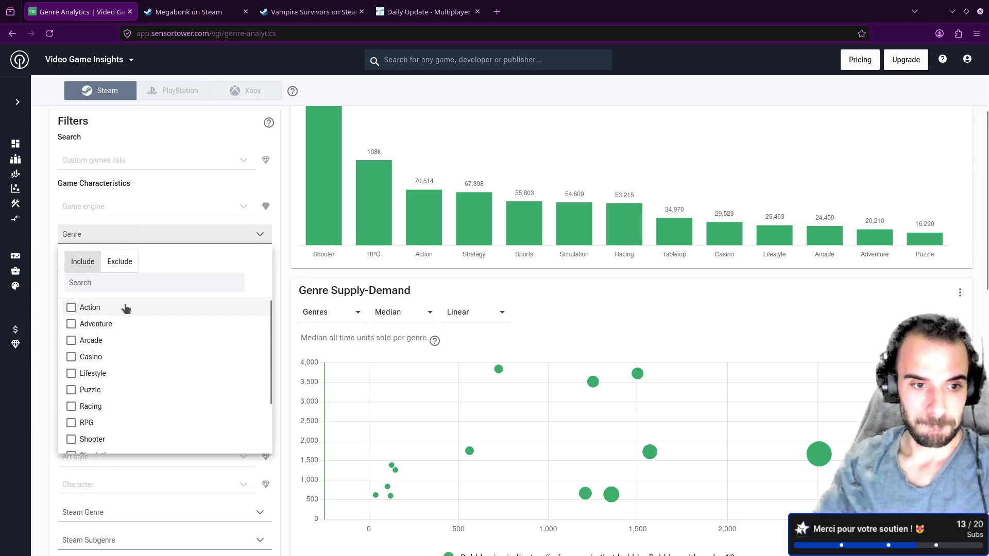
scroll(126, 309, "down", 2)
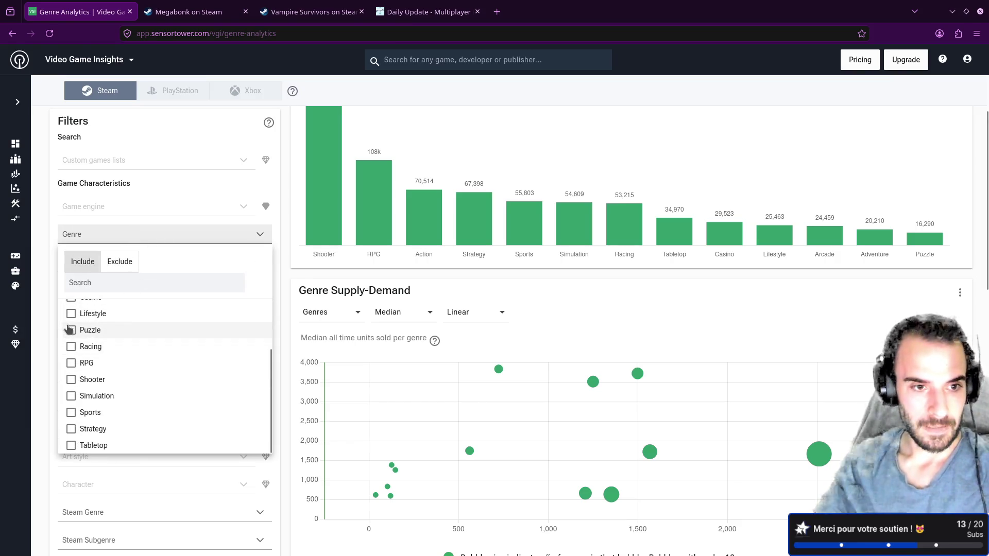
scroll(67, 330, "down", 1)
left_click(88, 344)
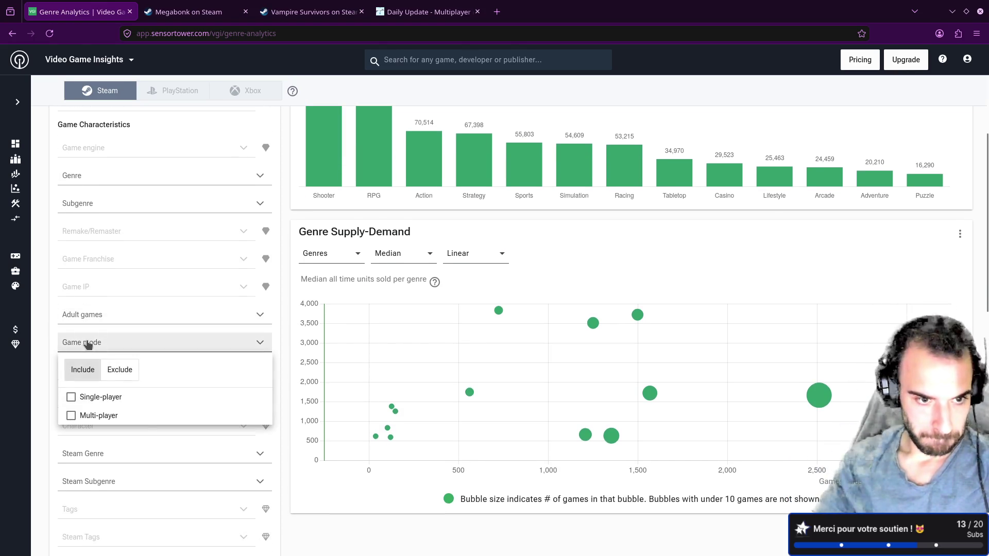
left_click(87, 344)
scroll(88, 340, "down", 2)
left_click(95, 336)
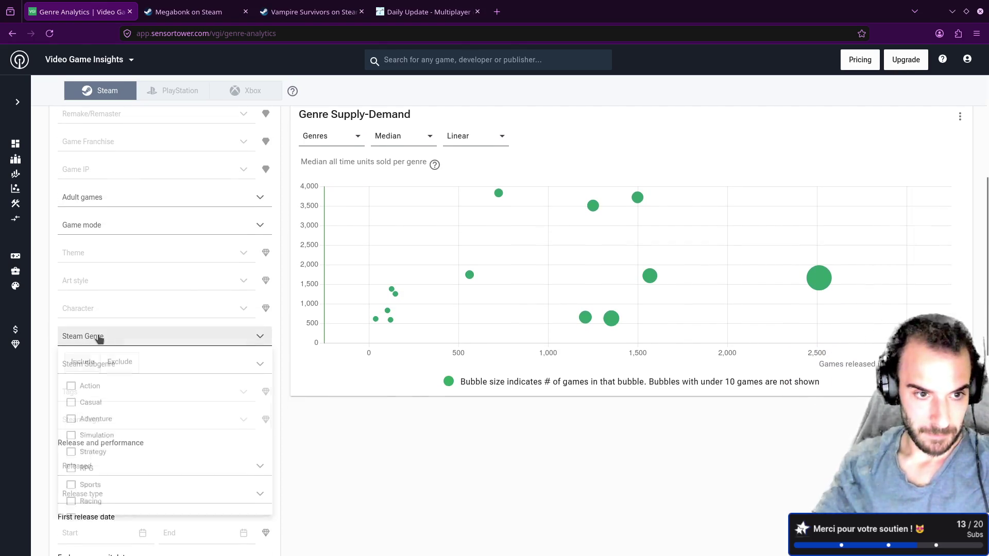
scroll(101, 402, "down", 3)
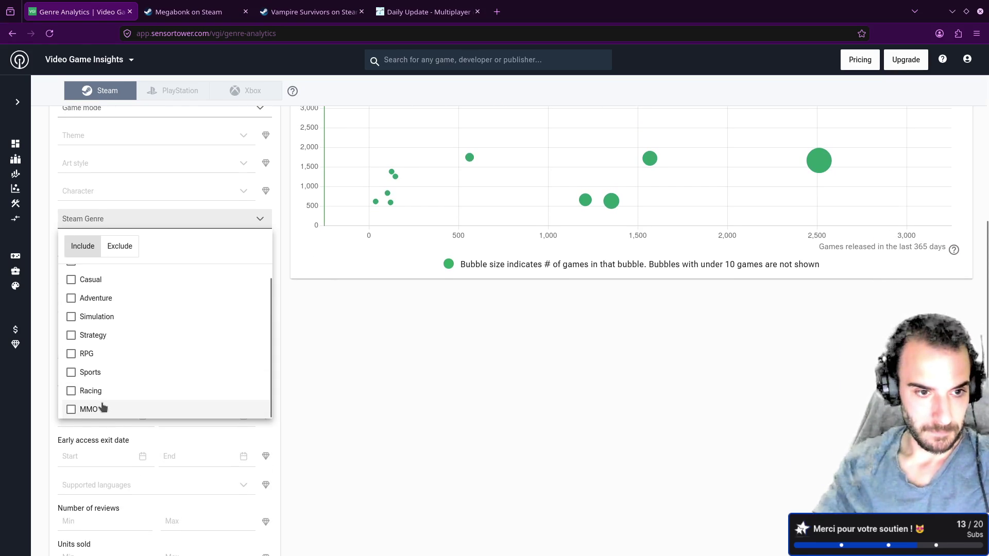
scroll(98, 330, "up", 1)
left_click(54, 273)
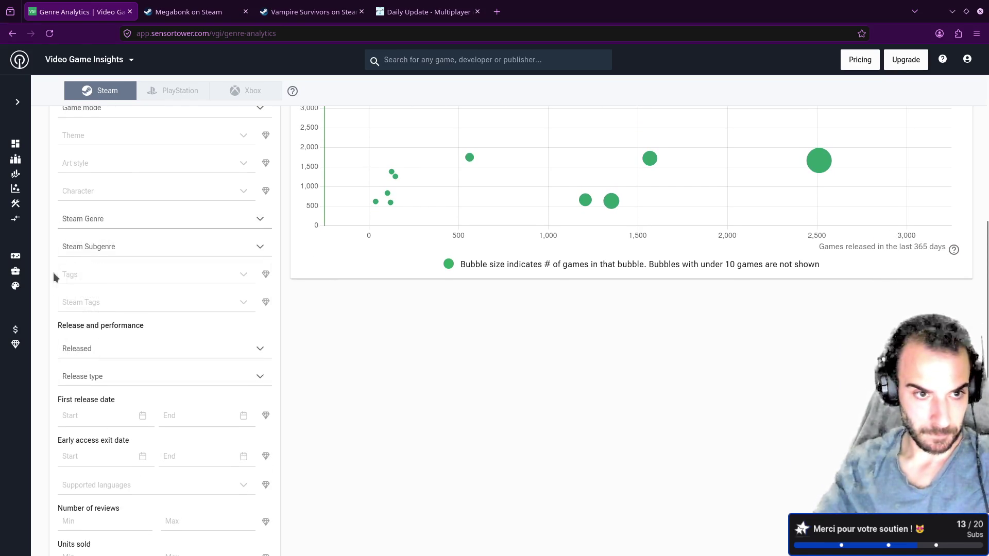
left_click(101, 252)
scroll(139, 366, "down", 6)
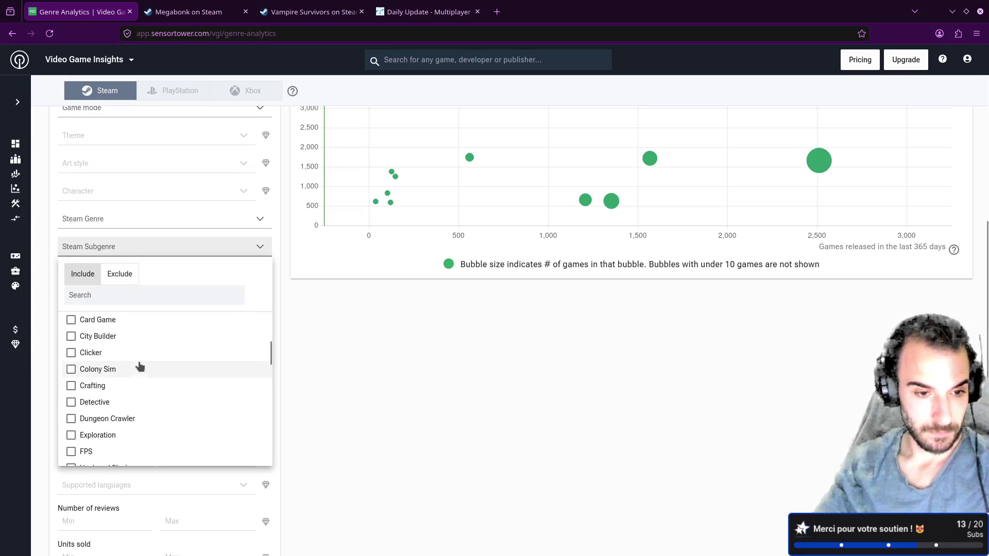
scroll(139, 366, "down", 3)
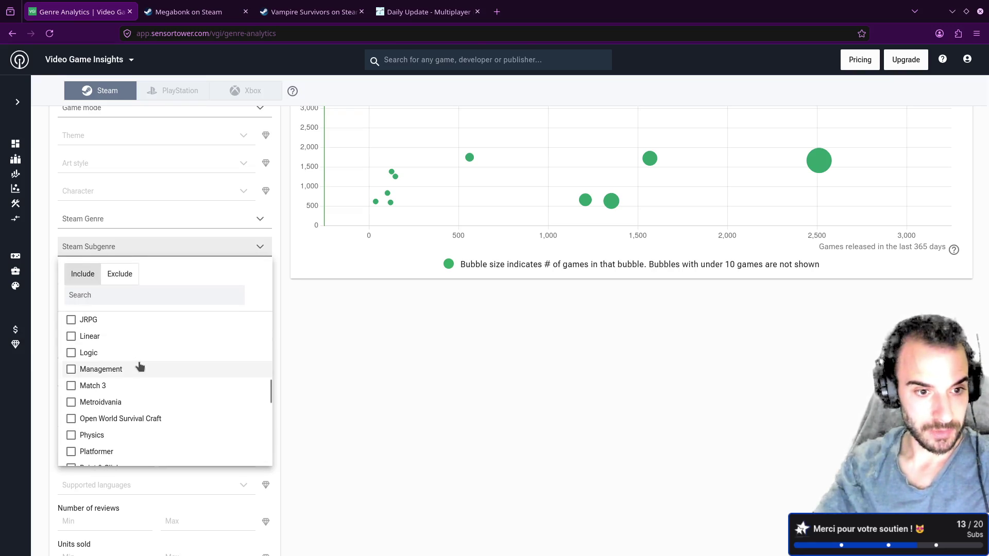
scroll(139, 365, "down", 5)
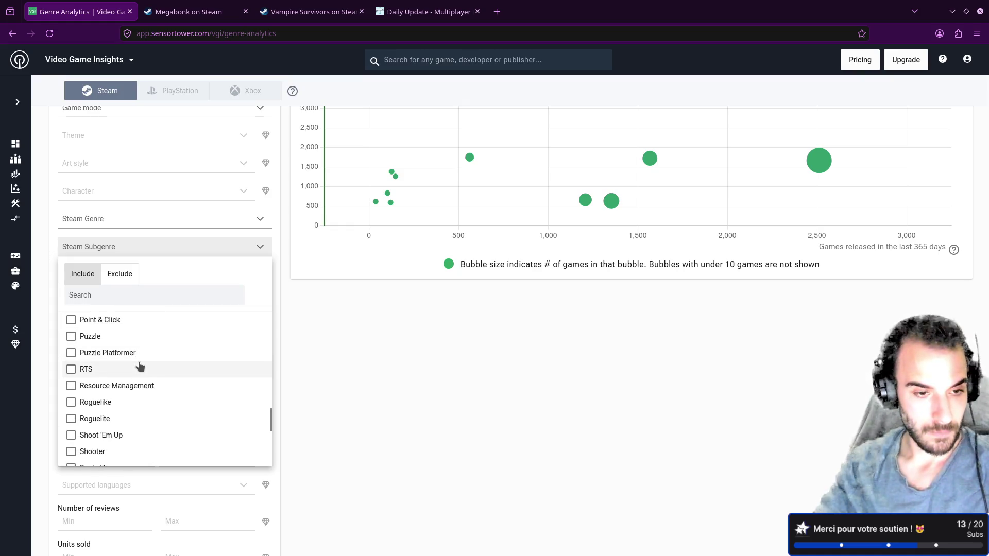
scroll(139, 365, "down", 5)
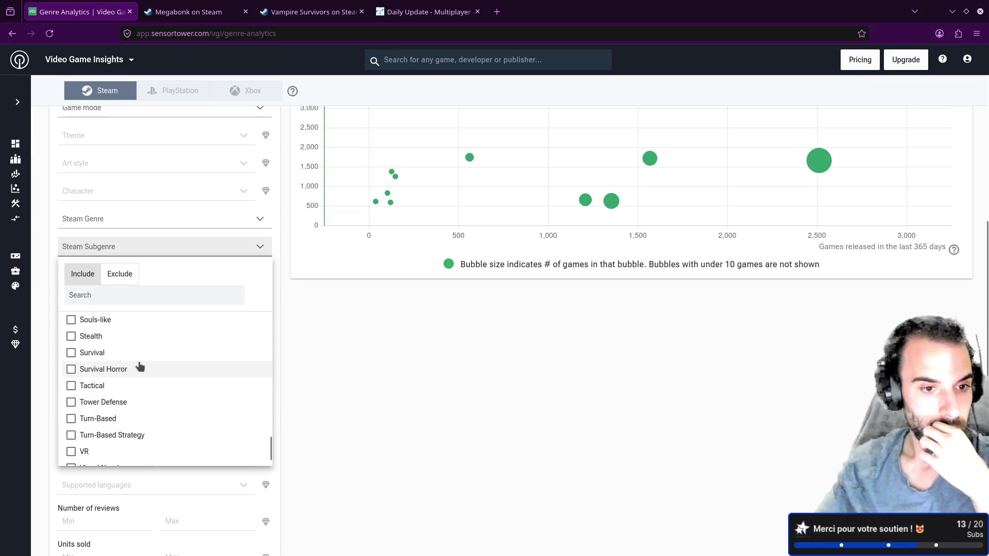
scroll(140, 366, "down", 1)
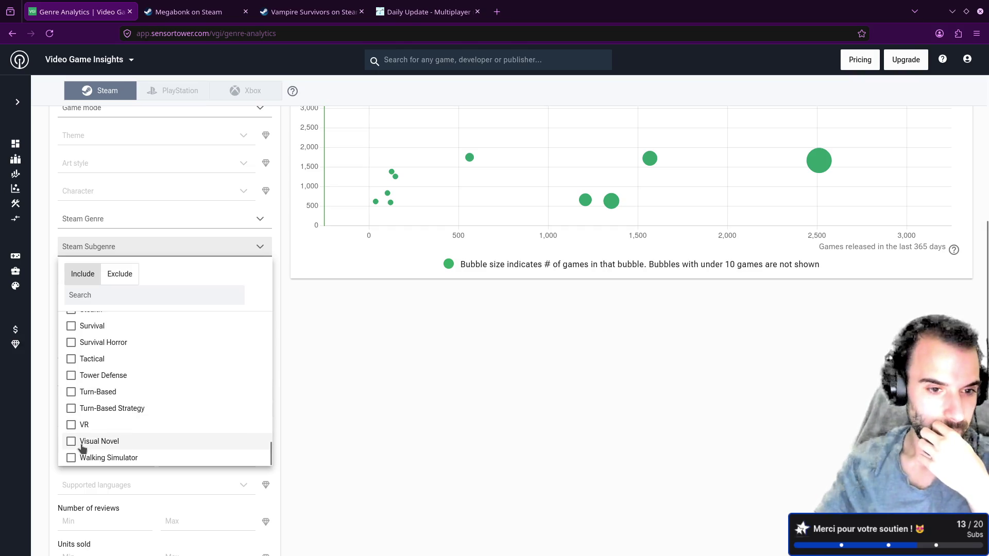
left_click(44, 409)
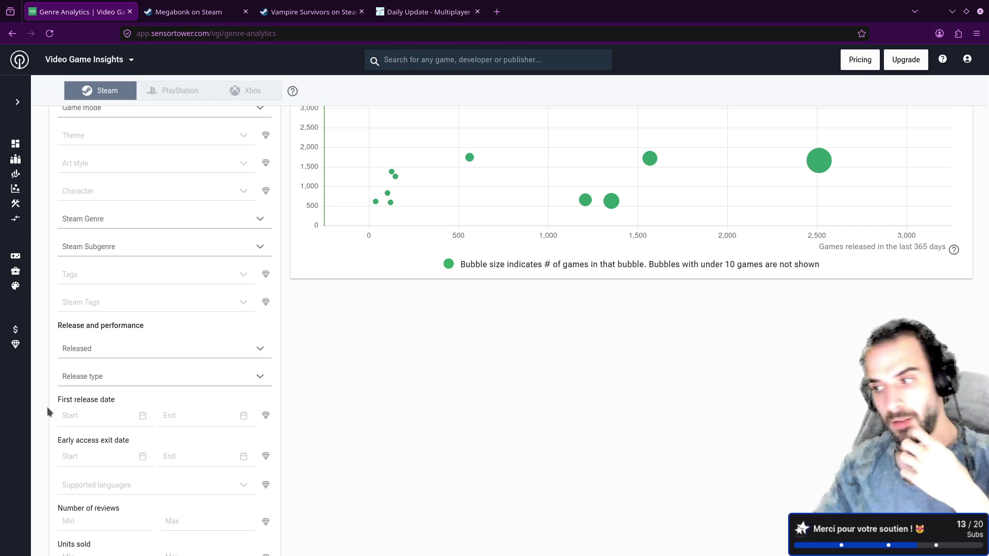
key("super+Left")
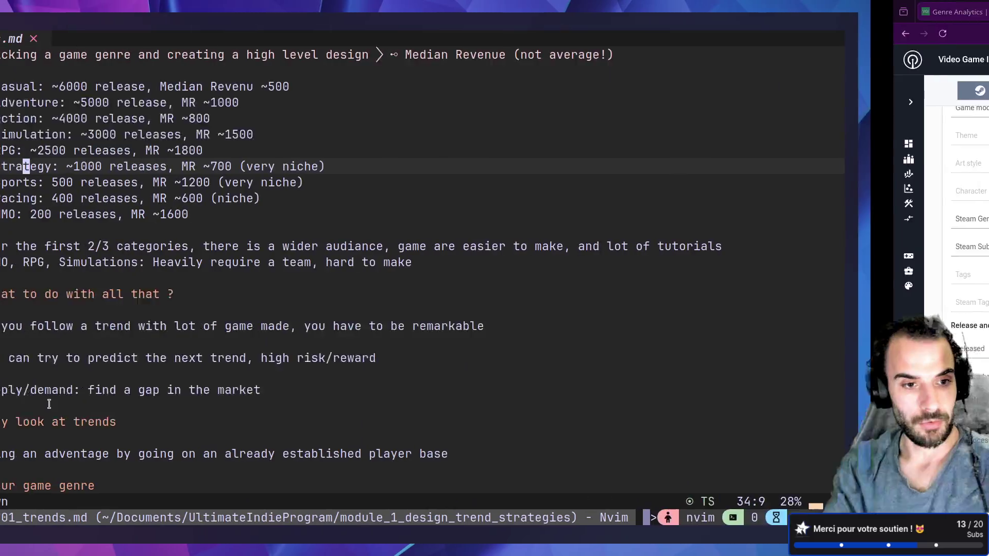
key("k")
key("k")
key("k")
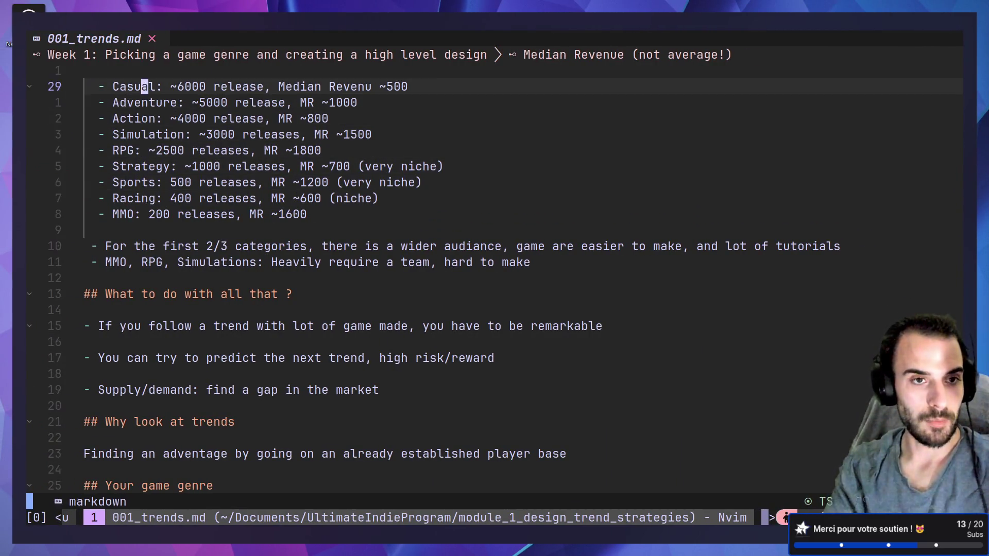
key("k")
key("k")
key("k")
key("j")
key("j")
key("j")
key("k")
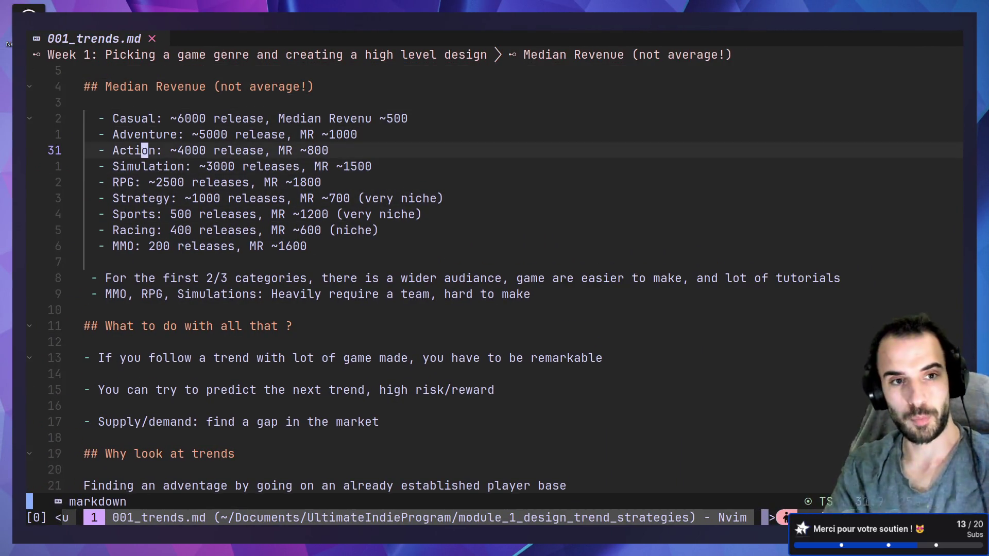
key("j")
key("j")
key("j")
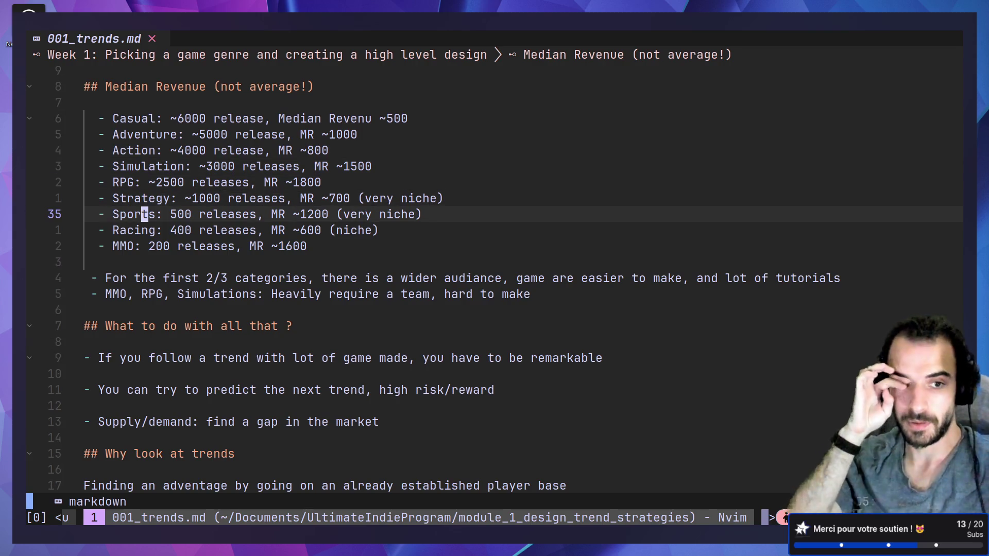
key("ctrl+d")
key("ctrl+d")
key("ctrl+d")
key("ctrl+u")
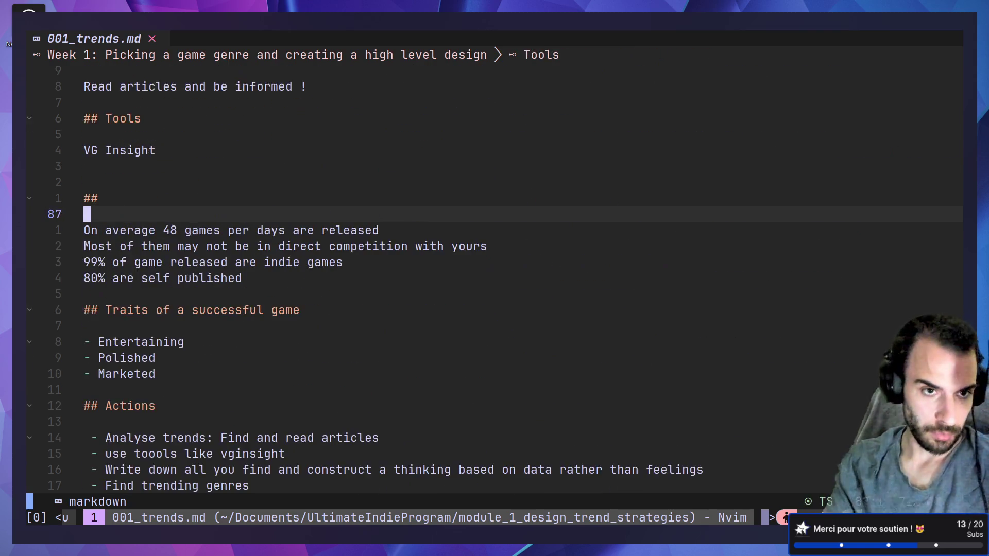
key("ctrl+u")
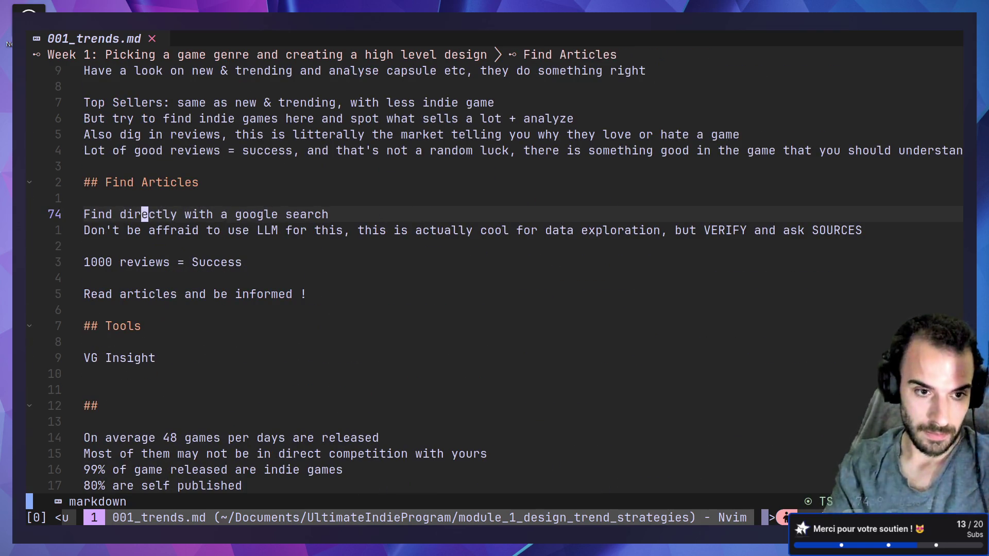
key("ctrl+u")
key("k")
key("k")
key("k")
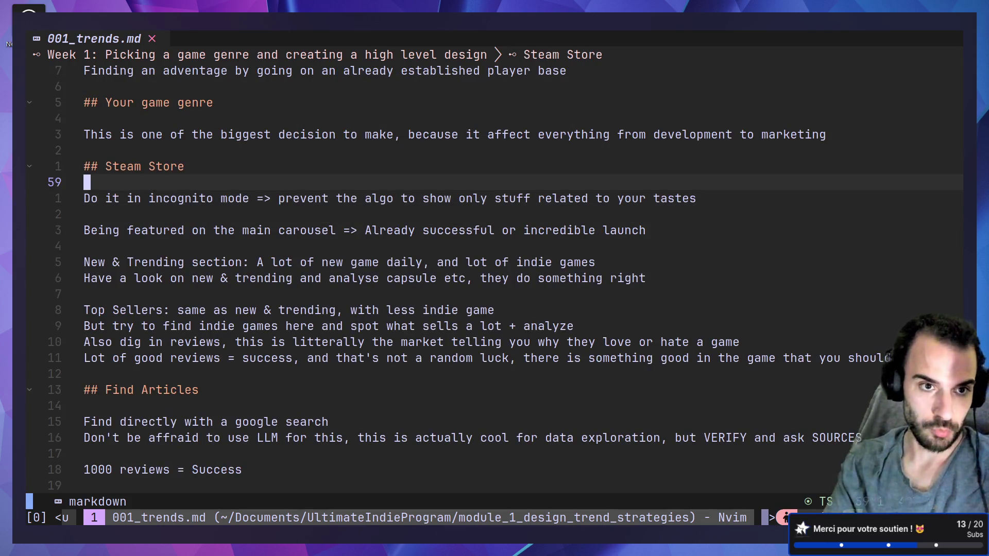
key("k")
key("k")
key("j")
key("j")
key("j")
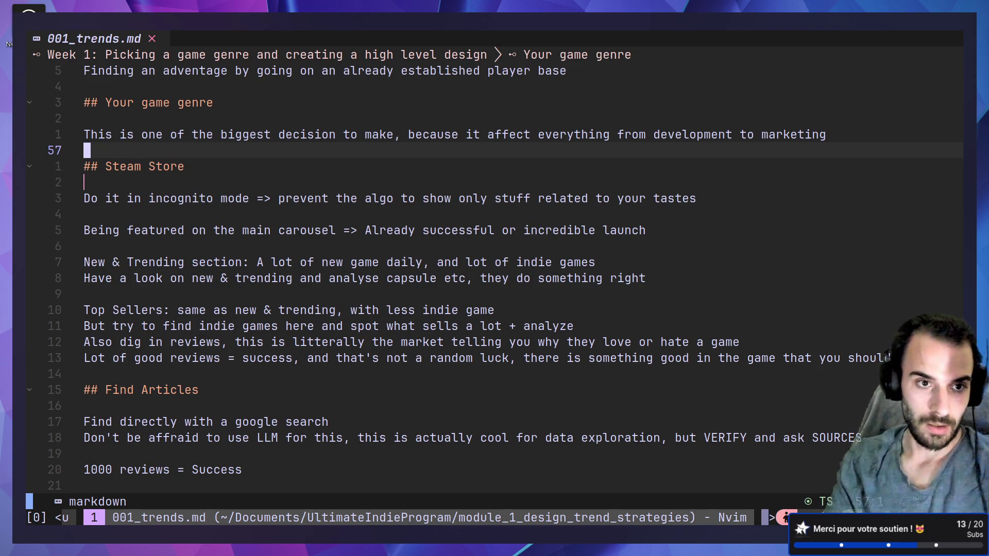
key("j")
key("ctrl+d")
key("j")
key("ctrl+d")
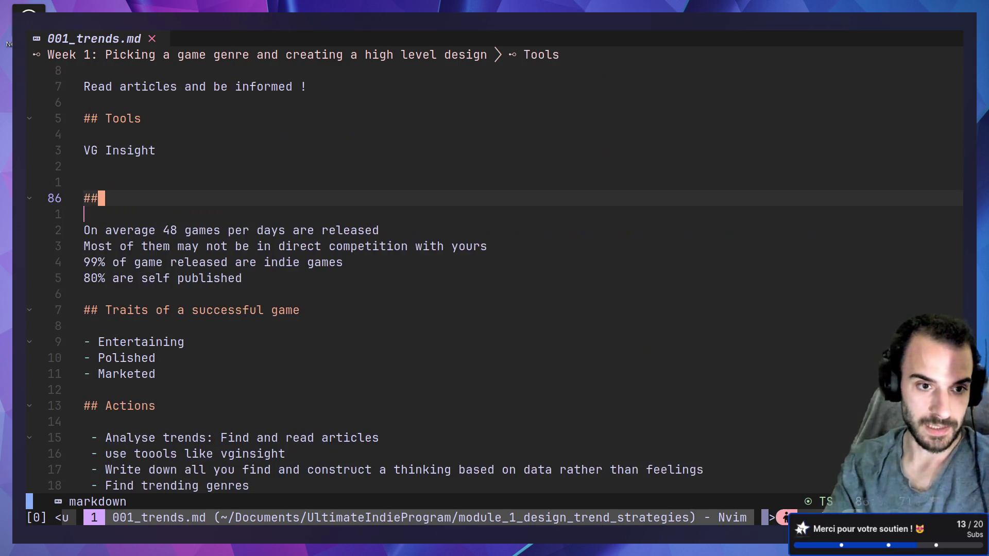
key("k")
key("k")
key("k")
key("k")
key("super+2")
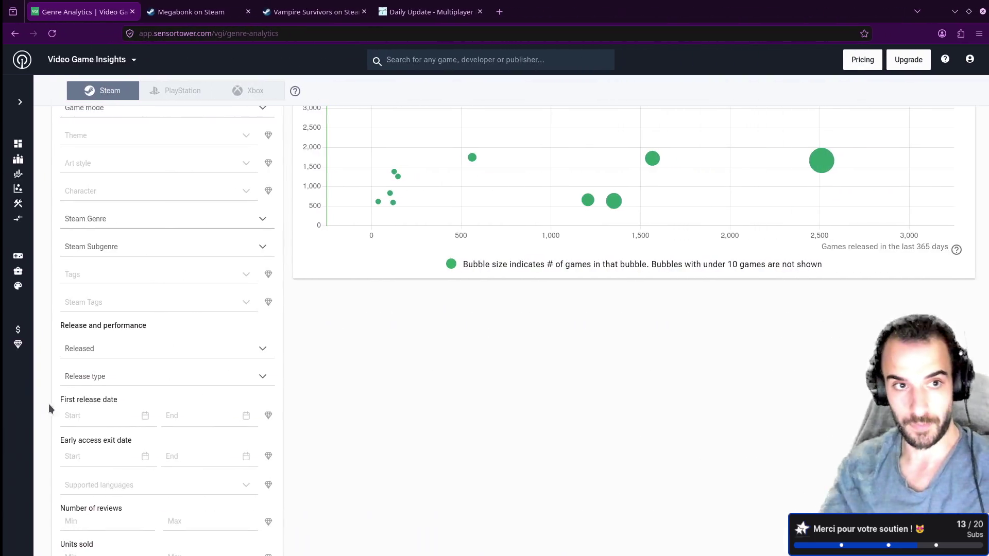
key("super+1")
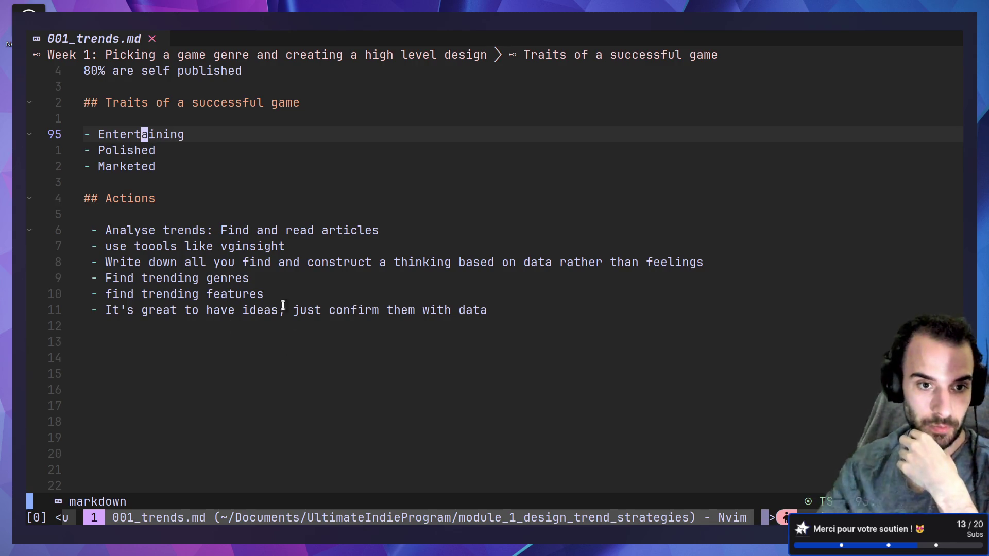
left_click_drag(141, 278, 268, 295)
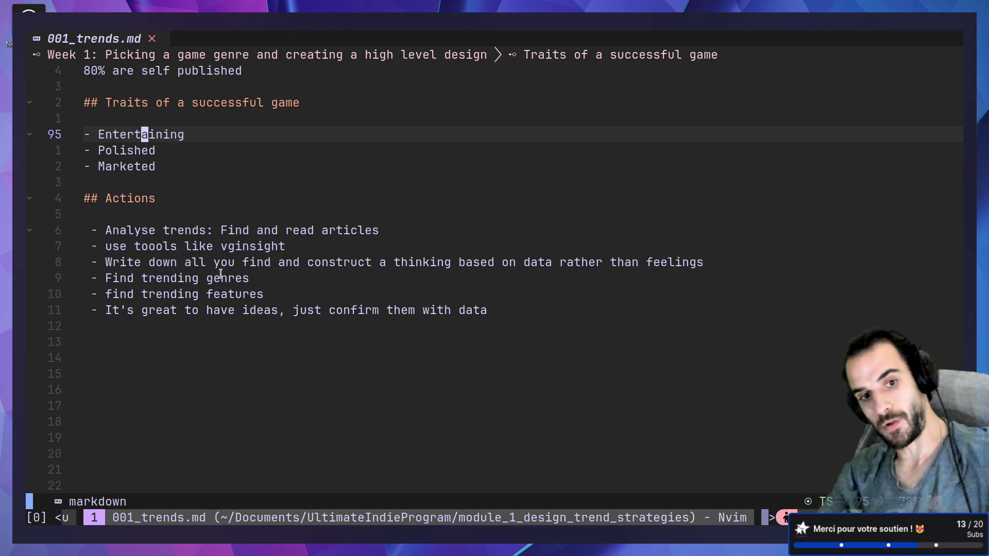
mouse_move(126, 214)
left_mouse_down()
mouse_move(289, 322)
mouse_move(236, 287)
left_mouse_up()
left_click(209, 355)
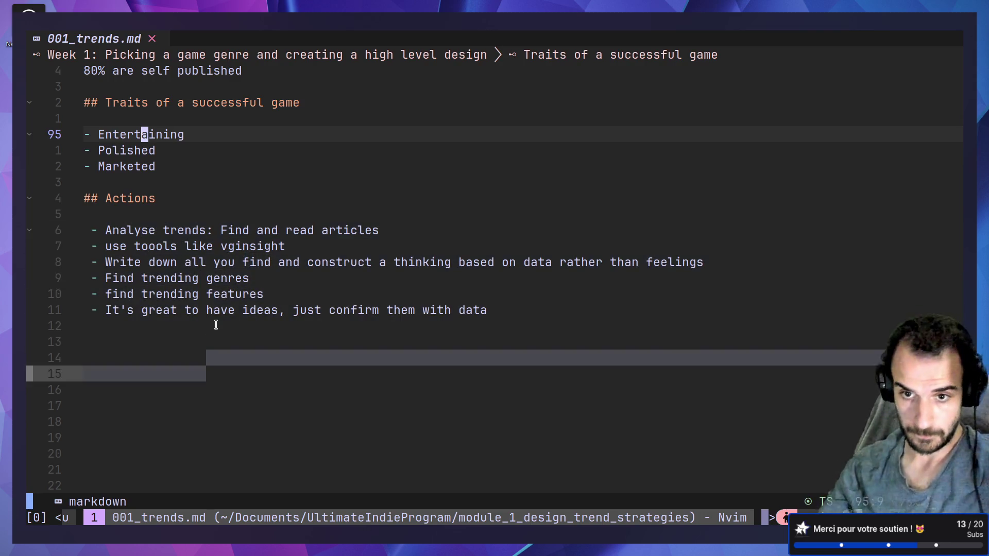
key("super+Right")
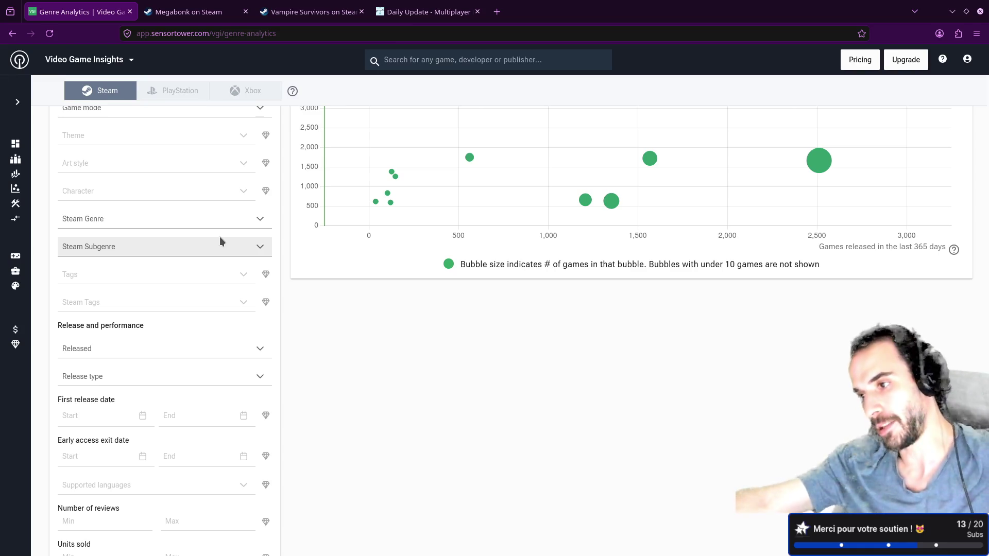
Scroll through the Genre Analytics filters and genre list, then go to Megabonk's Steam page
scroll(224, 326, "down", 8)
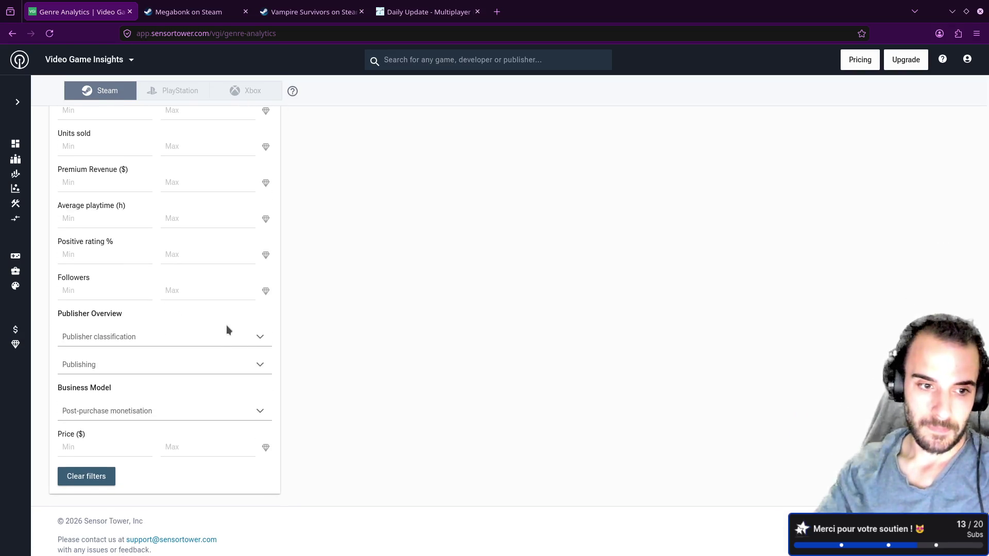
scroll(226, 329, "down", 1)
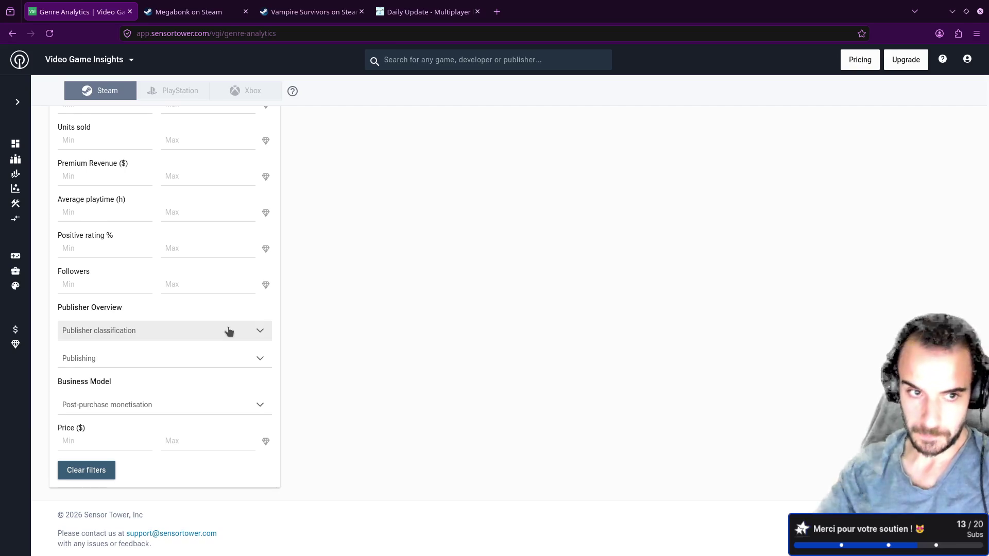
scroll(230, 341, "up", 10)
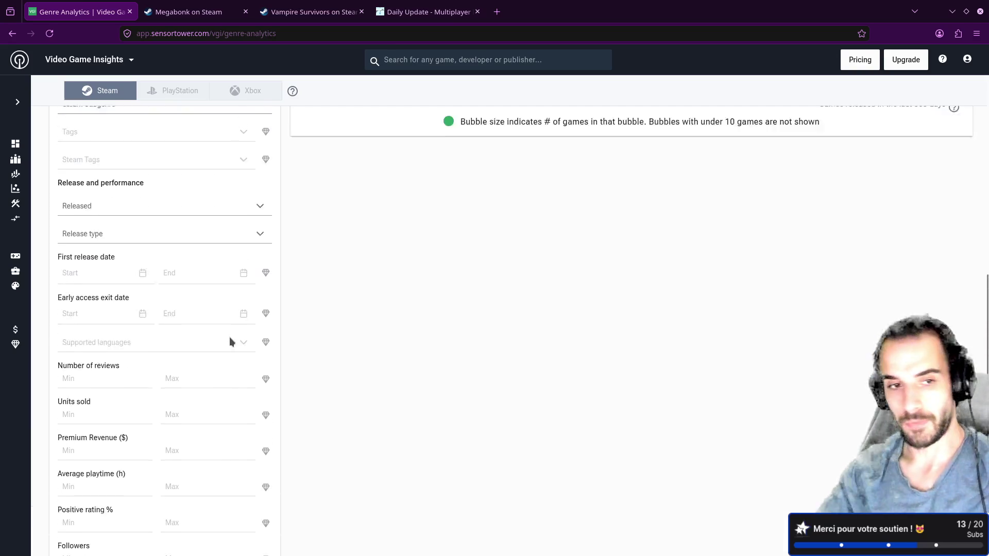
scroll(231, 339, "up", 4)
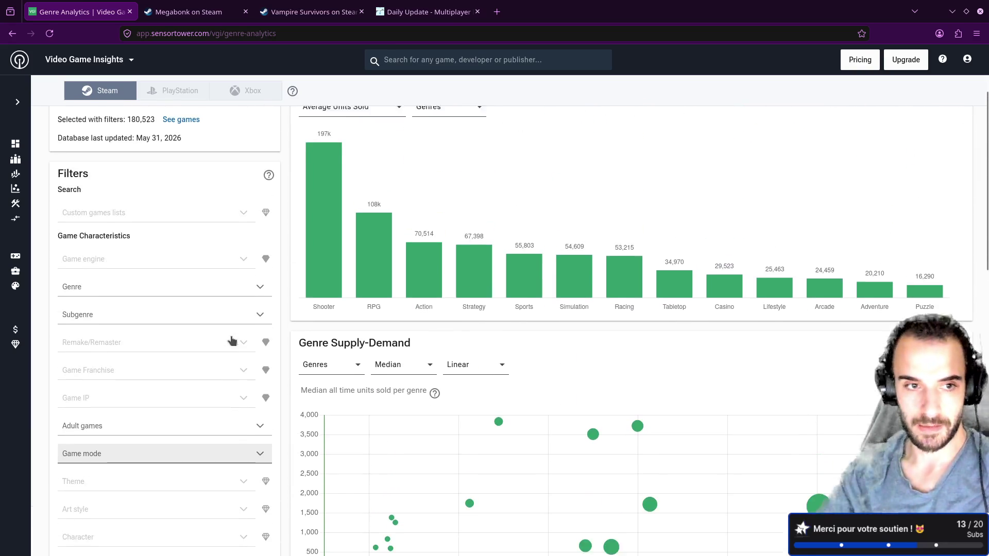
left_click(236, 349)
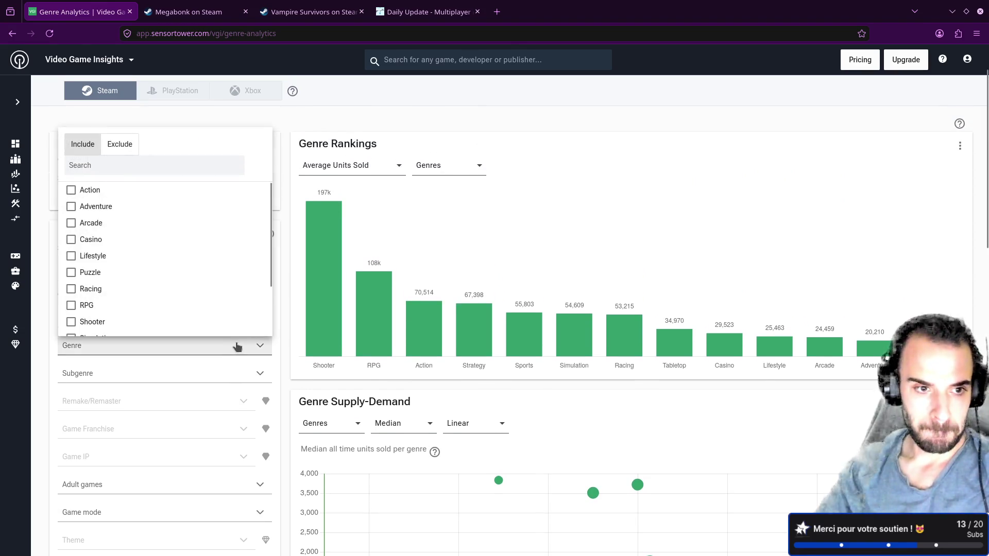
left_click(189, 11)
Scroll Megabonk's page up to About This Game, then bring up the crate's object menu in Blender
mouse_move(236, 280)
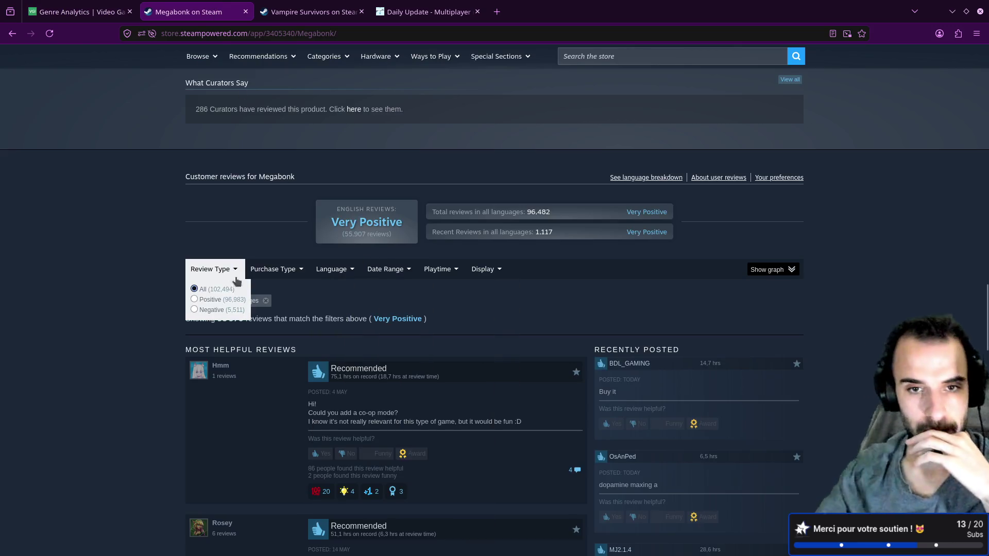
scroll(159, 246, "up", 15)
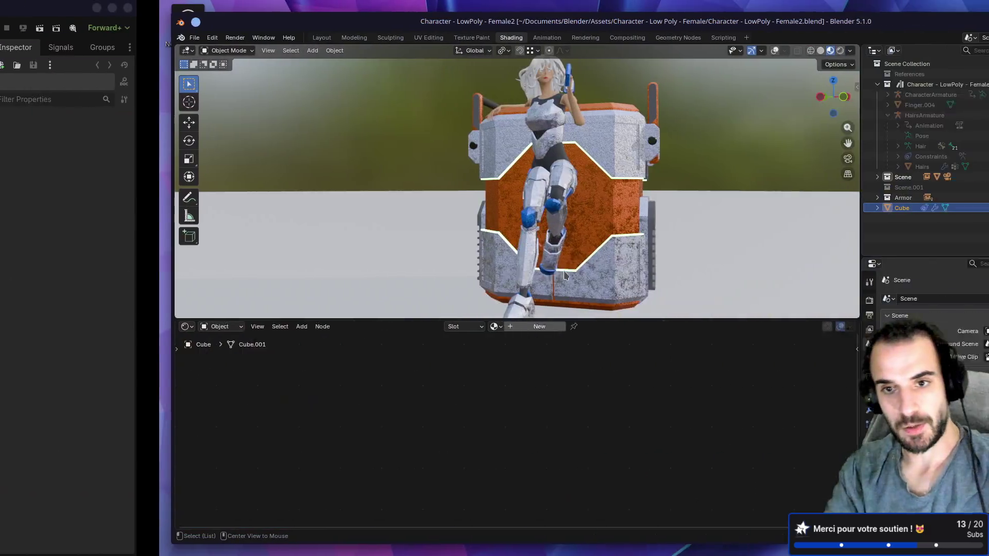
right_click(563, 271)
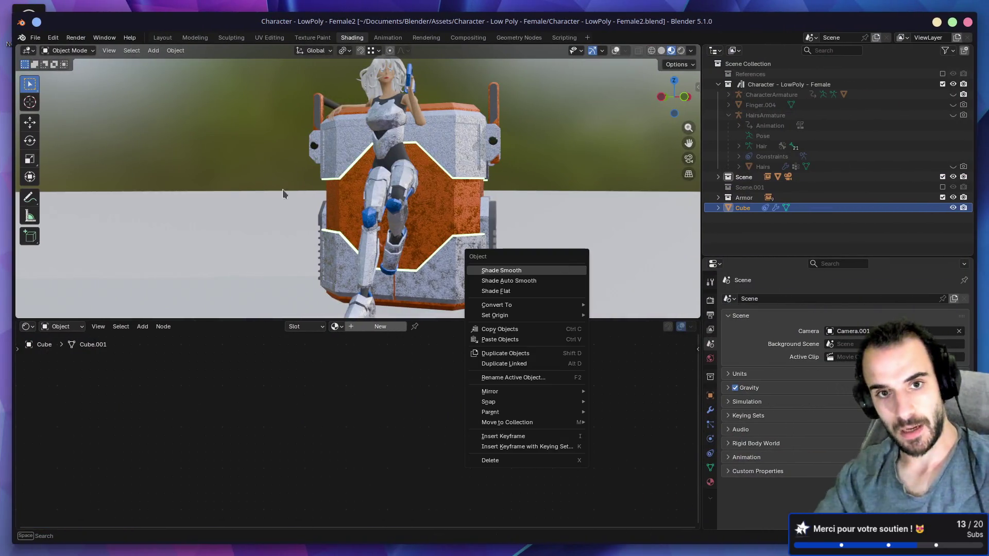
Orbit Blender's view to see the crate from the side, then return to the Megabonk Steam window
mouse_move(276, 206)
left_mouse_down()
mouse_move(420, 198)
mouse_move(386, 189)
left_mouse_up()
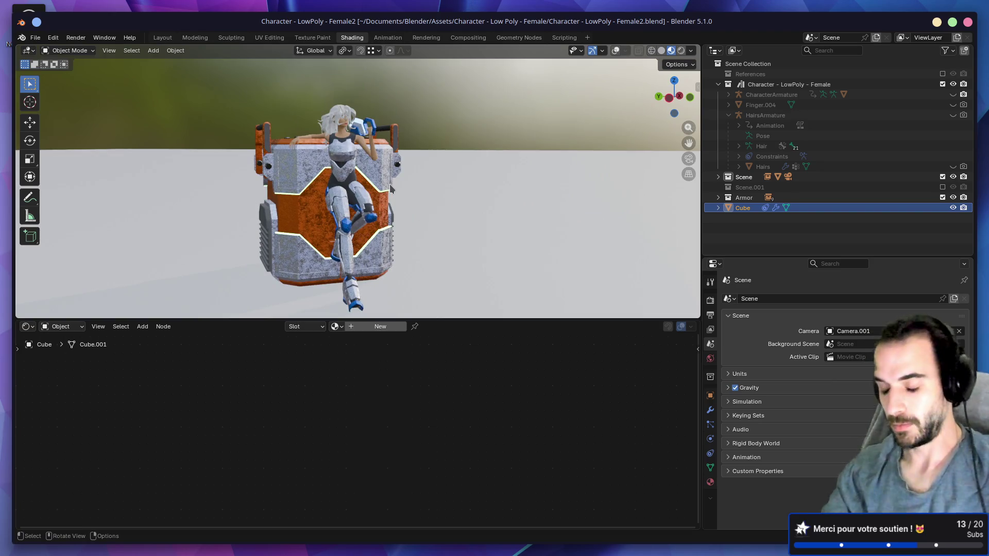
key("super+Left")
key("super+Left")
key("super+Left")
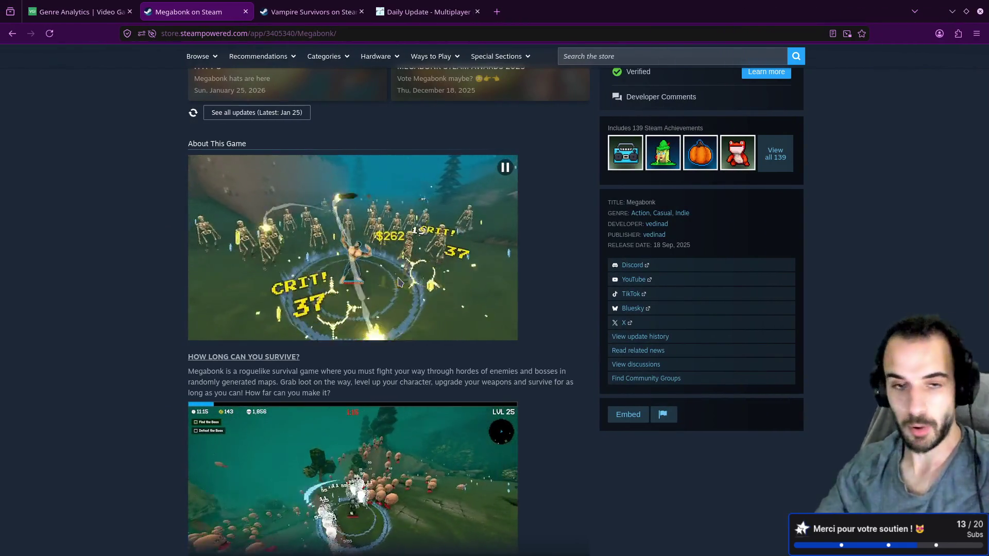
Scroll to the top of Megabonk's page, glance at Vampire Survivors and Daily Update, then view Genre Analytics
scroll(186, 341, "up", 1)
scroll(187, 342, "up", 5)
scroll(192, 340, "up", 10)
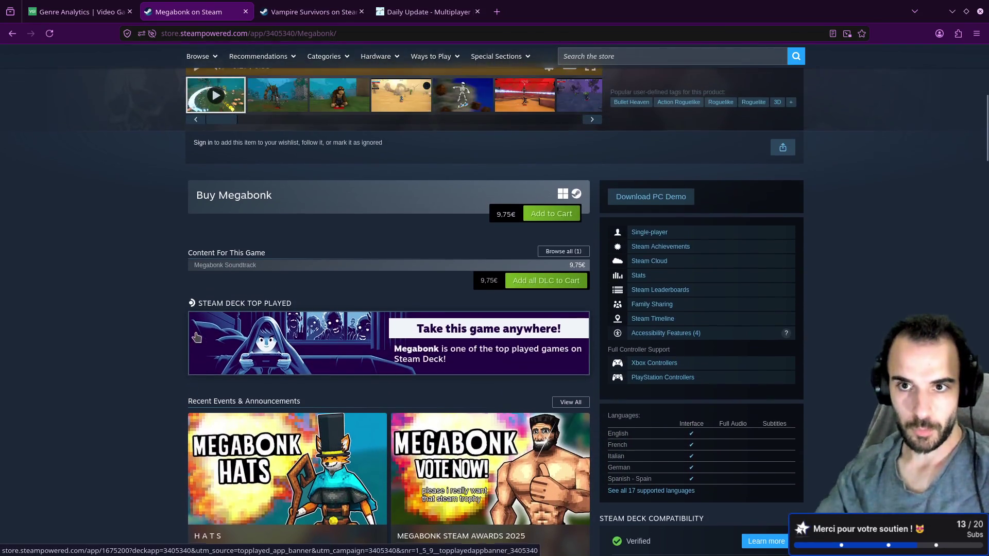
scroll(197, 337, "up", 8)
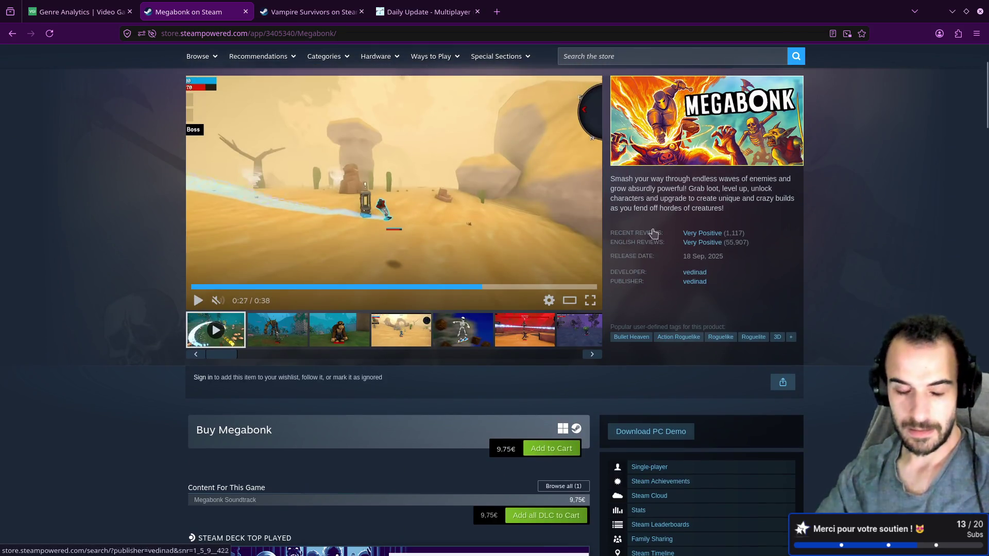
left_click(304, 12)
left_click(407, 12)
left_click(309, 11)
left_click(114, 15)
scroll(232, 274, "down", 2)
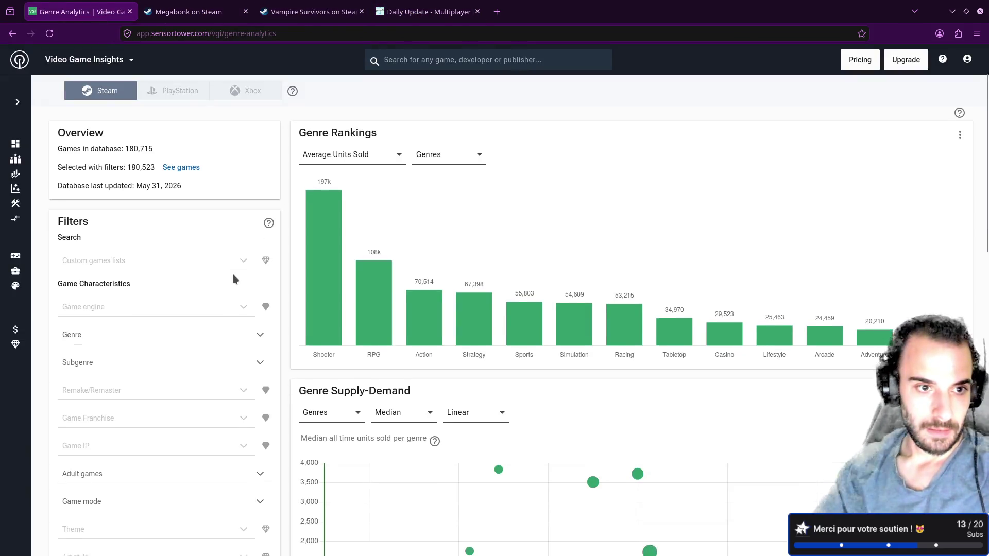
left_click(132, 286)
scroll(121, 394, "down", 3)
left_click(50, 373)
scroll(49, 373, "down", 3)
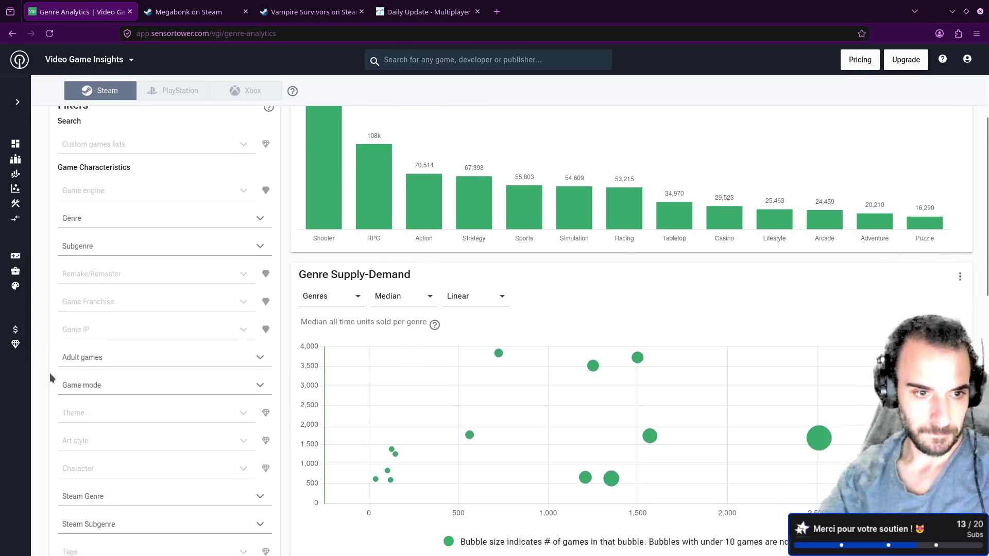
scroll(51, 373, "up", 5)
mouse_move(16, 194)
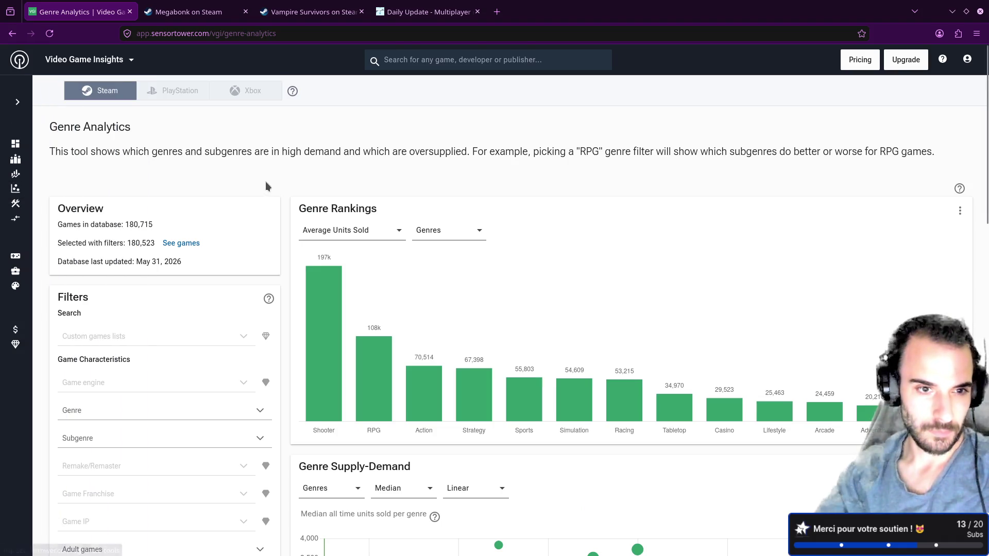
scroll(283, 332, "down", 5)
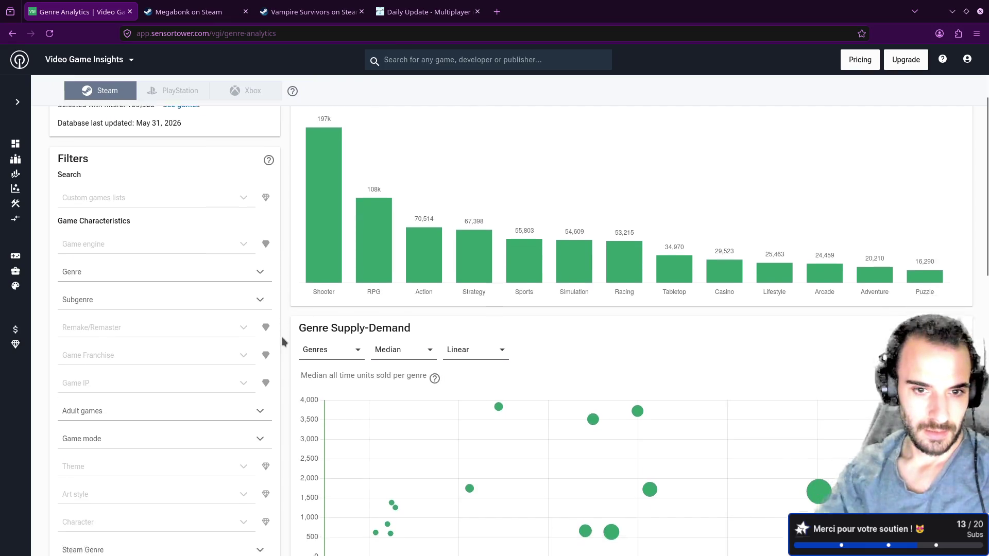
left_click(337, 252)
left_click(337, 252)
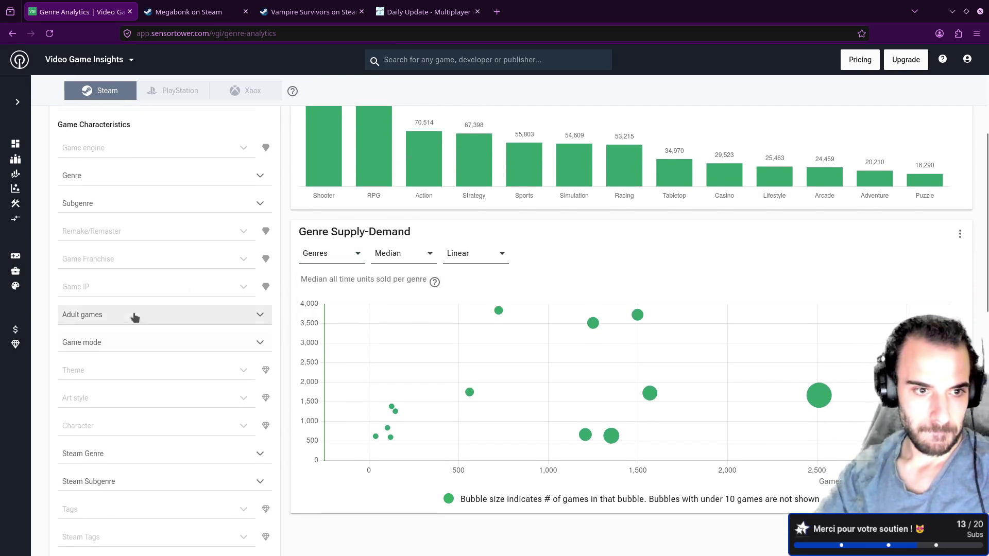
left_click(142, 205)
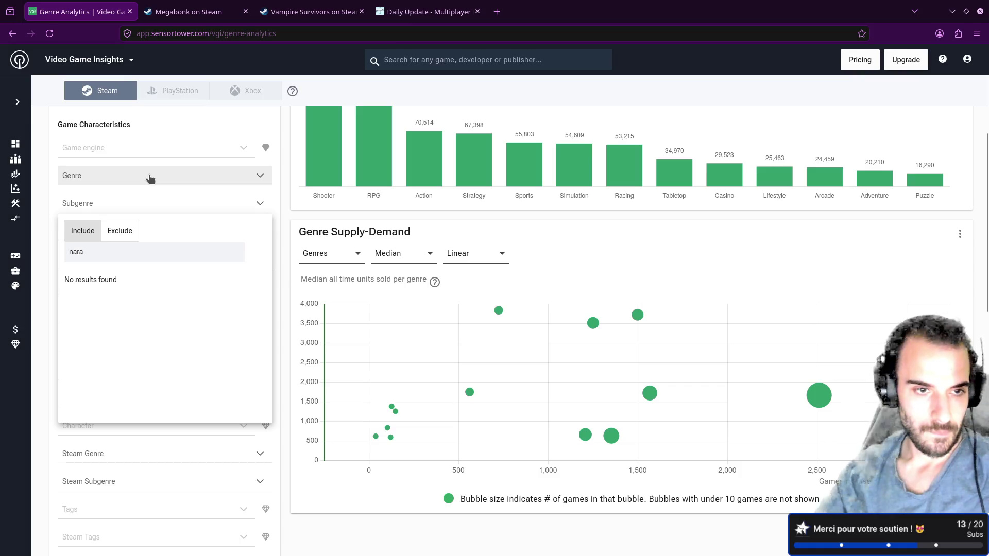
key("ctrl+a")
key("BackSpace")
left_click(117, 179)
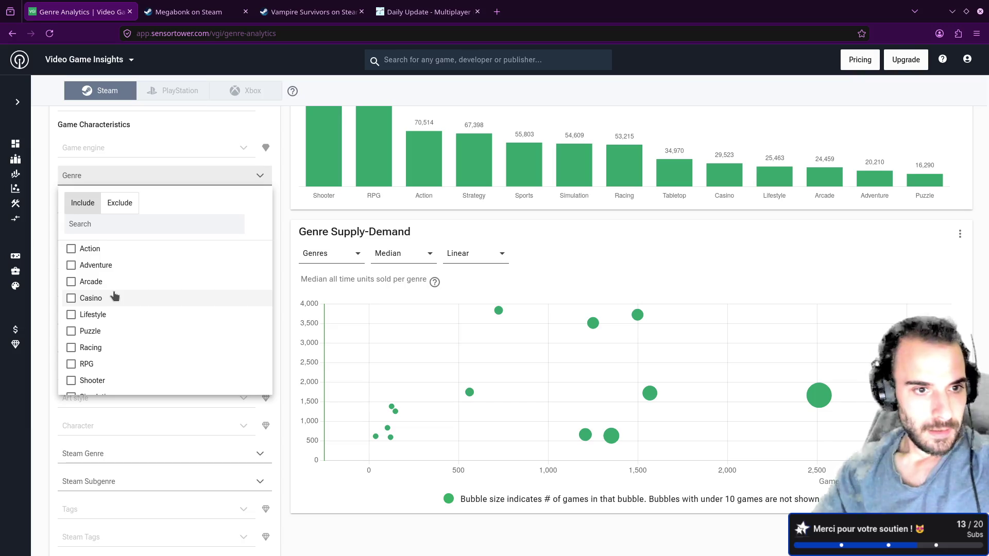
scroll(115, 295, "down", 2)
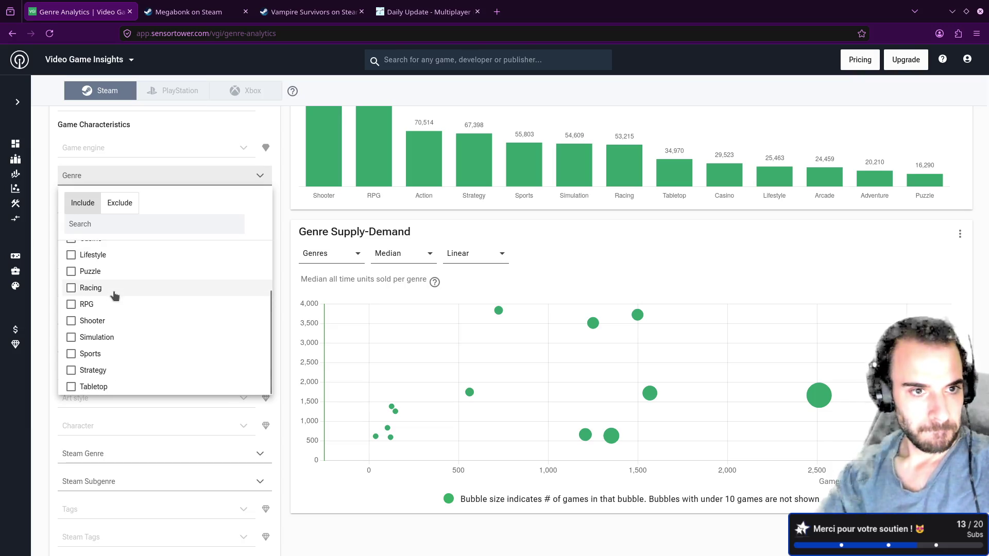
left_click(300, 227)
scroll(309, 298, "up", 5)
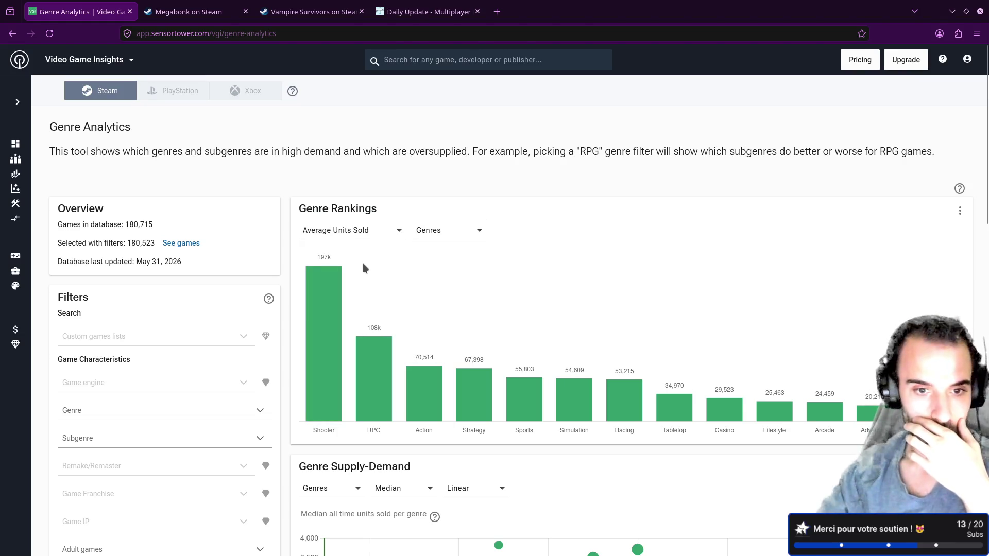
mouse_move(333, 396)
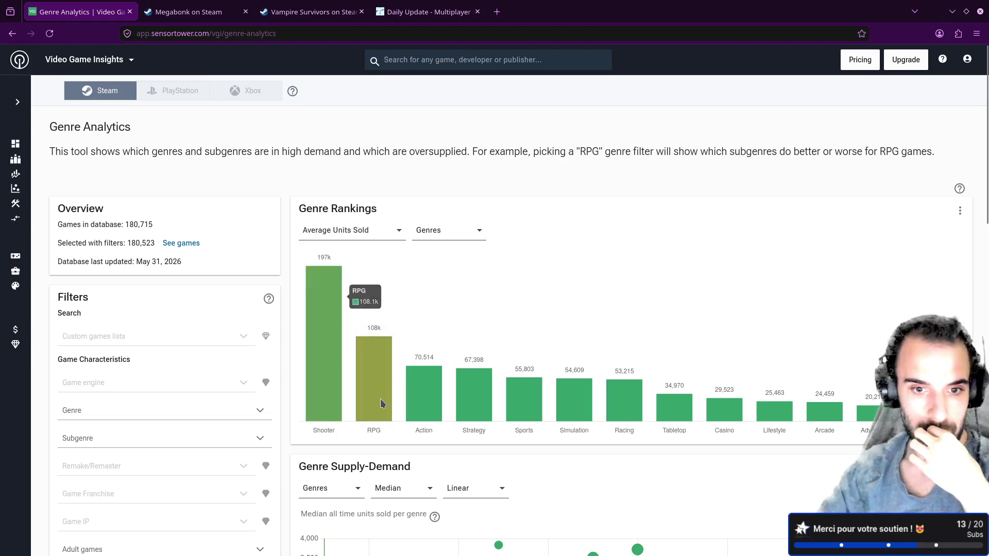
mouse_move(464, 404)
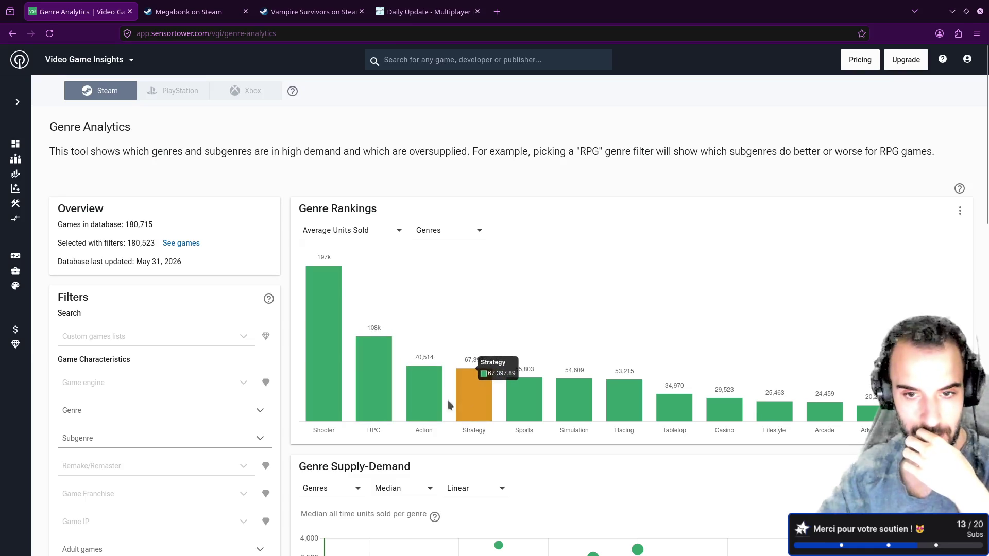
scroll(655, 413, "down", 5)
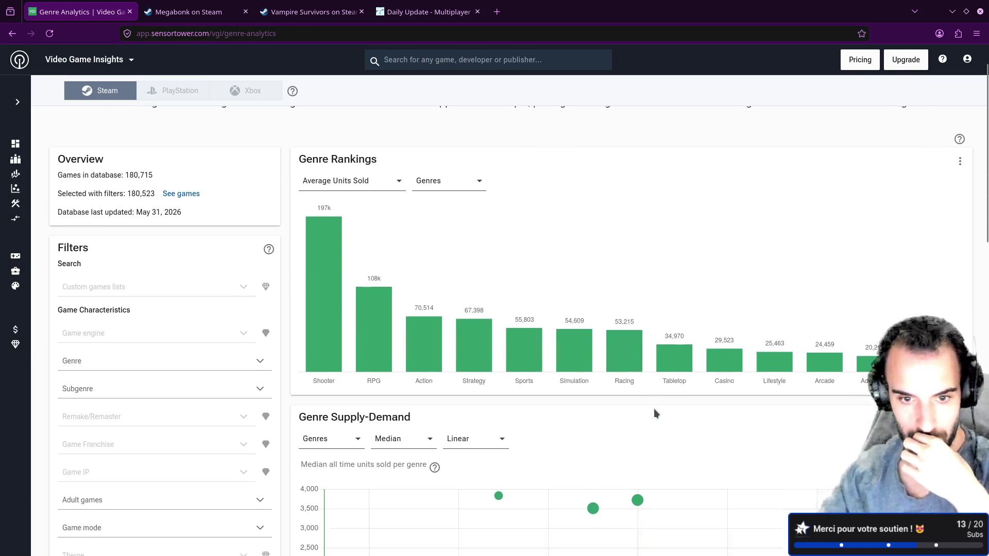
mouse_move(377, 379)
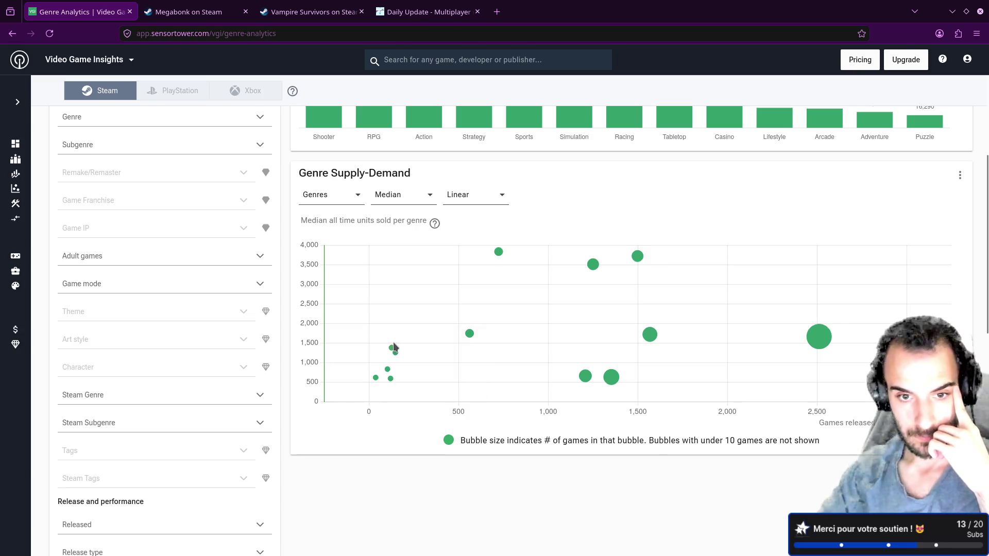
mouse_move(393, 351)
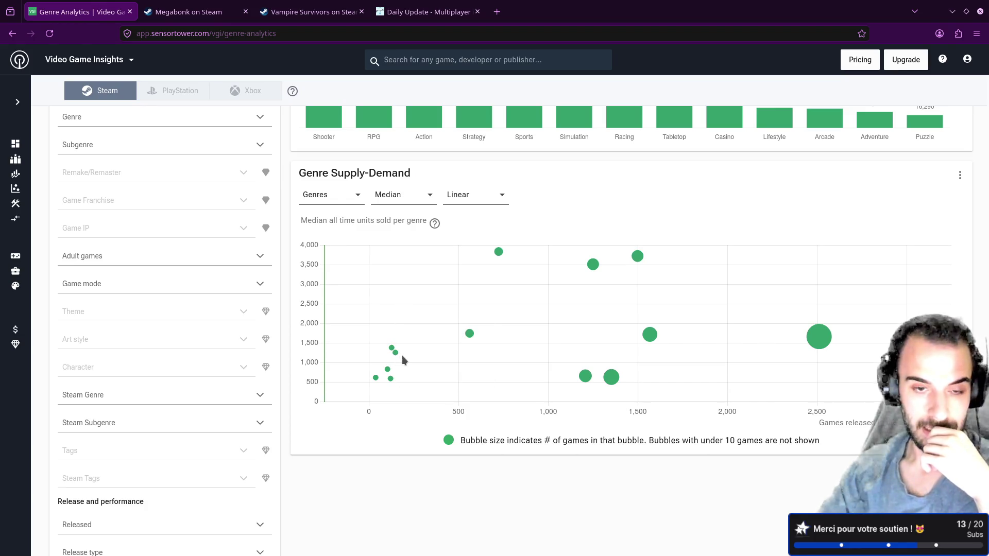
left_click(409, 200)
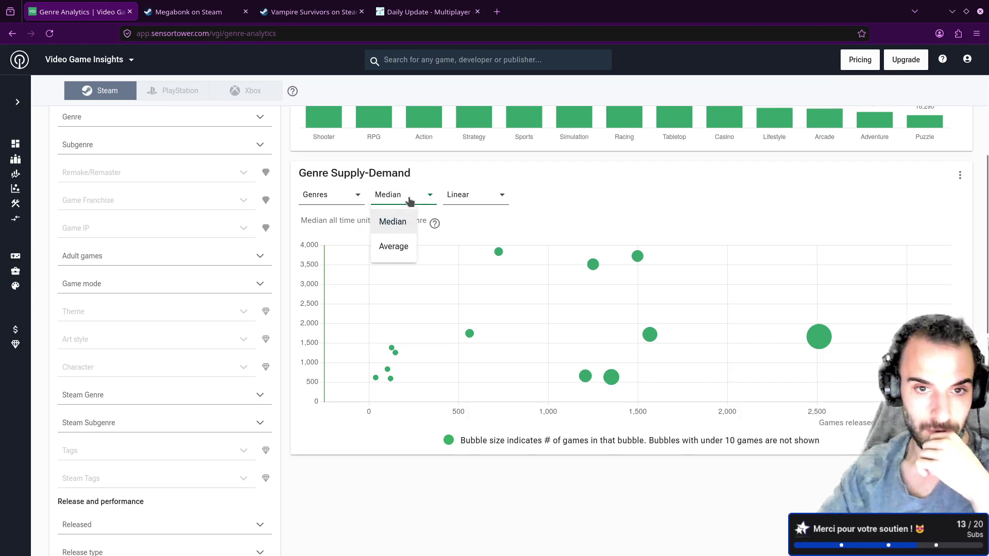
left_click(417, 199)
scroll(147, 308, "down", 1)
scroll(148, 309, "down", 6)
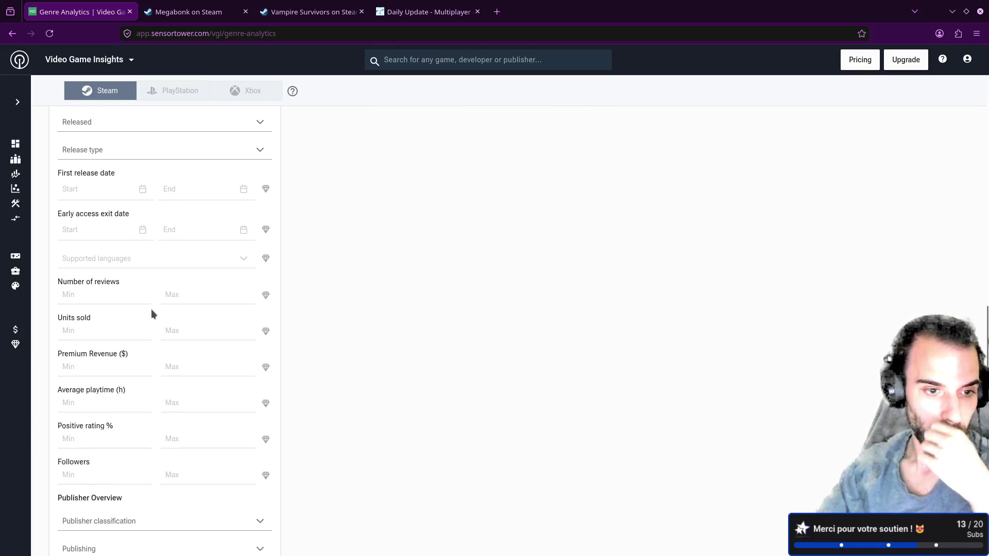
scroll(154, 313, "down", 3)
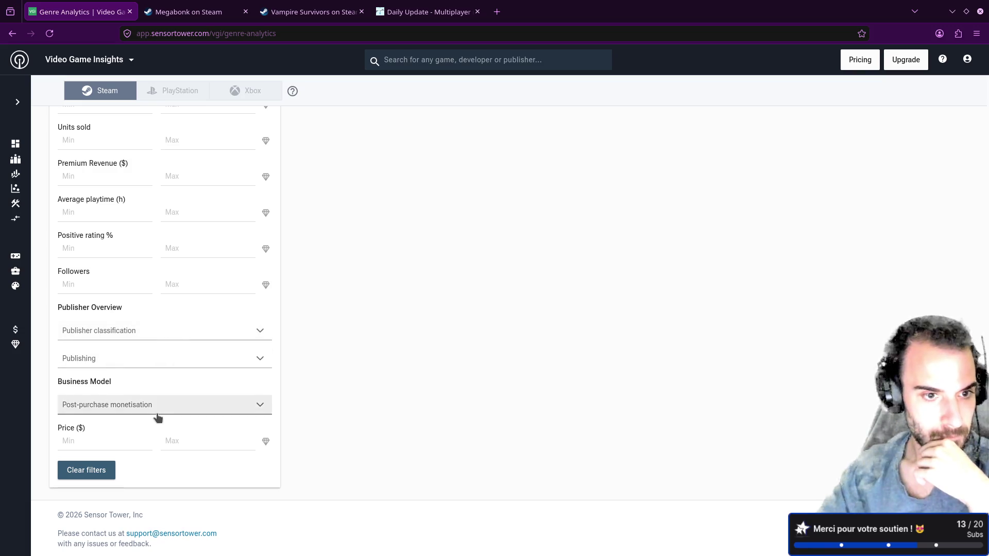
scroll(158, 418, "up", 6)
scroll(158, 420, "up", 4)
scroll(159, 422, "up", 4)
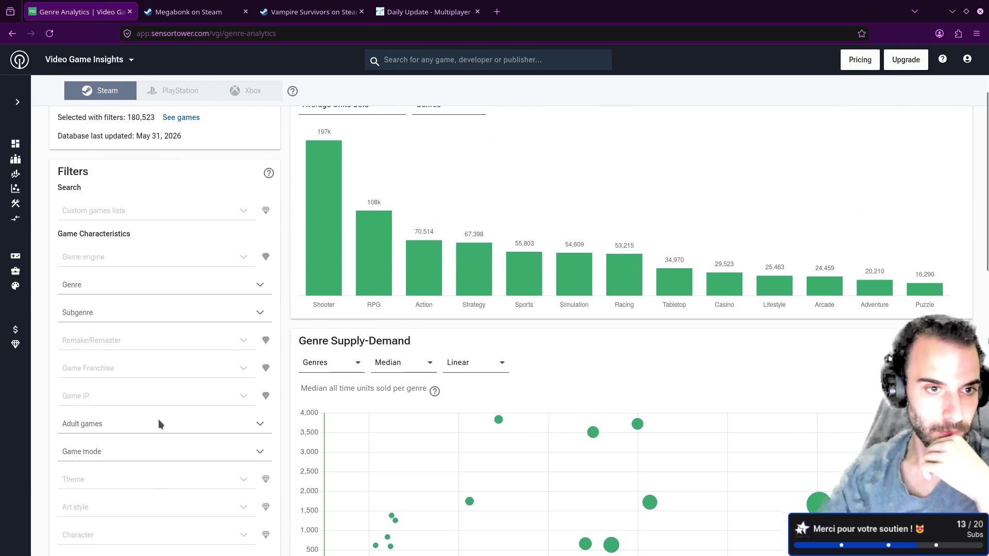
scroll(158, 419, "down", 7)
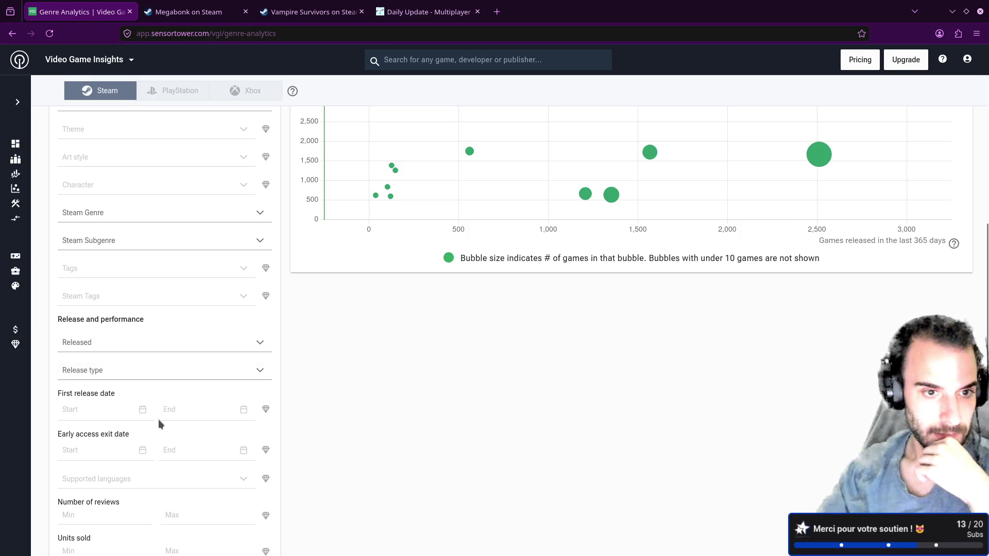
scroll(159, 419, "down", 4)
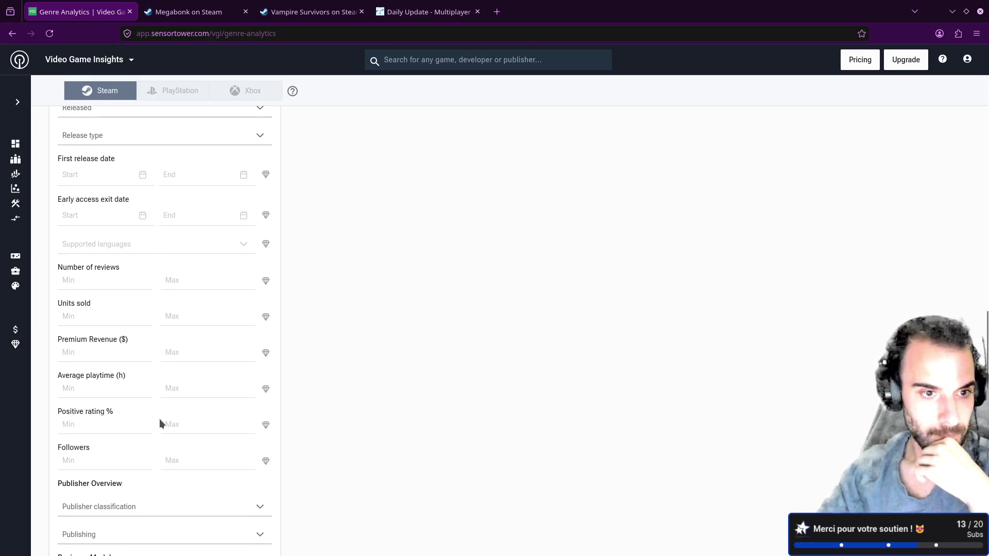
scroll(159, 419, "down", 1)
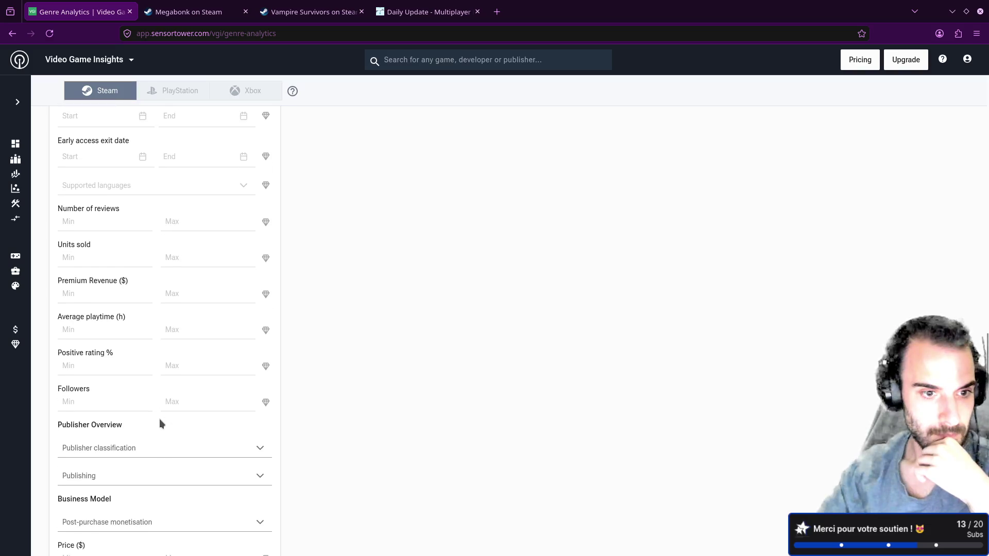
scroll(159, 418, "up", 12)
scroll(160, 418, "up", 1)
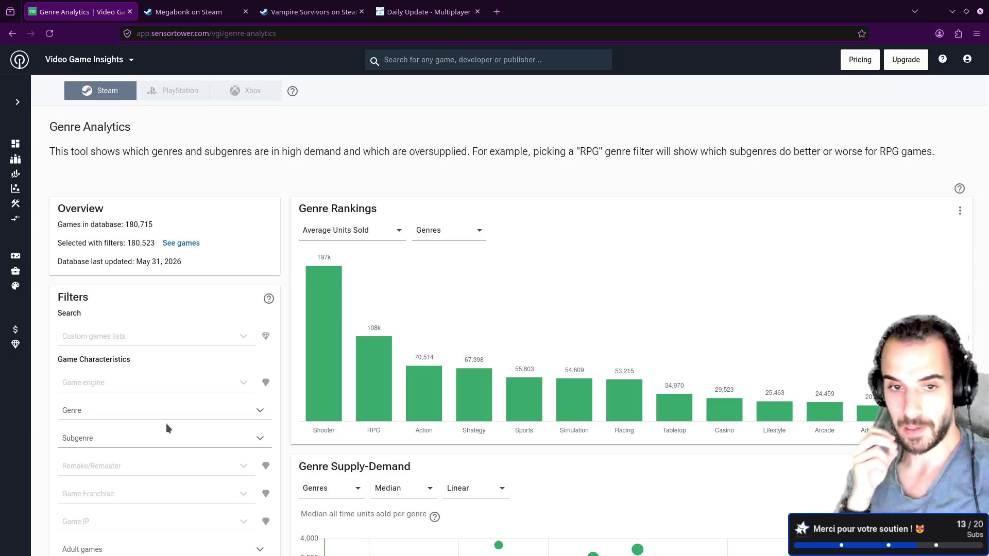
key("alt+Tab")
key("shift+o")
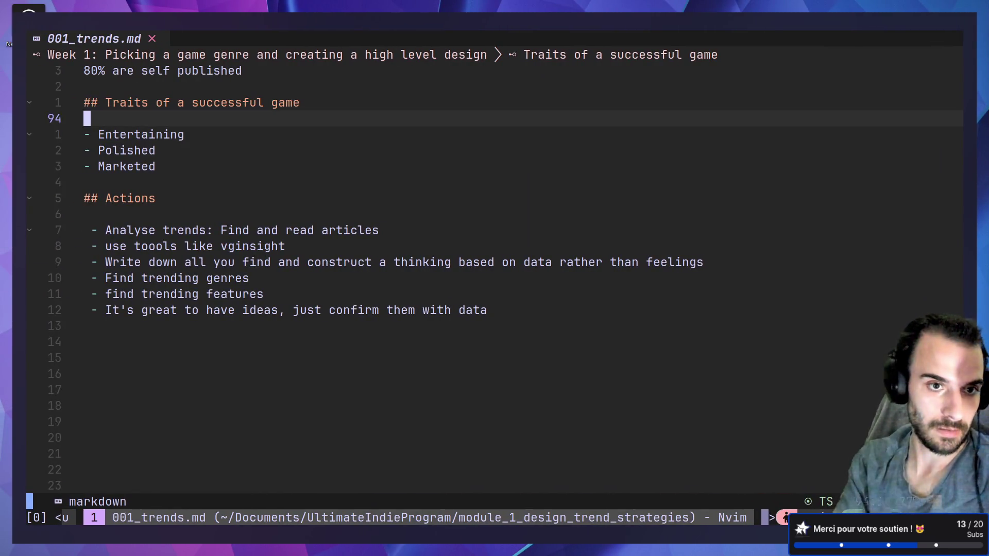
key("Escape")
type("u")
type("/cozy")
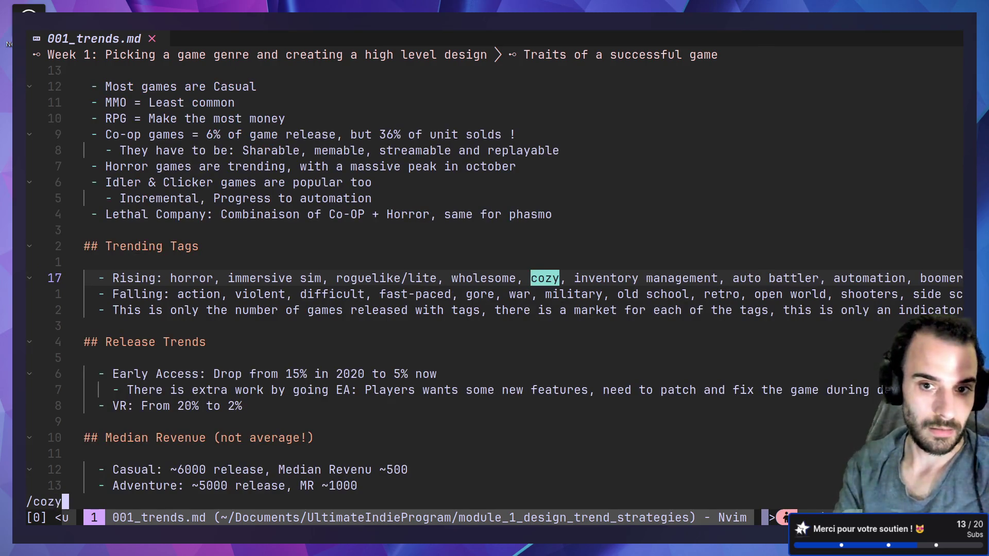
key("Return")
key("k")
key("j")
key("k")
key("k")
key("k")
key("k")
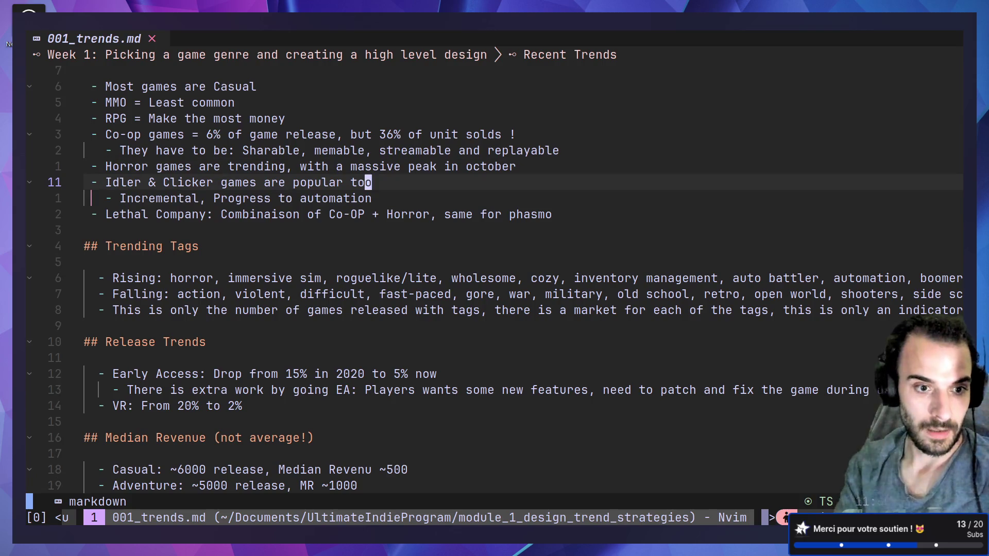
key("ctrl+d")
key("ctrl+d")
key("ctrl+d")
key("ctrl+d")
key("ctrl+d")
key("k")
key("k")
key("j")
key("super+2")
key("super+3")
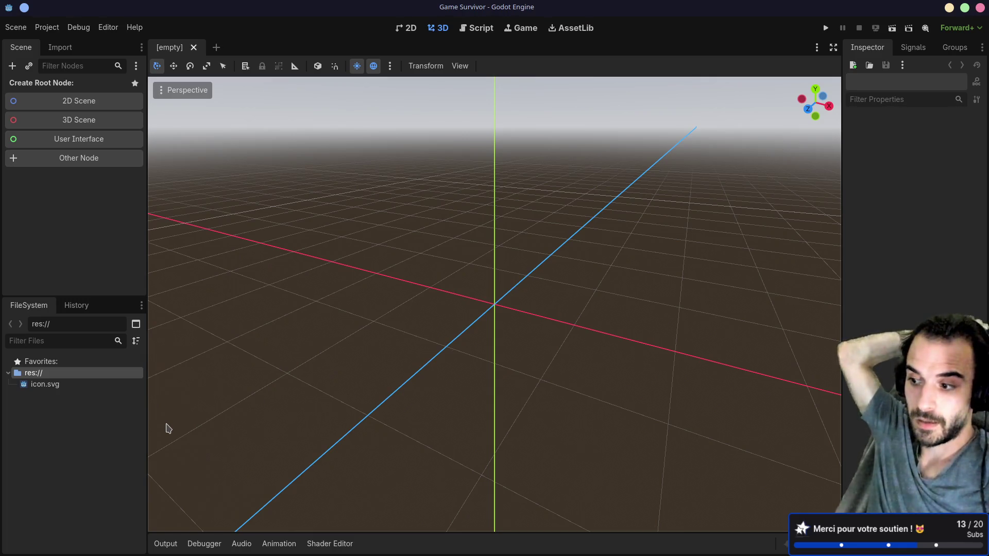
key("super+2")
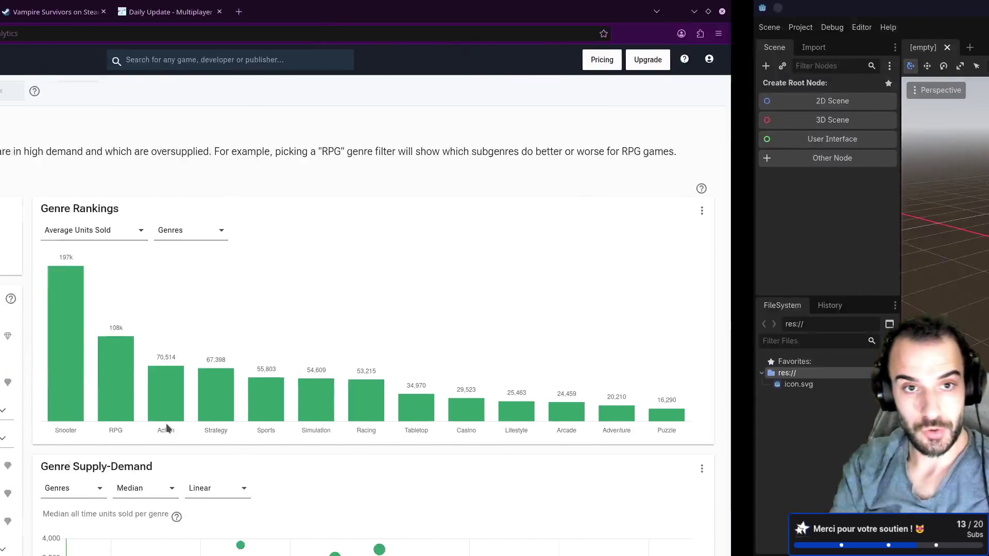
Open the Top Charts of Steam games from the expanded sidebar
left_click(16, 102)
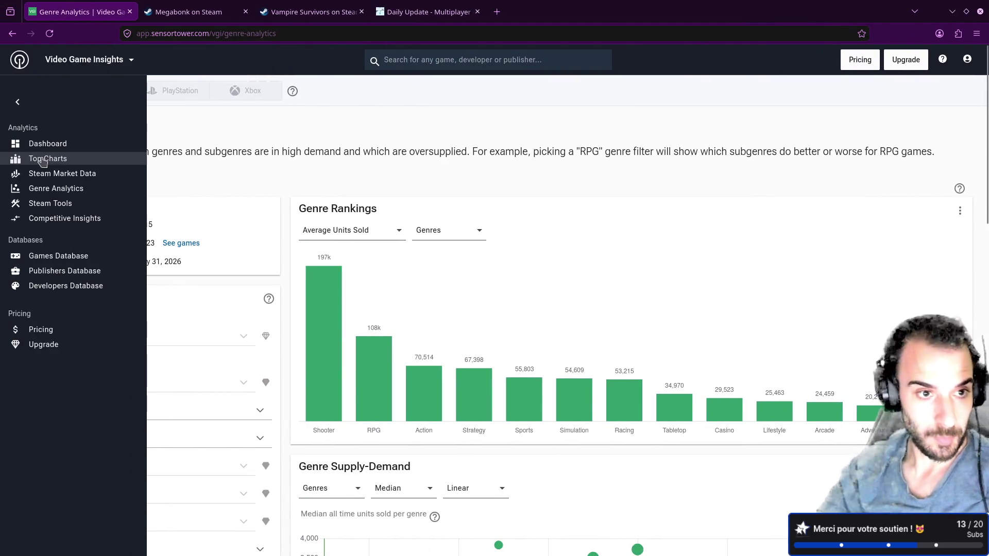
left_click(50, 175)
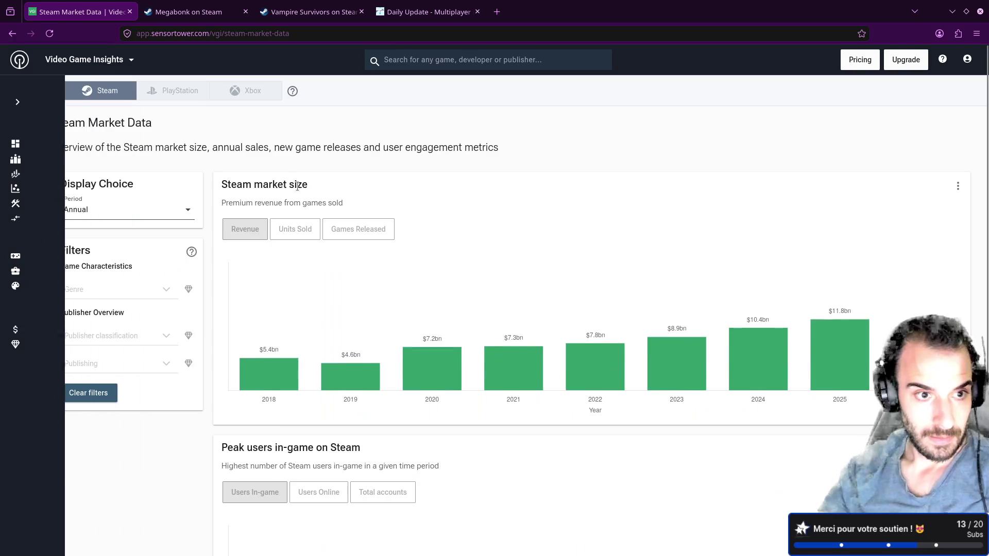
mouse_move(21, 186)
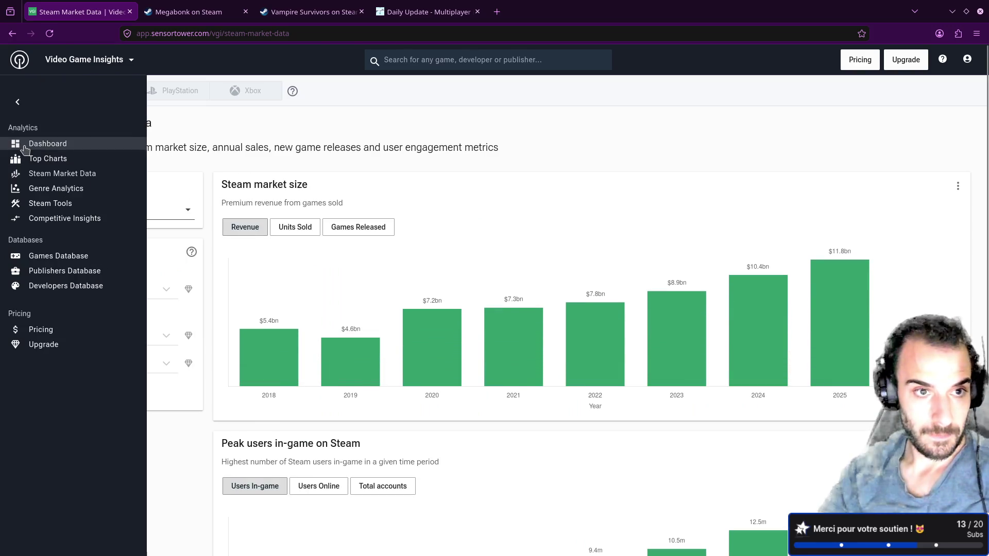
left_click(54, 160)
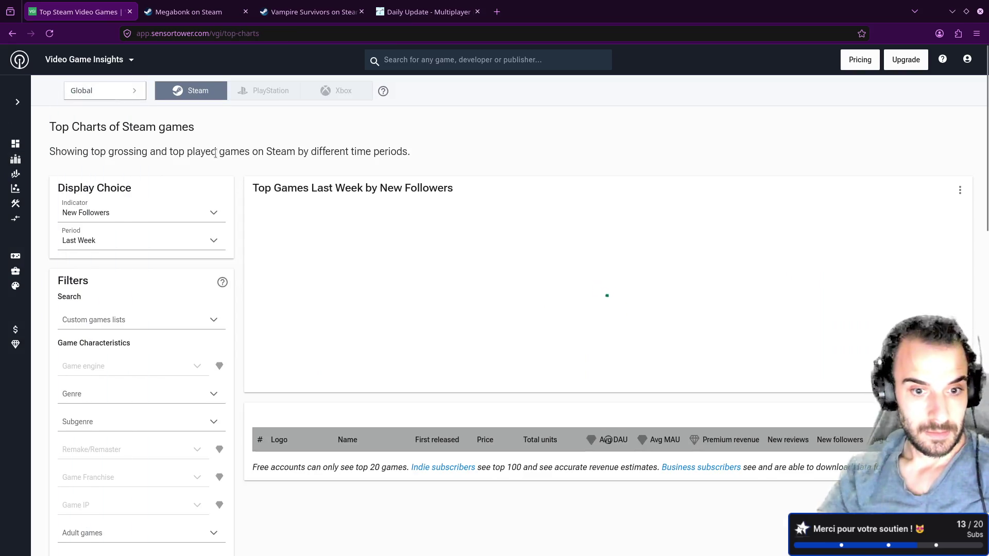
Browse the Region and Genre filter choices without changing them
left_click(125, 99)
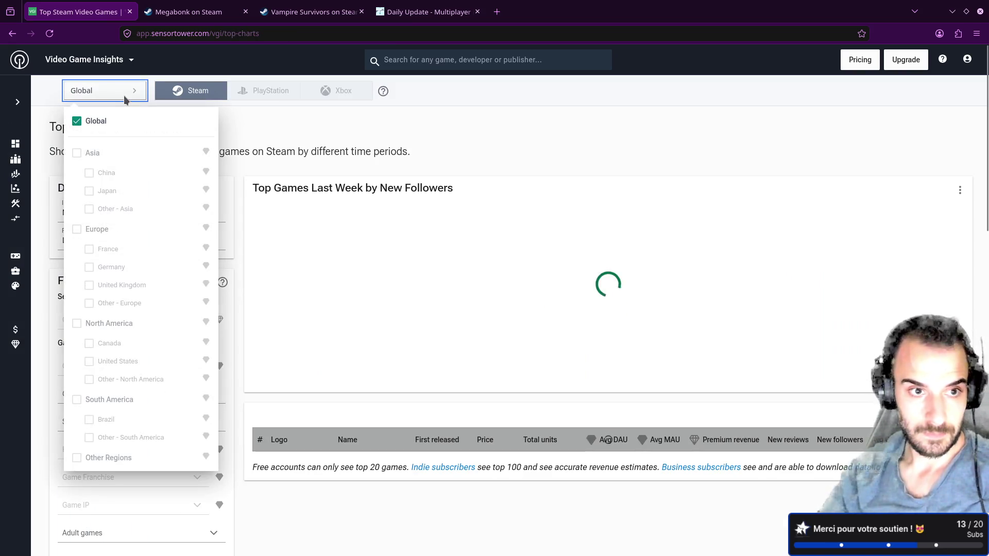
left_click(125, 98)
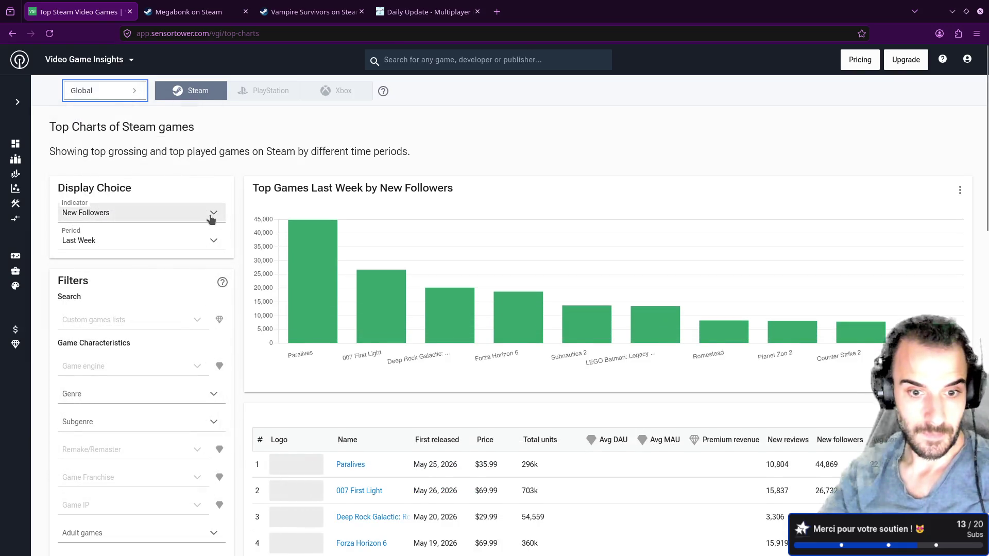
scroll(212, 213, "down", 4)
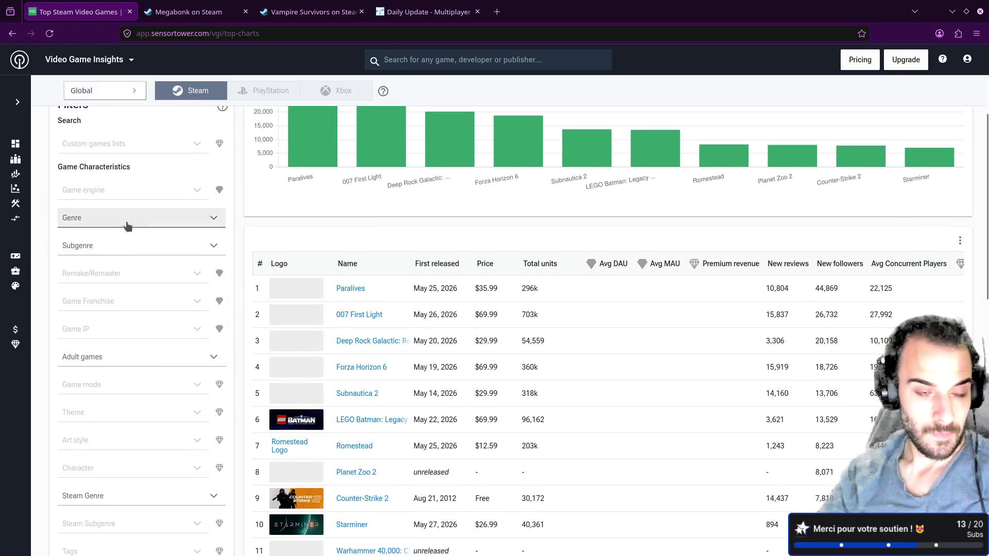
left_click(126, 221)
scroll(128, 320, "down", 2)
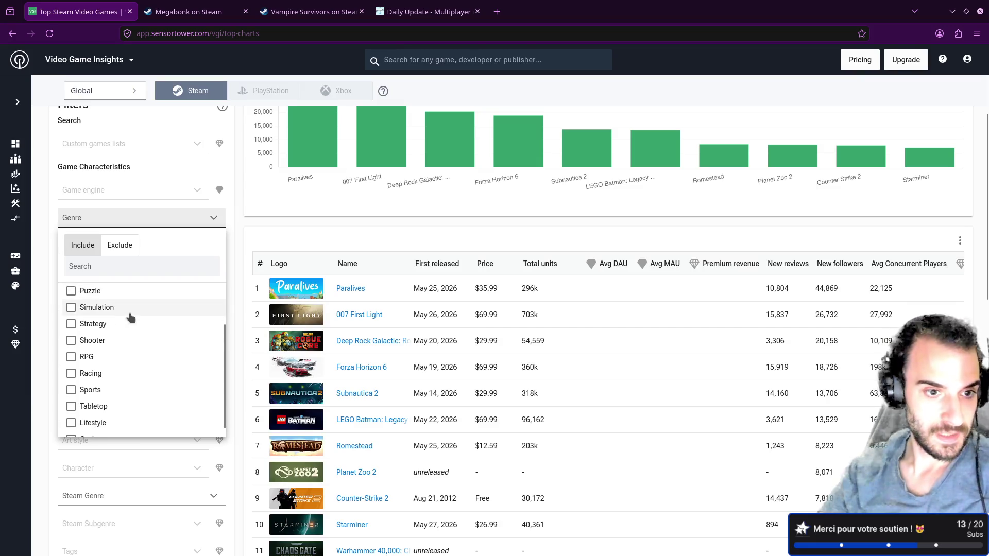
scroll(130, 317, "up", 2)
scroll(132, 317, "down", 2)
left_click(54, 246)
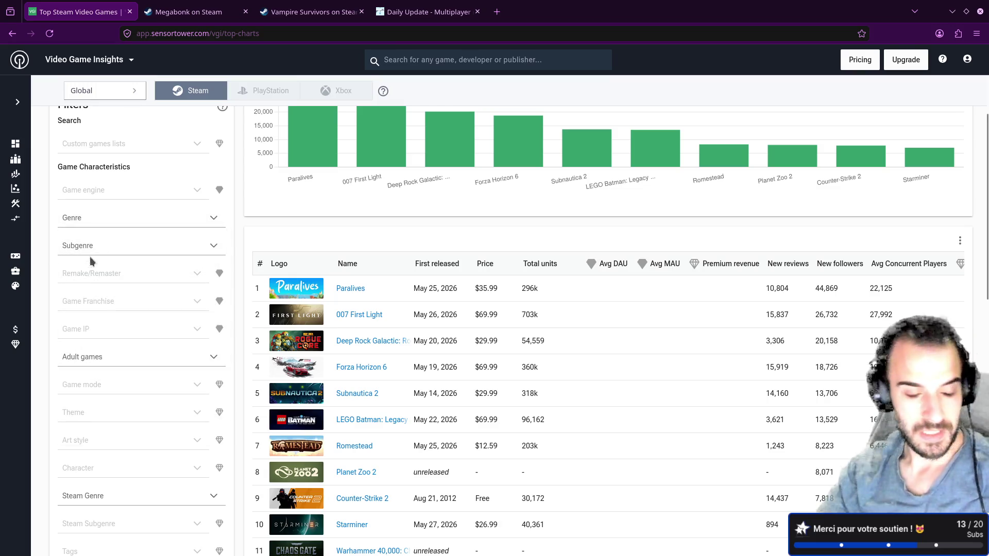
Search the subgenre list for 'co', then close the genre and subgenre lists unchanged
left_click(114, 245)
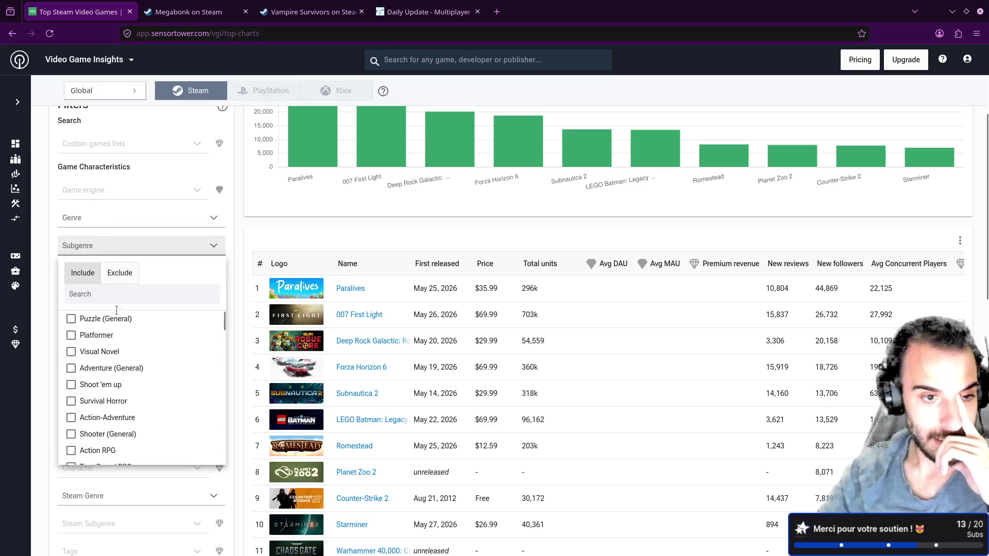
type("co")
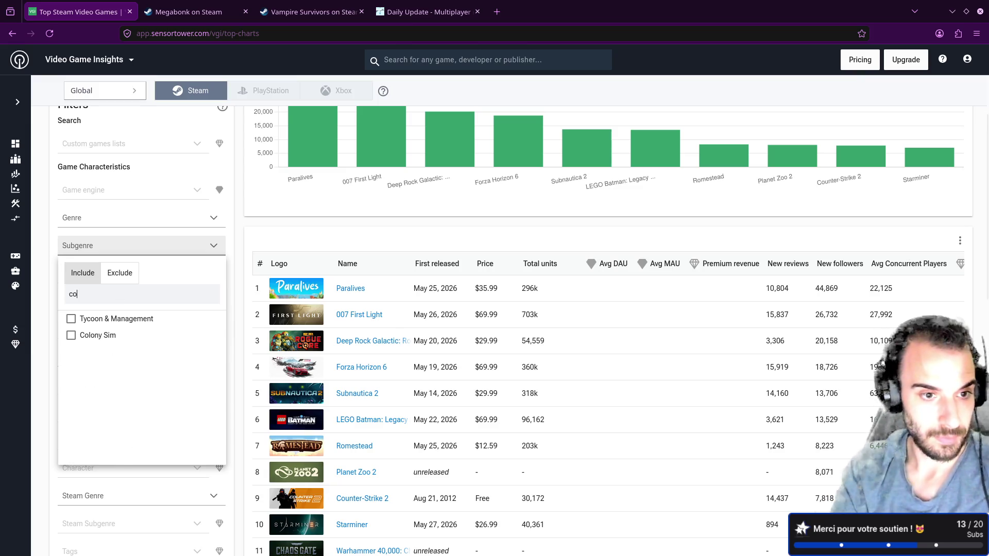
key("BackSpace")
key("BackSpace")
left_click(155, 221)
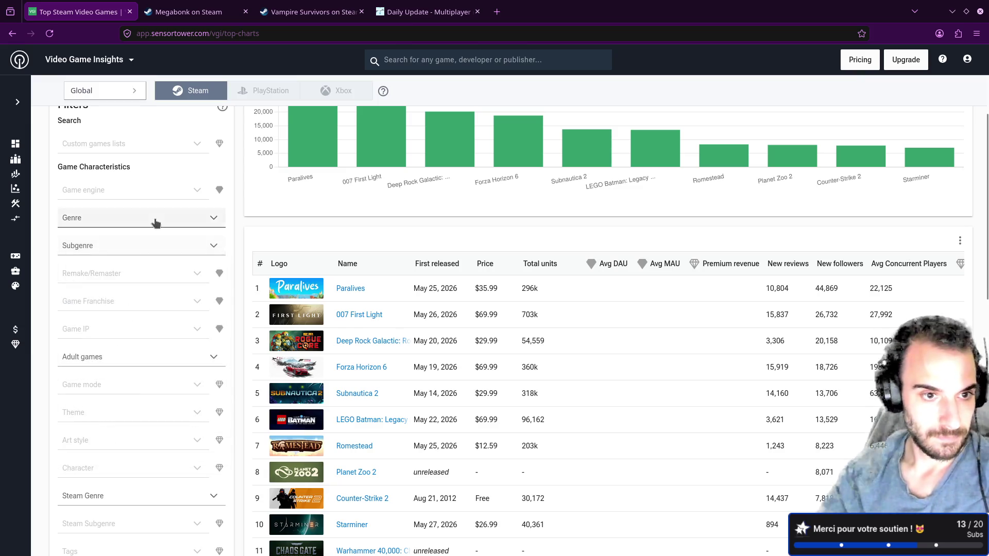
left_click(154, 220)
scroll(135, 320, "down", 2)
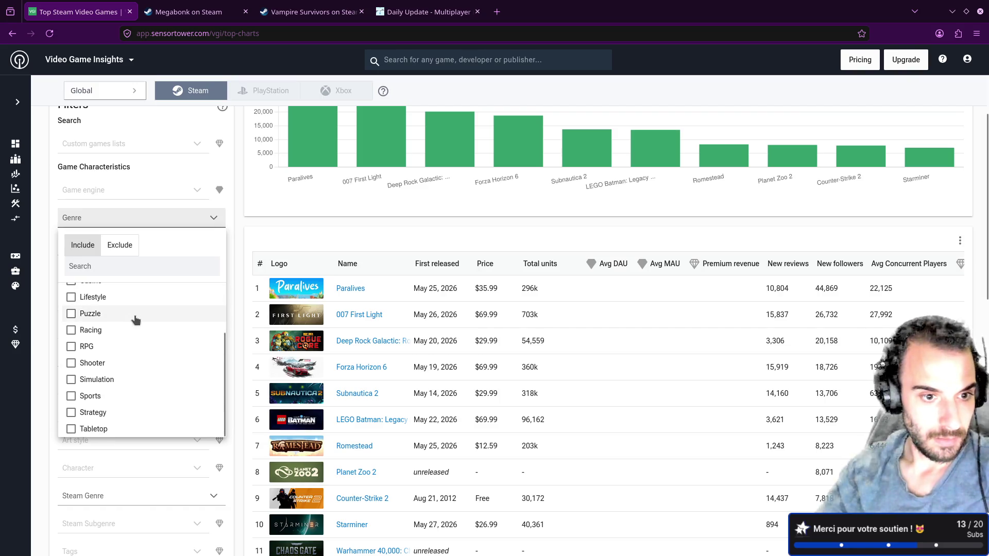
key("Escape")
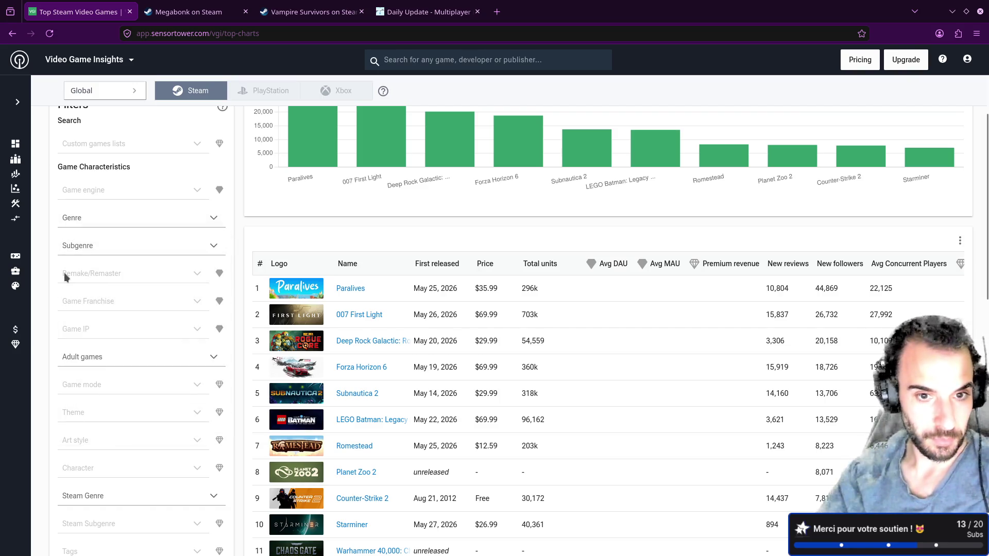
left_click(134, 244)
left_click(144, 221)
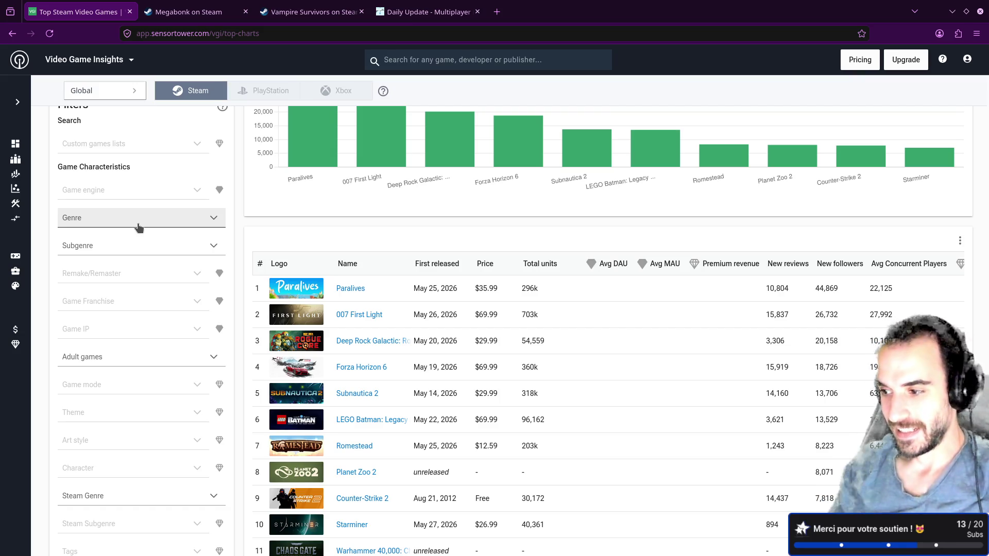
Review the genre and subgenre lists once more without choosing, then scroll the chart
left_click(138, 225)
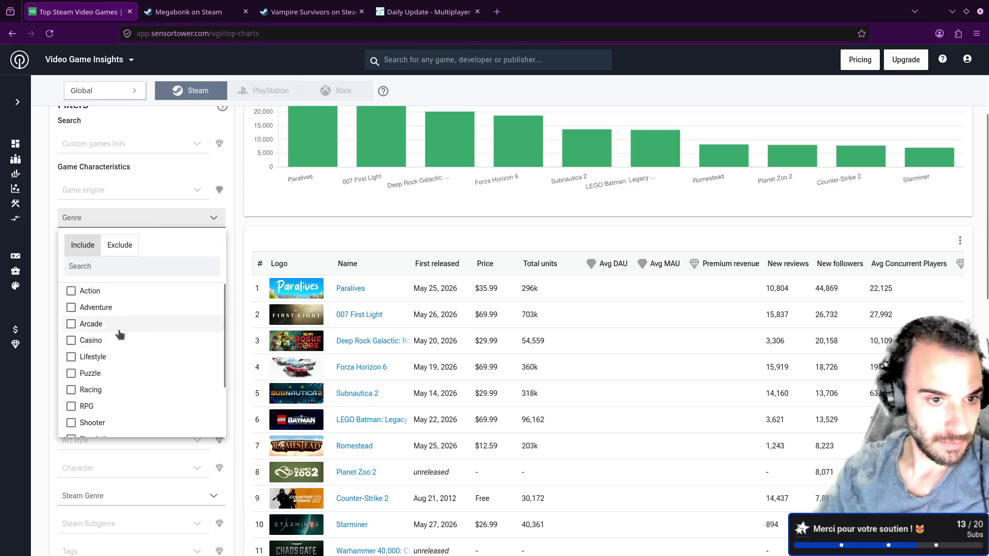
left_click(54, 301)
left_click(66, 247)
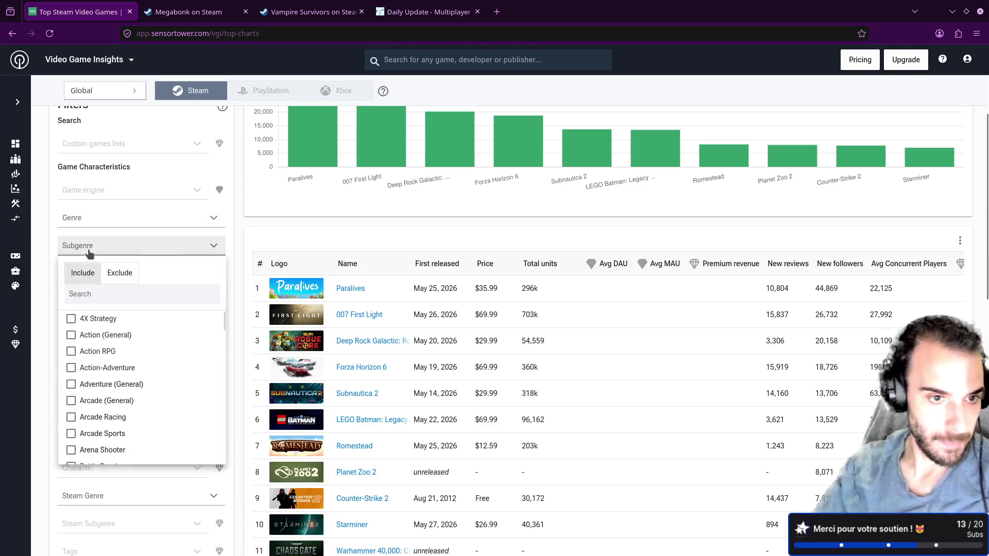
scroll(116, 351, "down", 1)
scroll(115, 352, "down", 3)
scroll(118, 337, "up", 1)
left_click(48, 318)
scroll(100, 288, "up", 1)
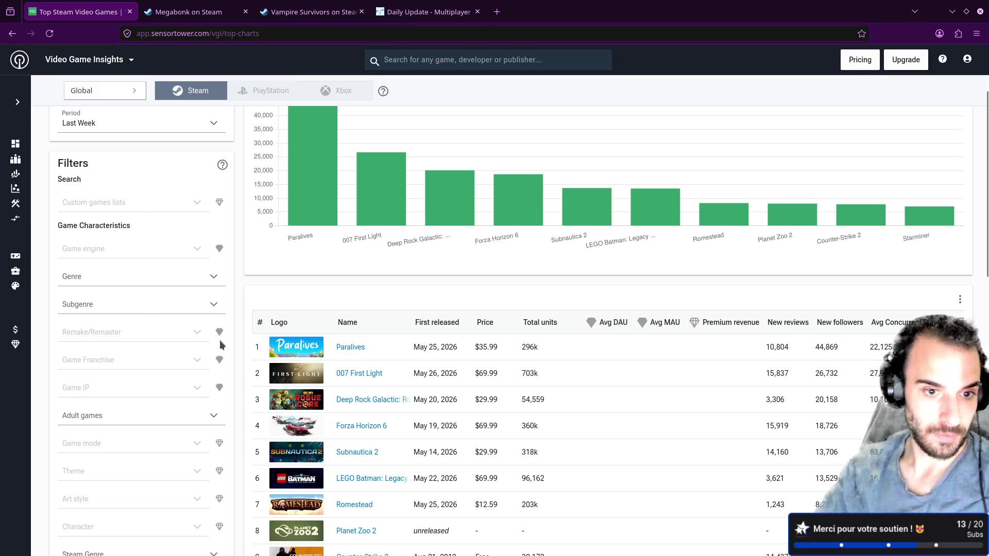
scroll(206, 358, "down", 2)
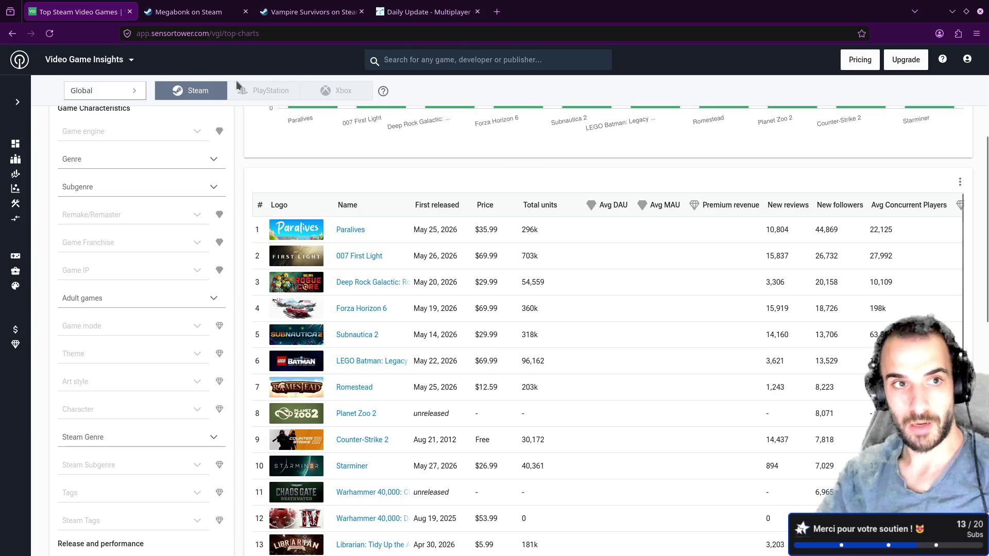
Go via the product switcher to the Video Game Insights home and open Games Database
left_click(20, 58)
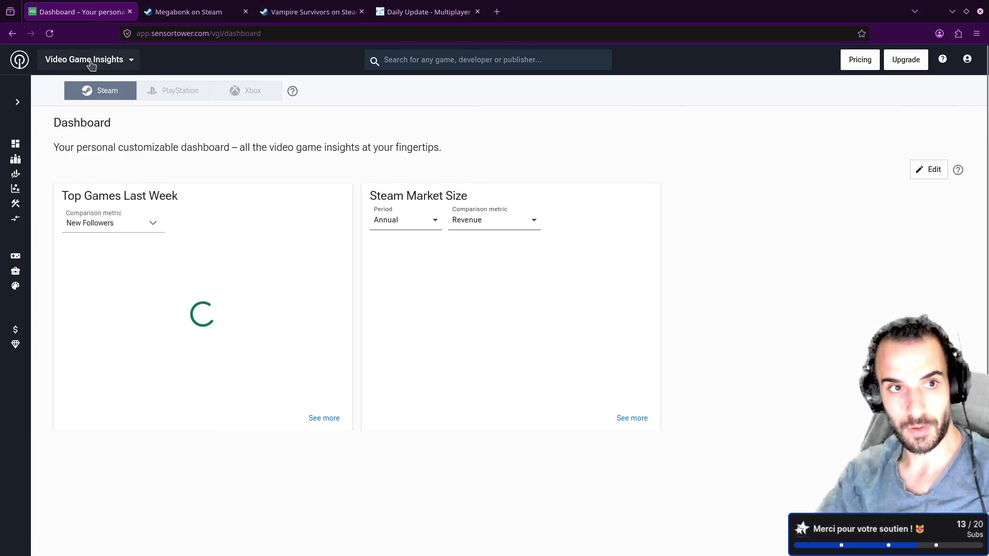
left_click(88, 59)
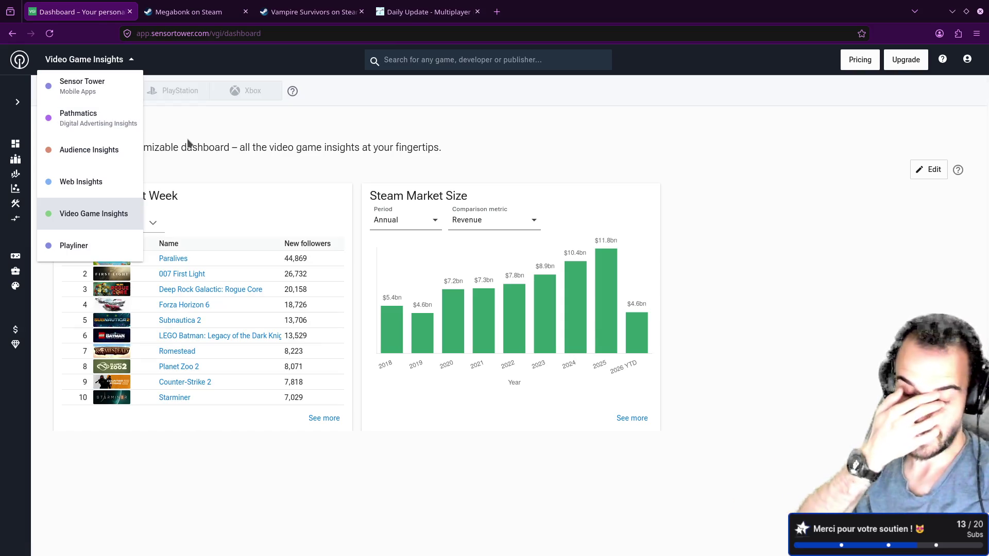
left_click(115, 217)
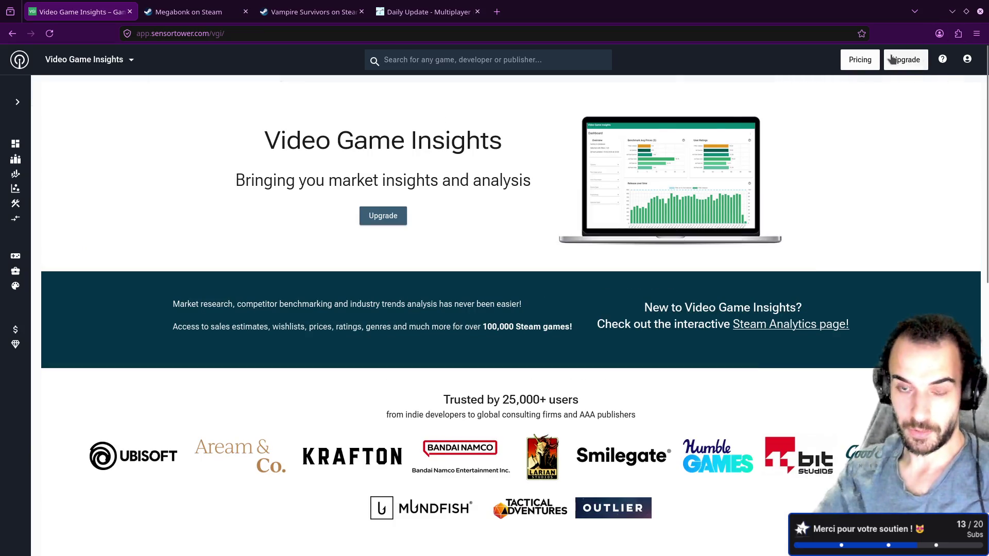
left_click(17, 101)
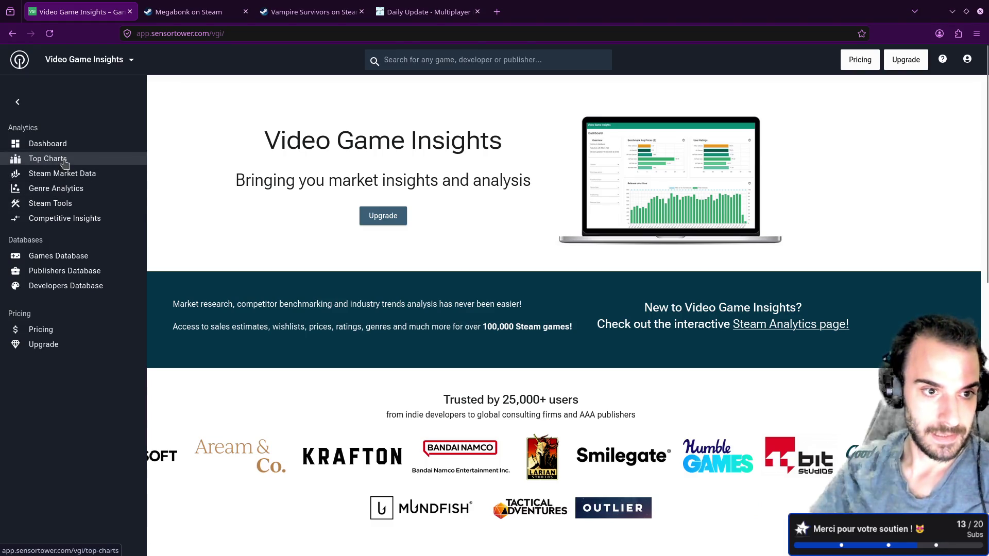
left_click(72, 259)
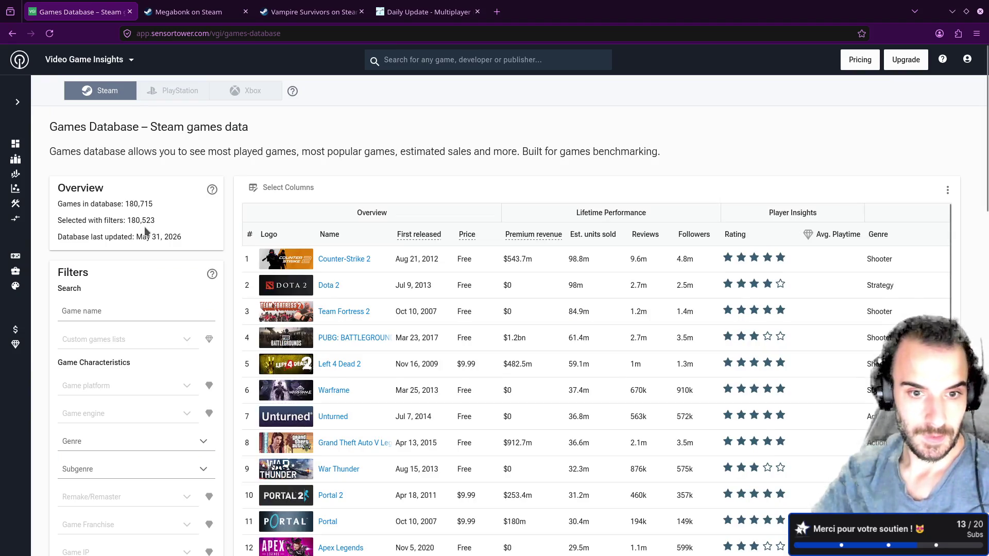
scroll(145, 230, "down", 2)
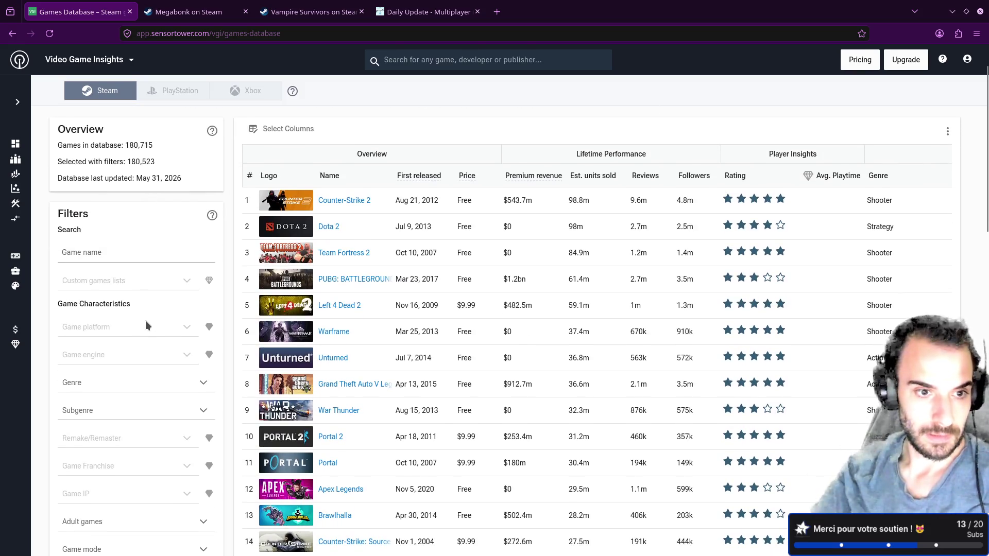
left_click(165, 251)
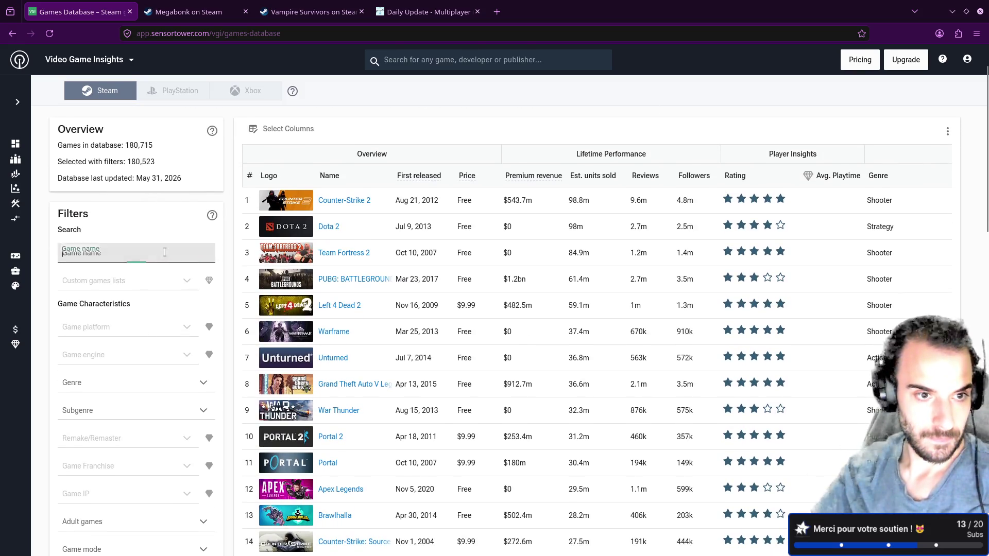
scroll(168, 236, "down", 4)
left_click(129, 266)
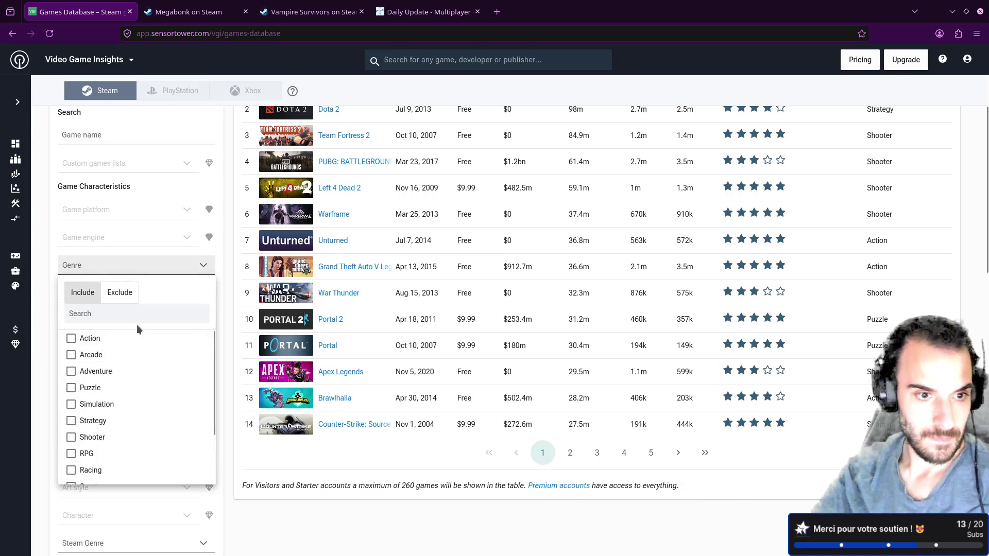
scroll(130, 372, "down", 3)
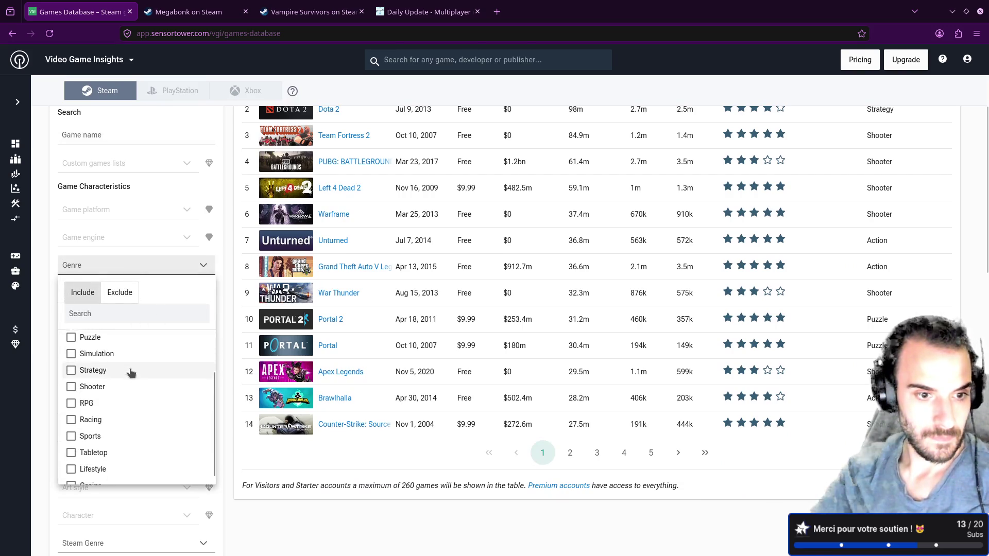
left_click(51, 310)
scroll(52, 311, "down", 3)
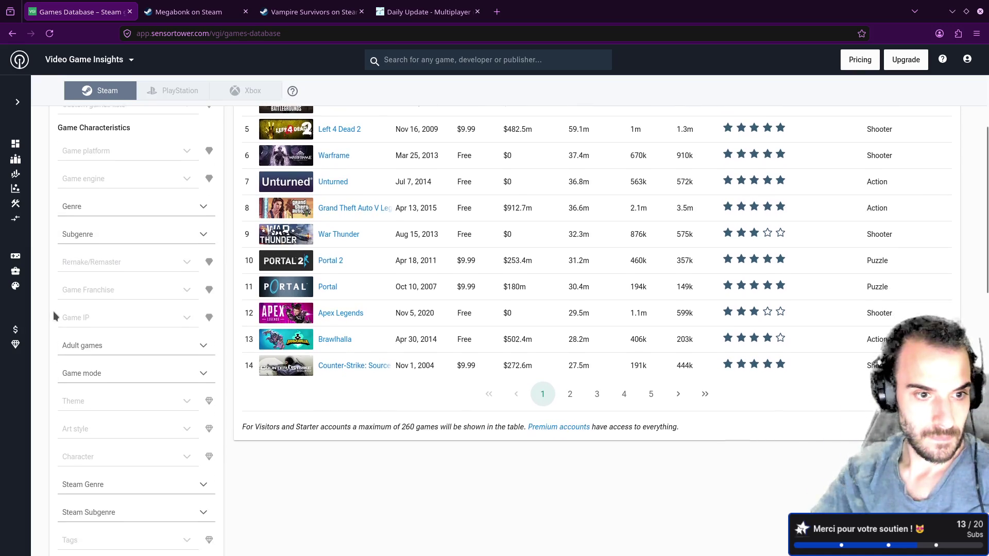
left_click(80, 261)
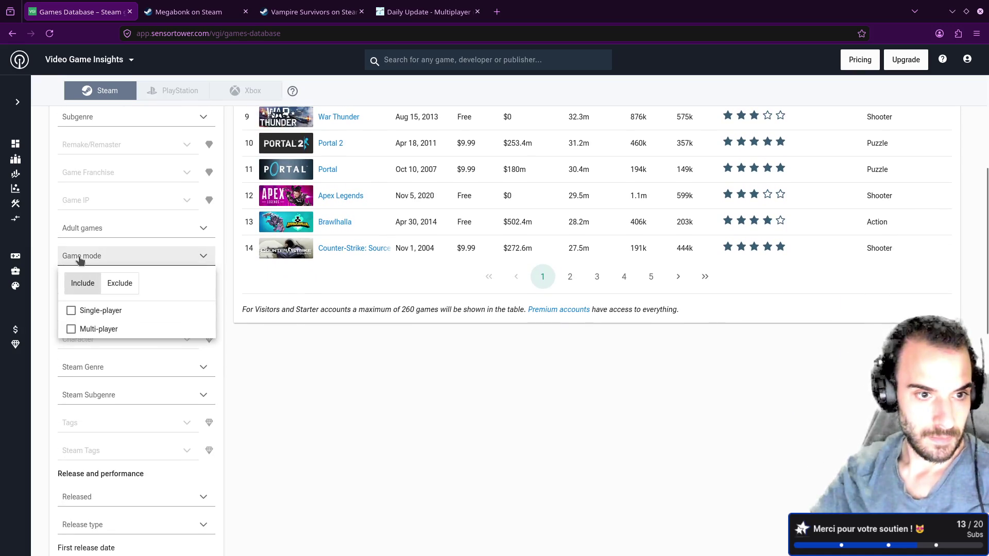
left_click(72, 329)
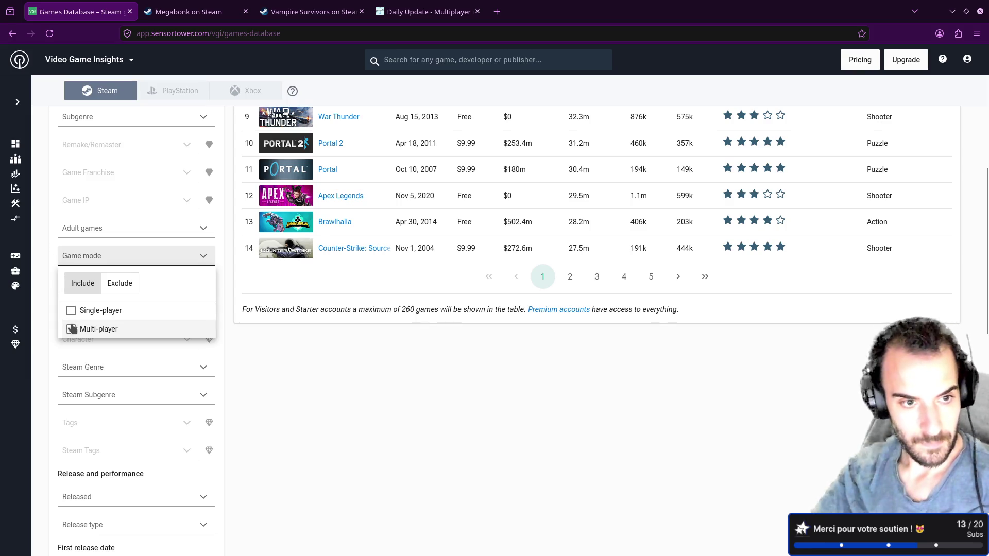
left_click(54, 311)
scroll(53, 311, "down", 1)
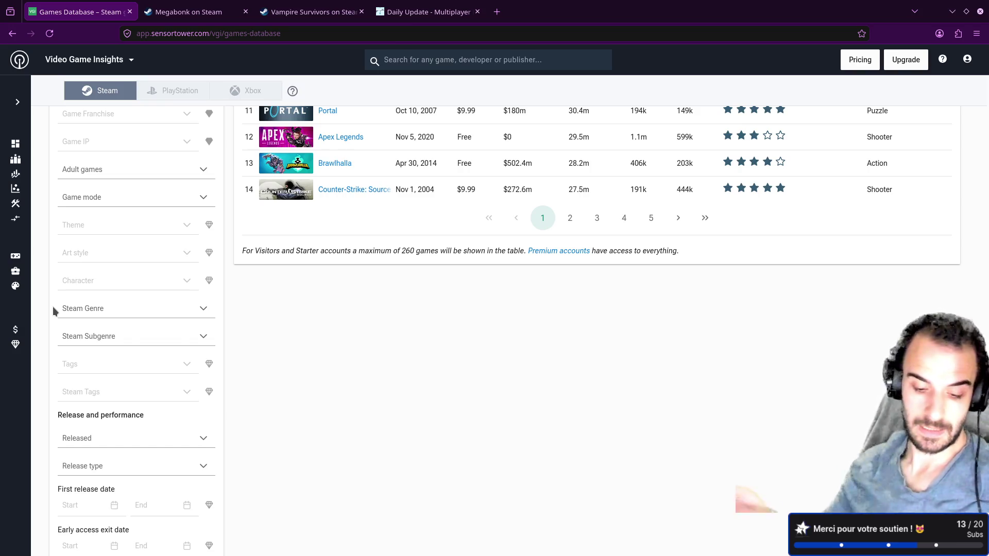
key("alt+Tab")
Page up through the trends notes, past Actions, Find Articles and Steam Store, to the top of 001_trends.md
key("ctrl+u")
key("ctrl+u")
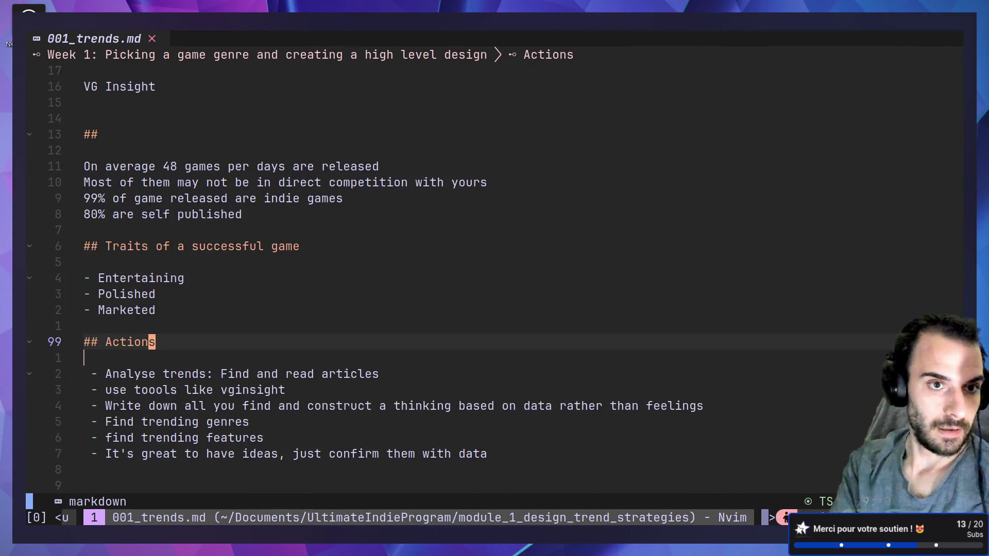
key("ctrl+u")
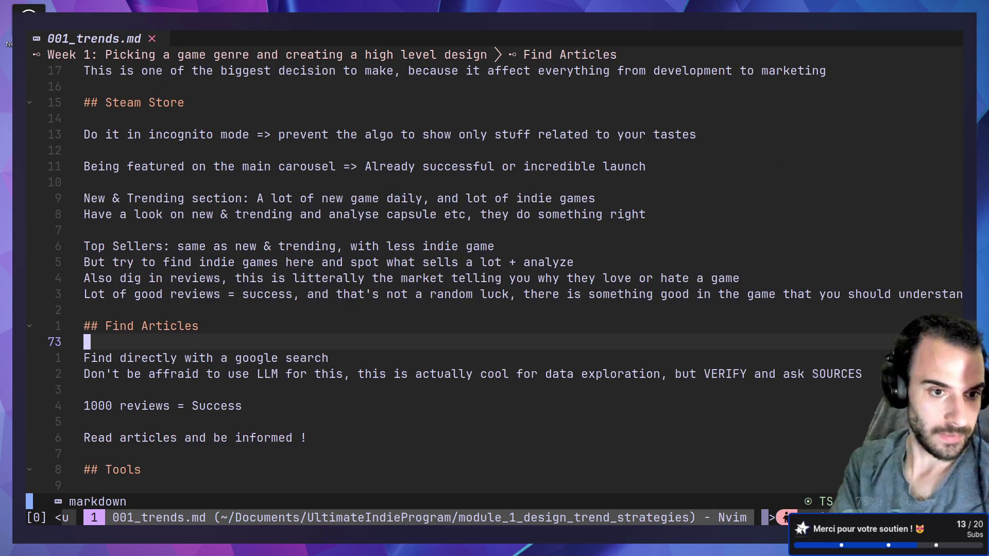
key("ctrl+u")
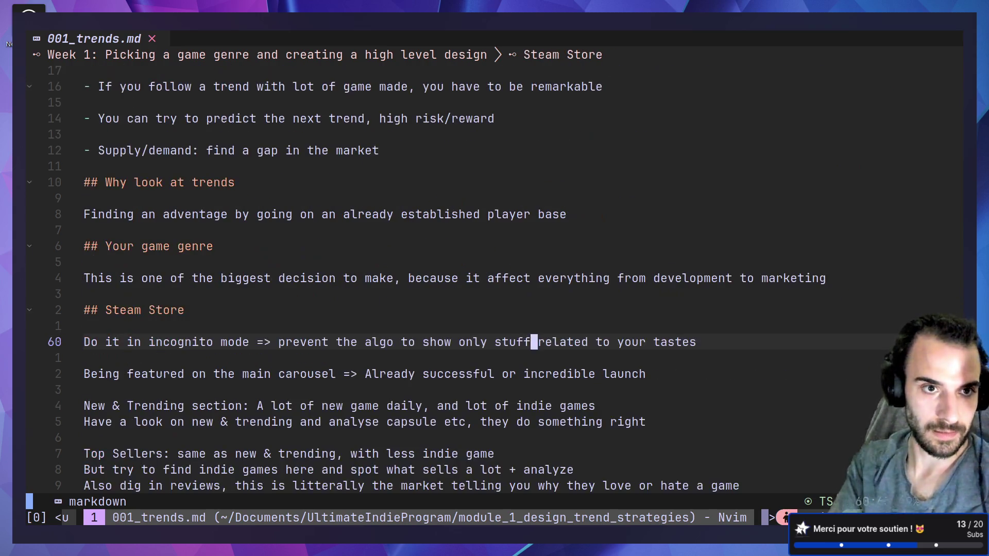
key("ctrl+u")
key("k")
key("k")
key("k")
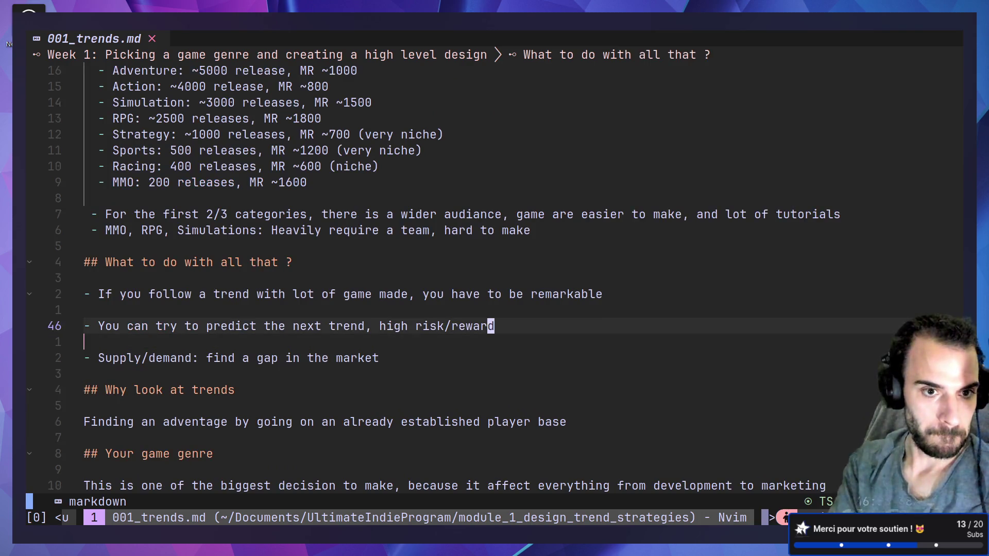
key("k")
key("k")
key("k")
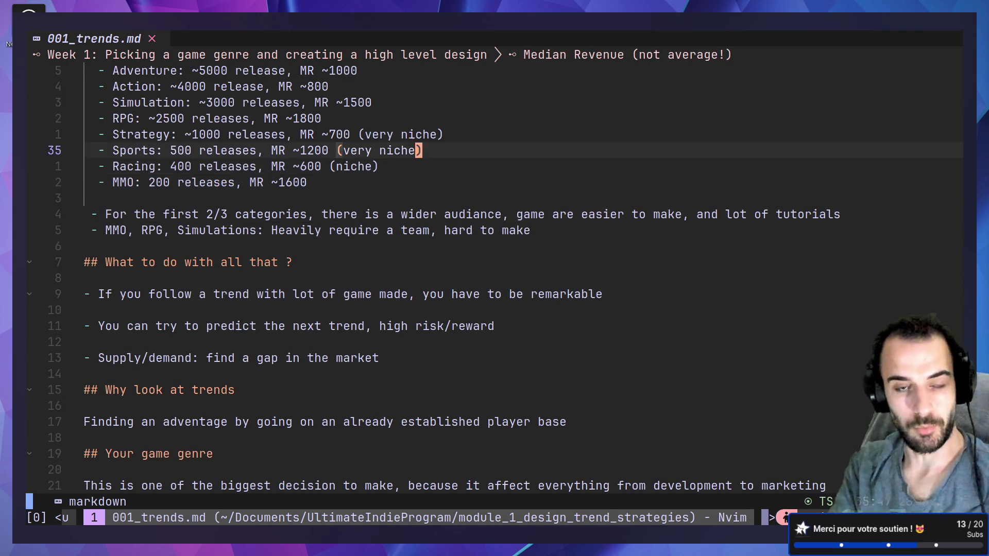
key("ctrl+u")
key("ctrl+u")
key("ctrl+u")
Line-select the bullet about following trends under 'What to do with all that ?'
key("ctrl+d")
key("ctrl+d")
key("ctrl+d")
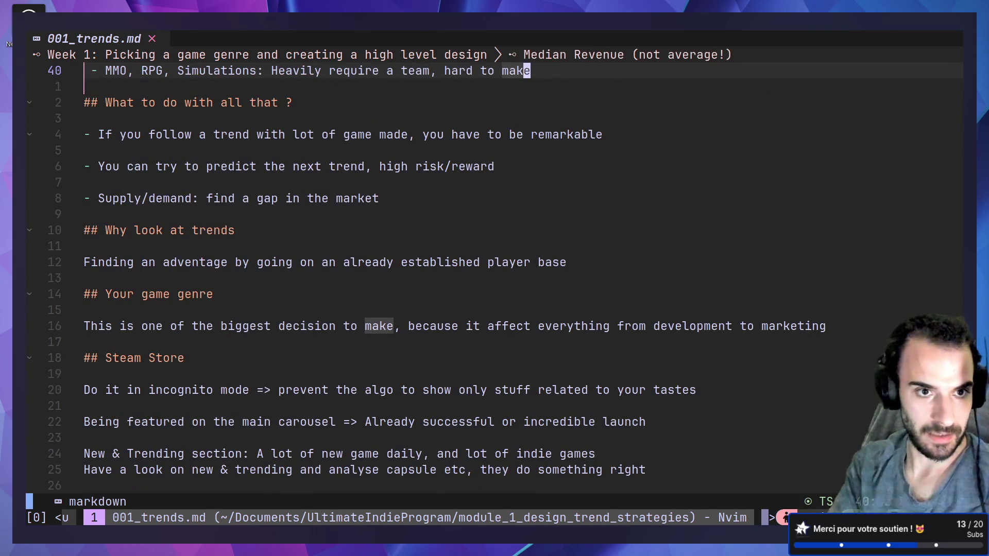
key("j")
key("j")
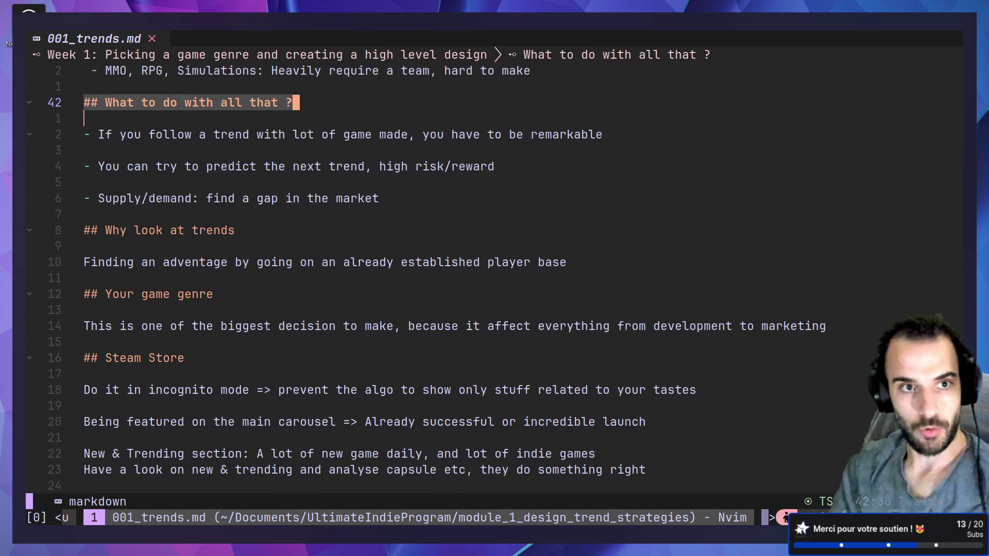
key("j")
key("j")
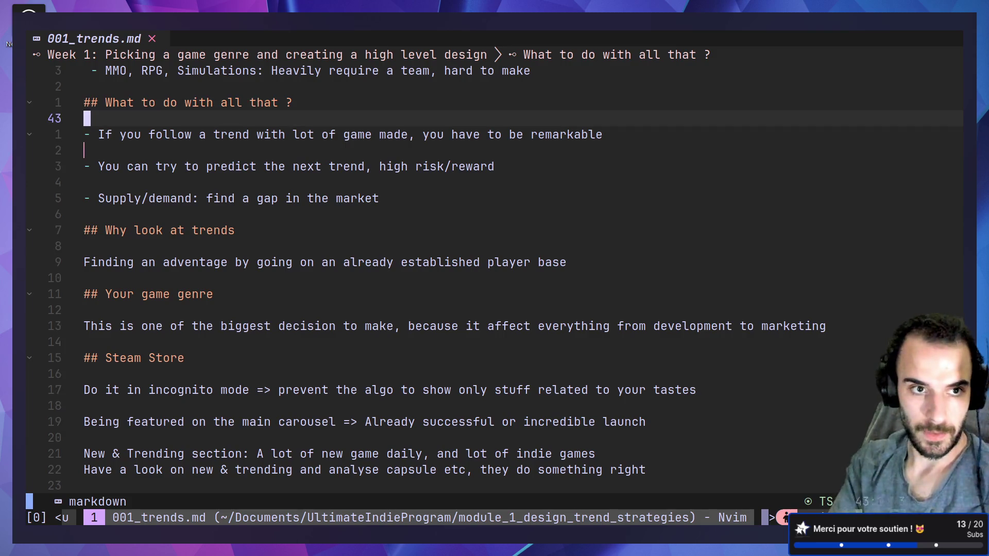
key("shift+v")
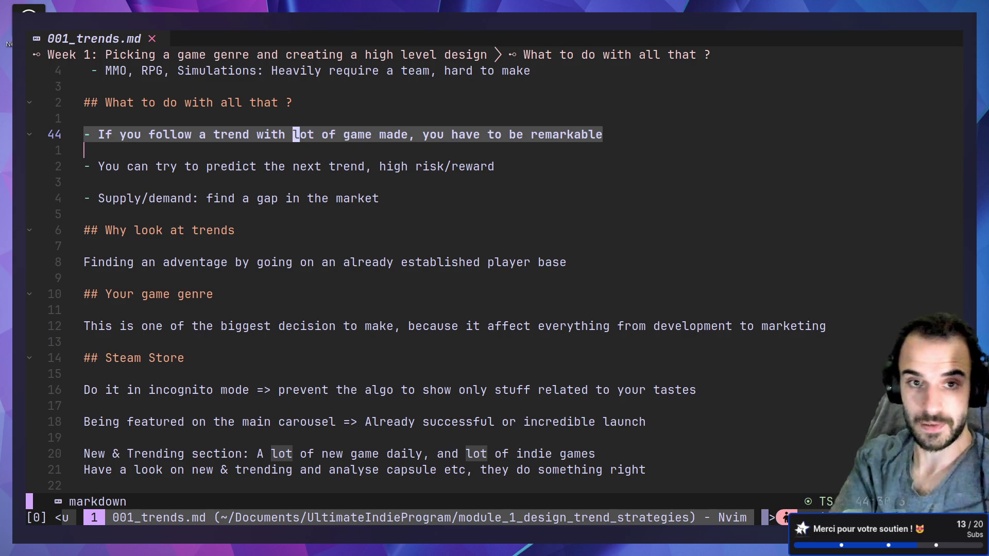
key("Escape")
key("j")
key("j")
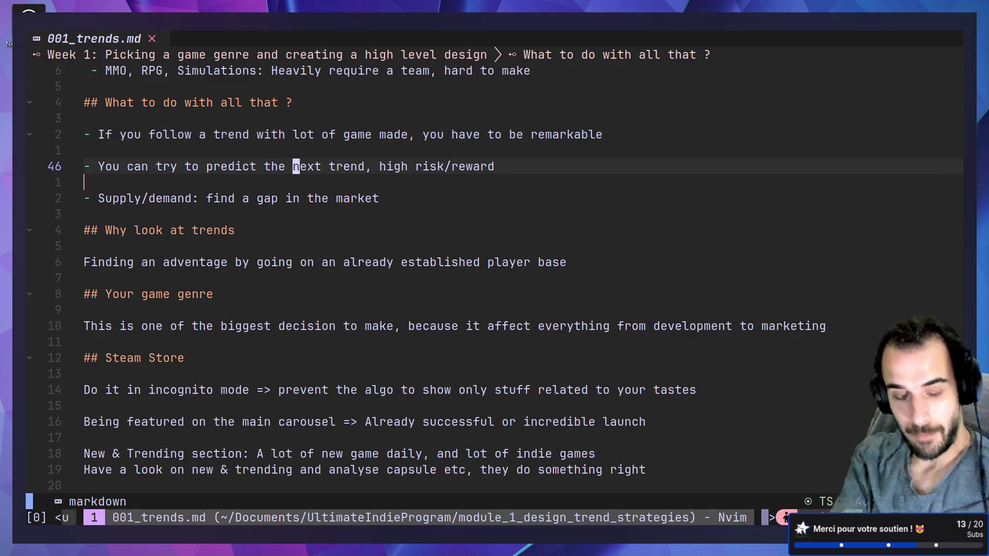
key("shift+v")
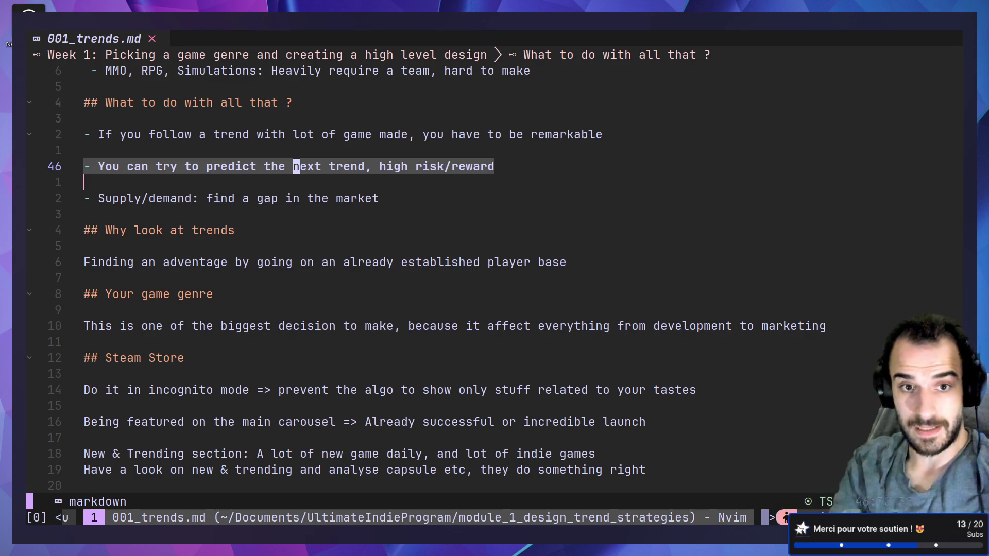
key("y")
key("$")
key("h")
key("h")
key("h")
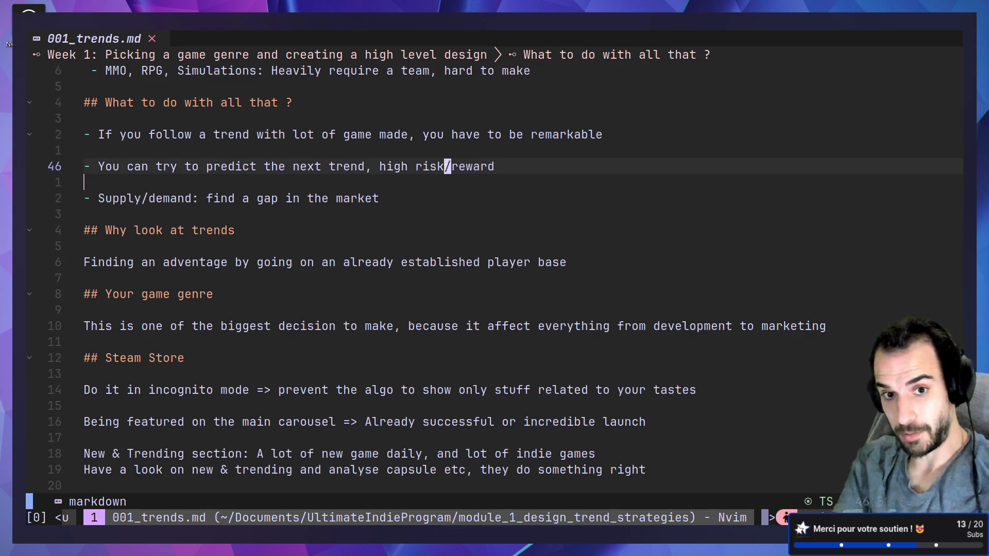
key("b")
key("v")
key("l")
key("l")
key("l")
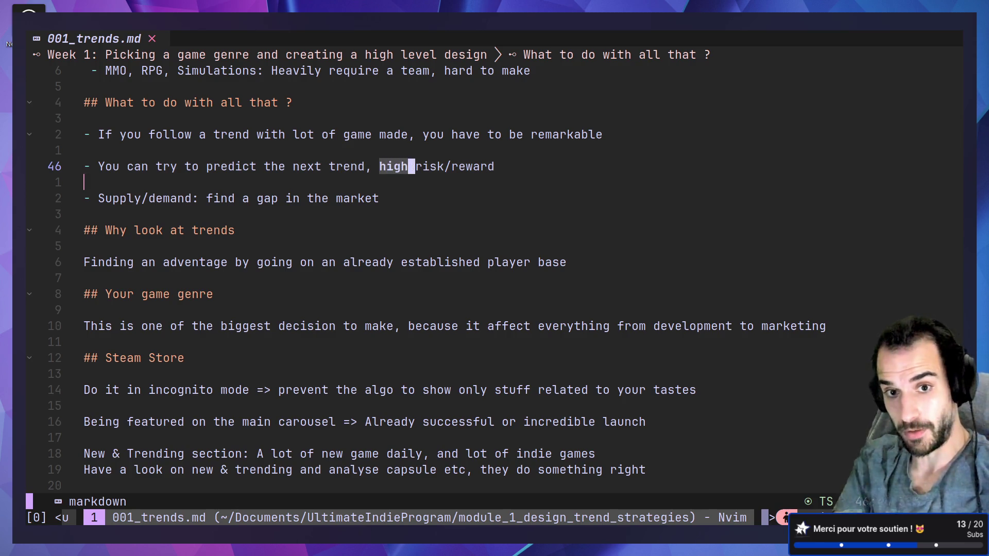
key("Escape")
key("l")
key("l")
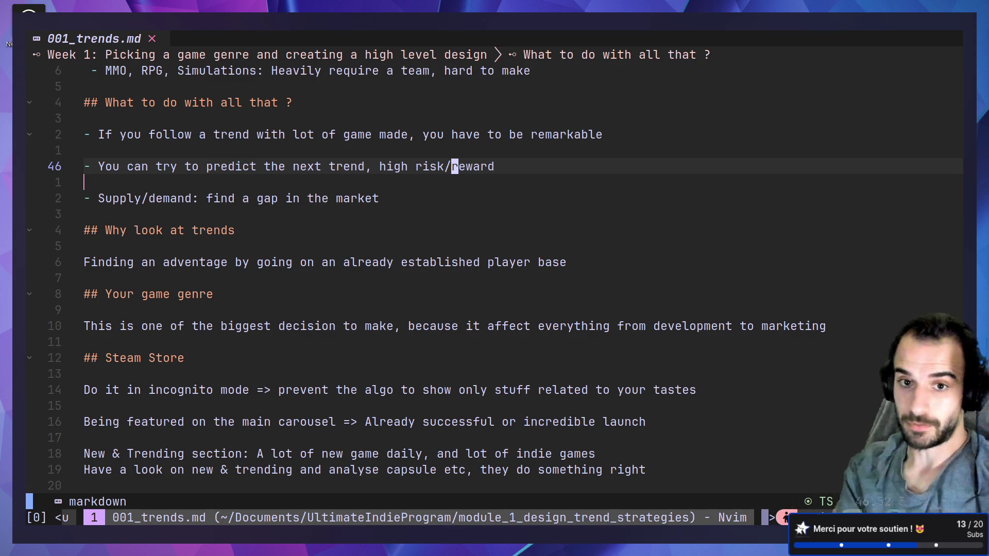
key("v")
key("l")
key("l")
key("l")
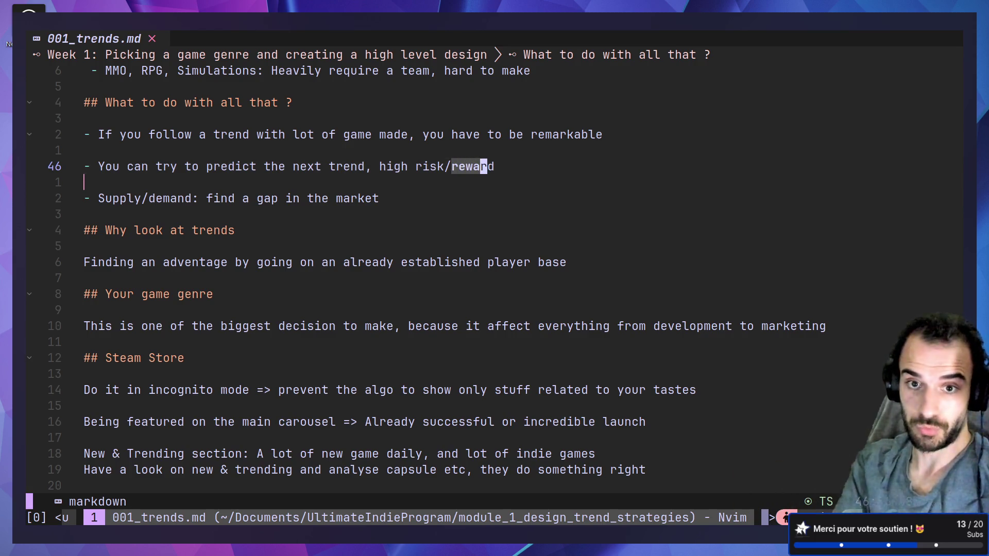
key("Escape")
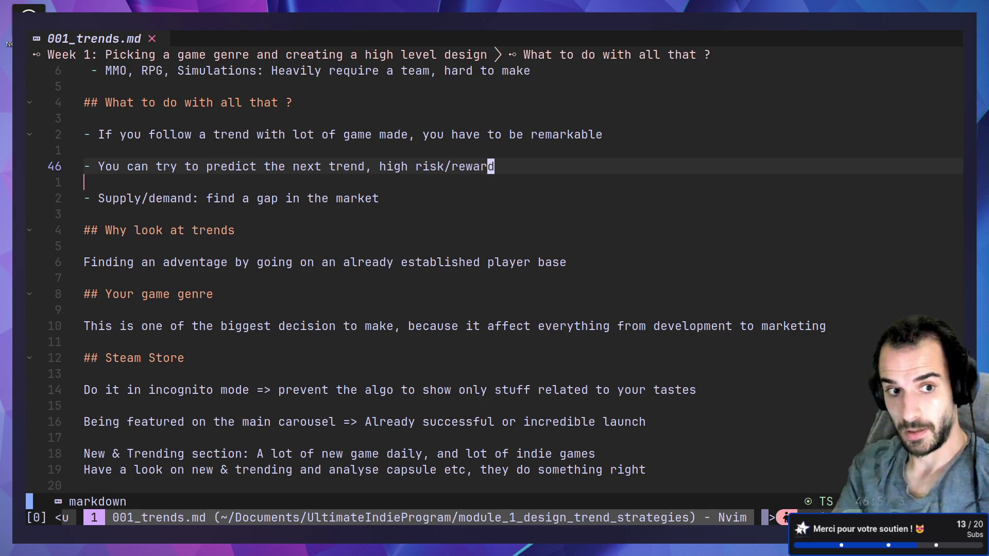
key("j")
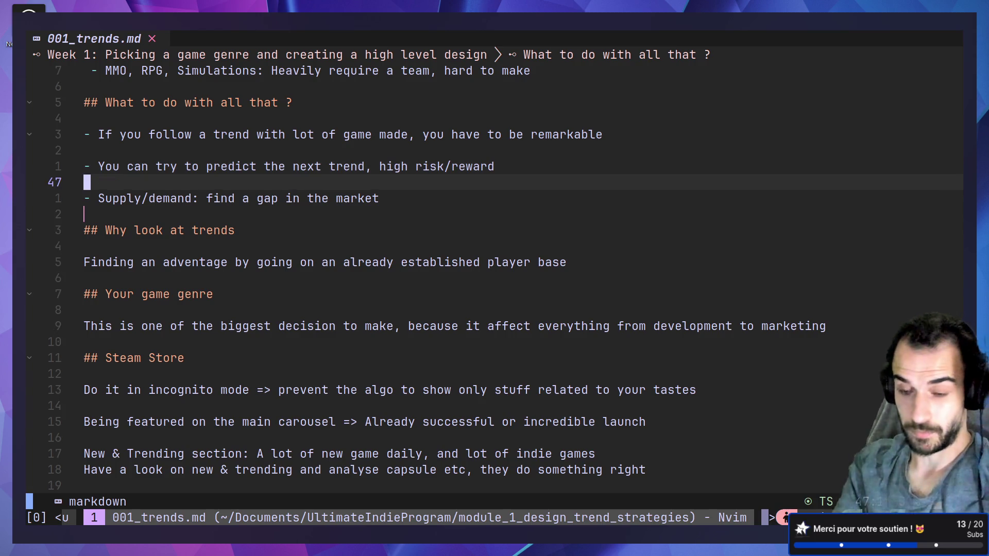
Move onto the 'Supply/demand' bullet, then bring up Sensor Tower's Steam Games Database
key("j")
key("0")
key("l")
key("l")
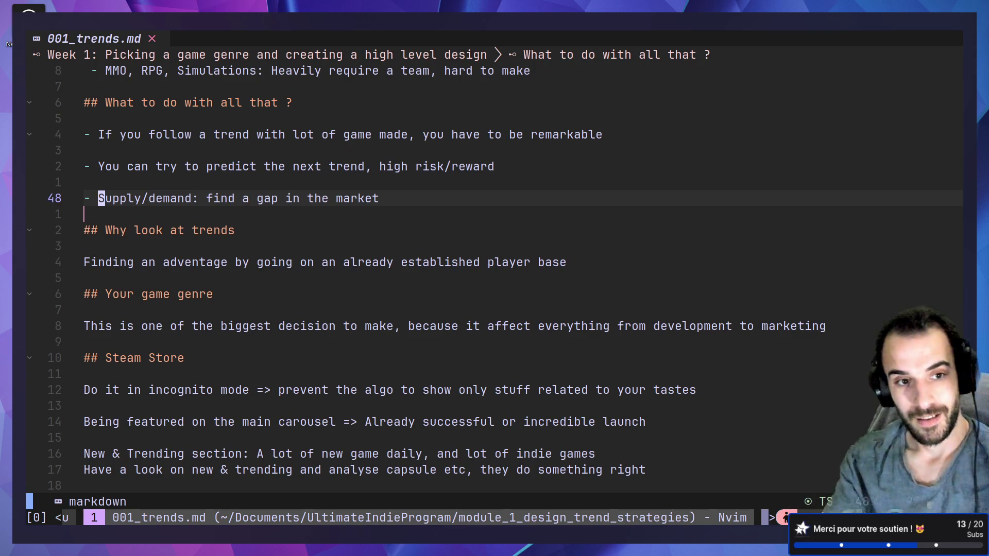
key("l")
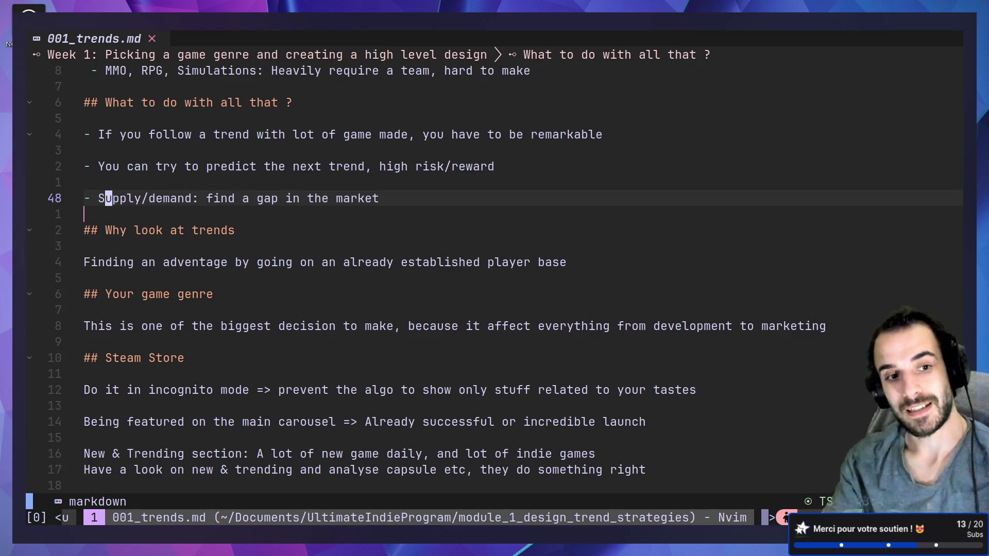
key("super+2")
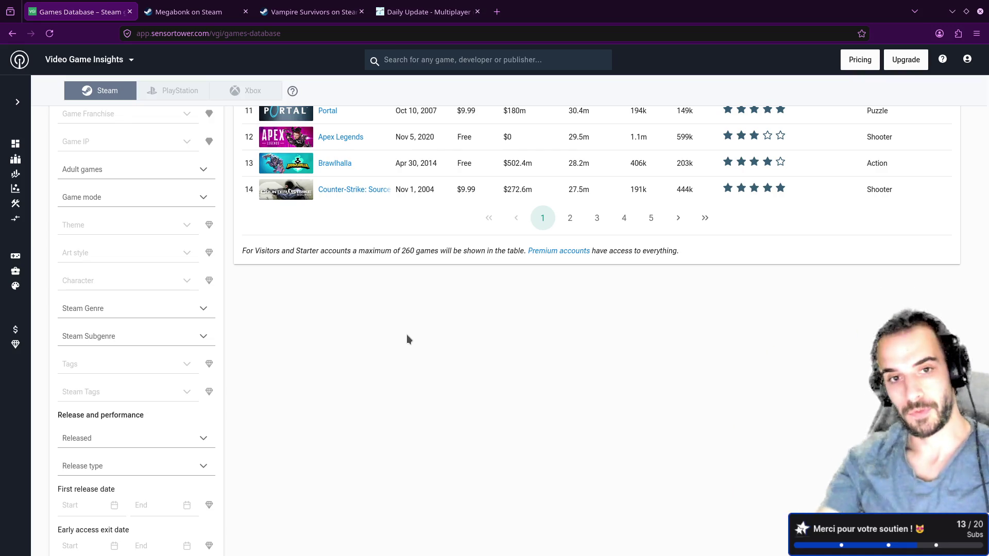
Return to 001_trends.md in Neovim, showing the 'Supply/demand: find a gap in the market' bullet
key("alt+Tab")
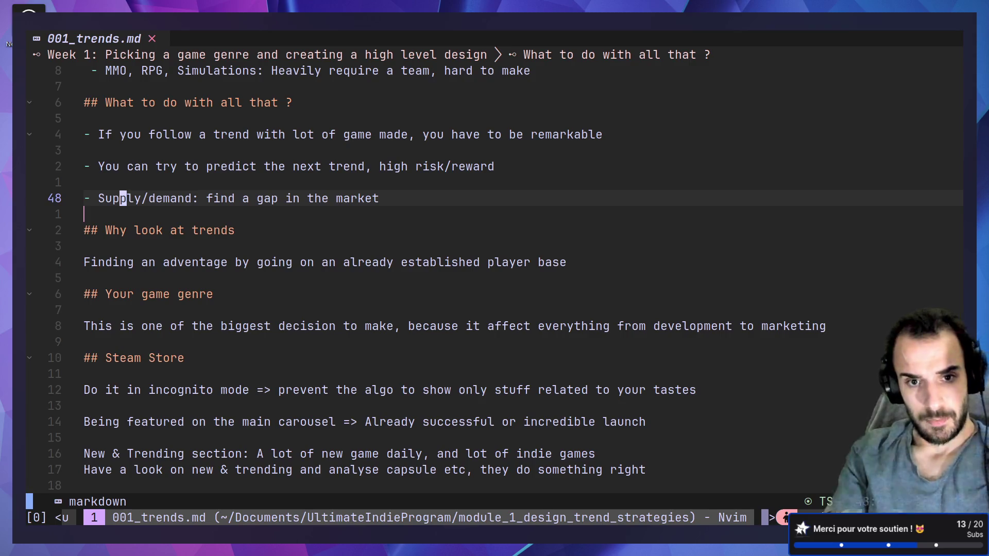
Choose tmux window 3 to show the empty design-and-strategy.md in Neovim
key("alt+Tab")
key("alt+Tab")
key("alt+Tab")
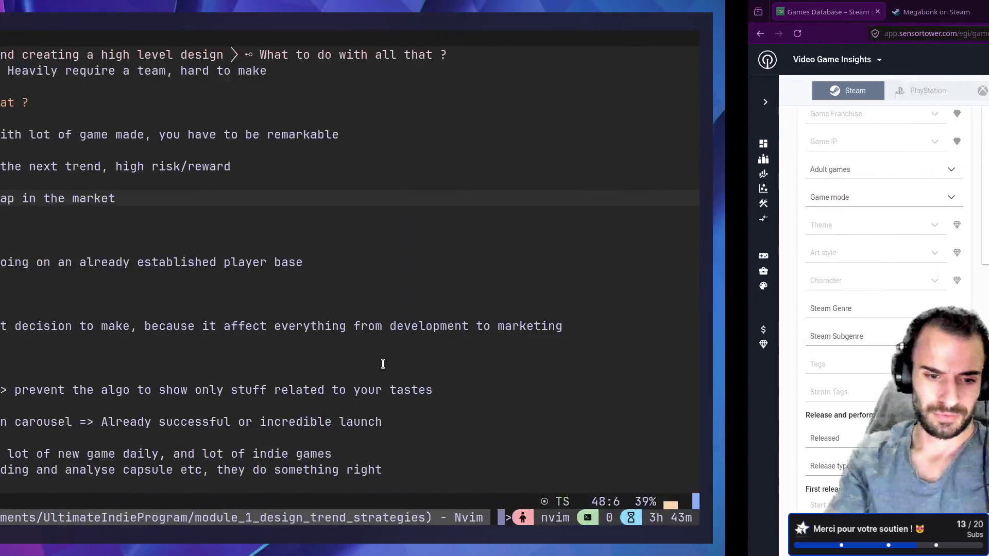
key("ctrl+b")
key("w")
key("Down")
key("Down")
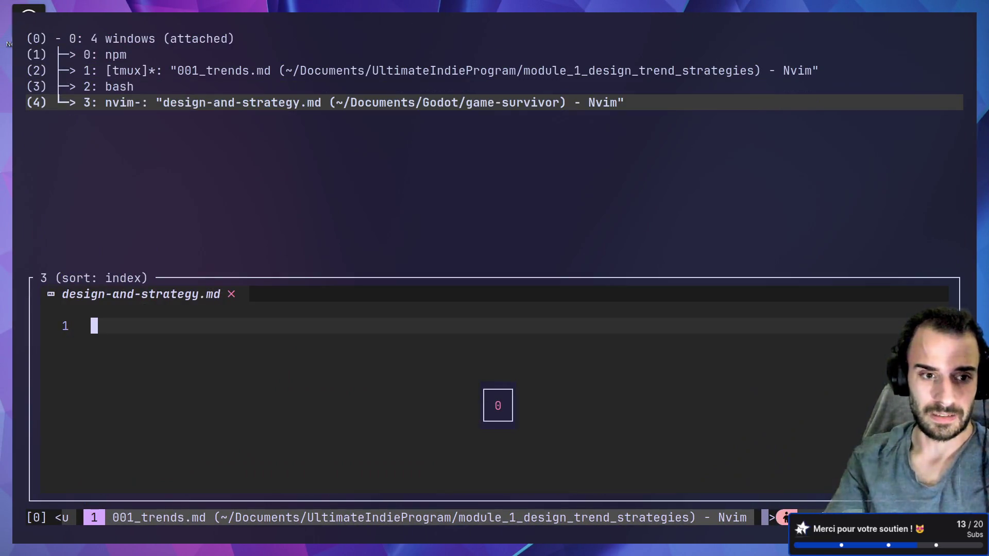
key("Return")
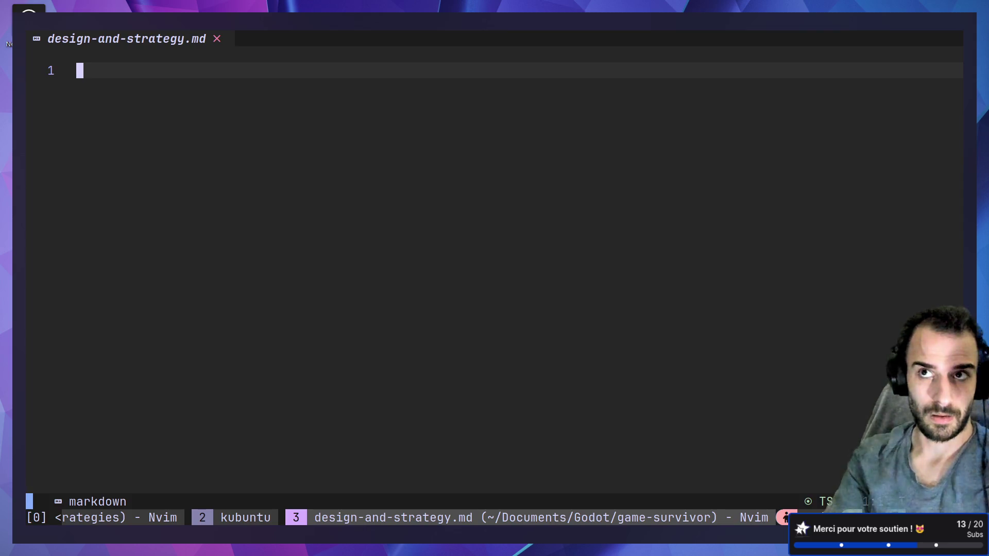
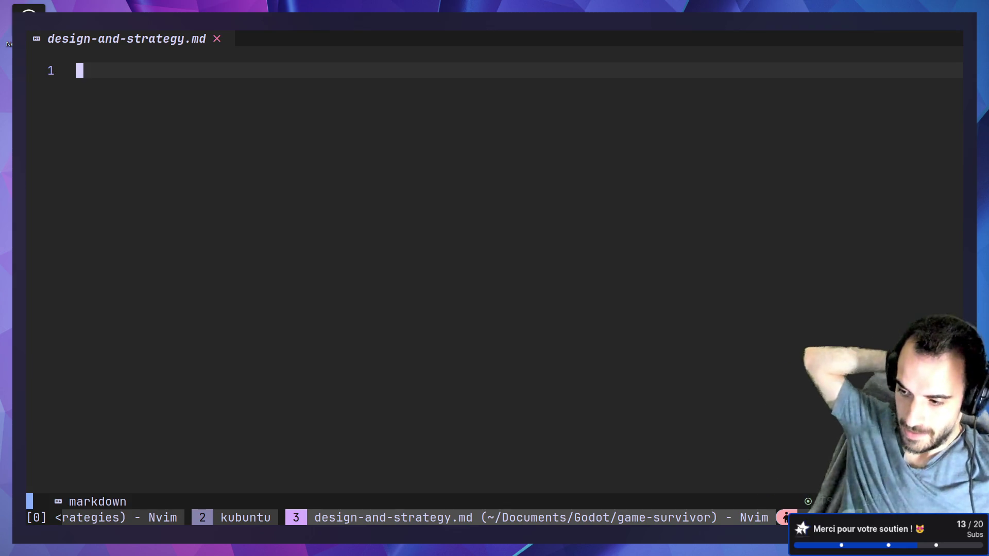
Dismiss the terminal's context menu and switch to the Sensor Tower Steam games database in the browser
right_click(382, 366)
mouse_move(497, 372)
left_click(421, 270)
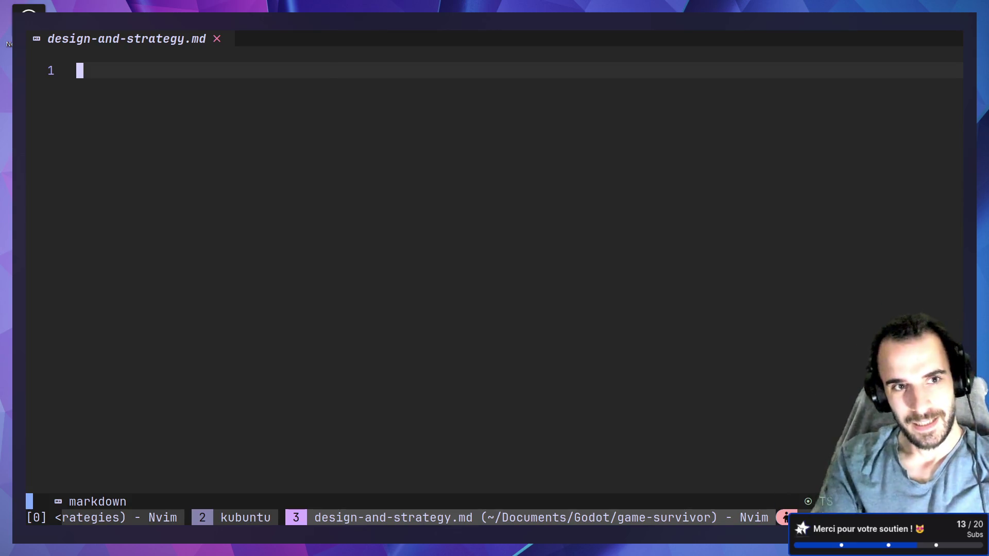
key("alt+Tab")
scroll(401, 268, "up", 2)
scroll(403, 266, "up", 5)
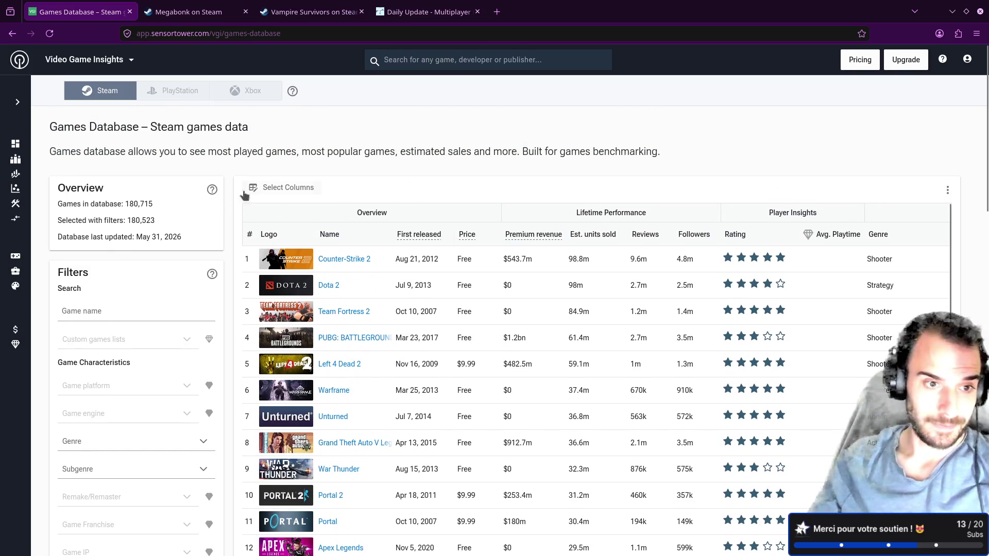
scroll(152, 274, "down", 2)
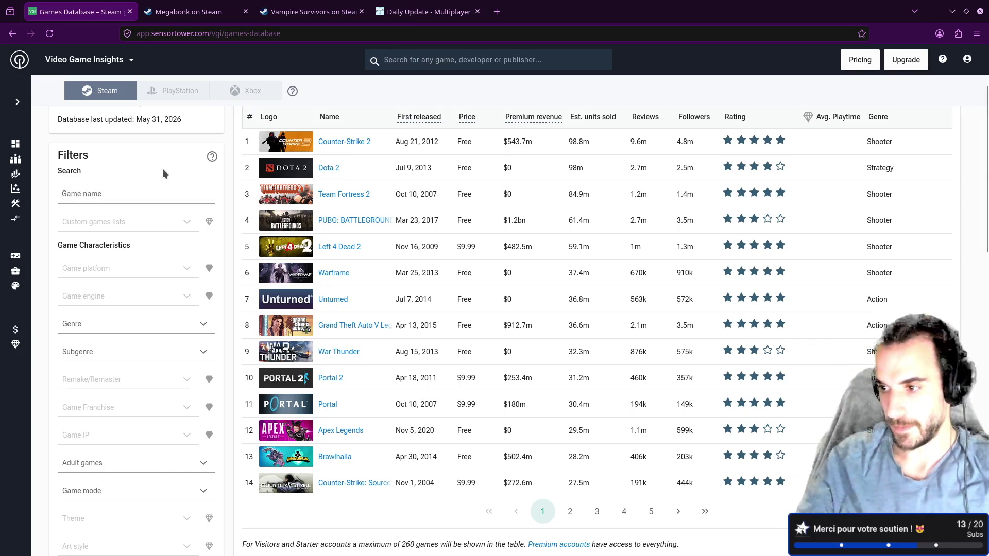
scroll(177, 263, "up", 3)
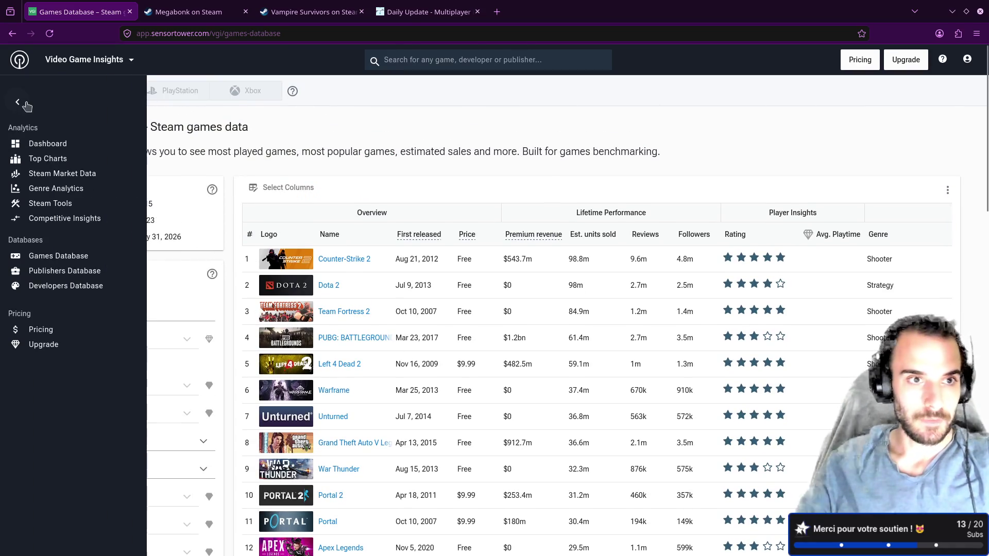
Search for 'megobonk' and open Megabonk's Steam stats page from the results
left_click(440, 61)
type("me")
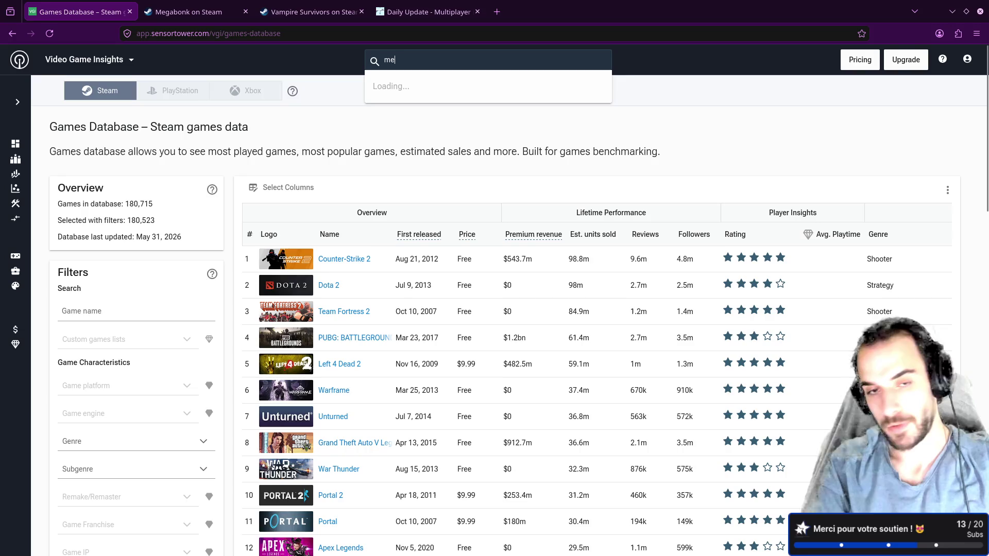
type("gobonk")
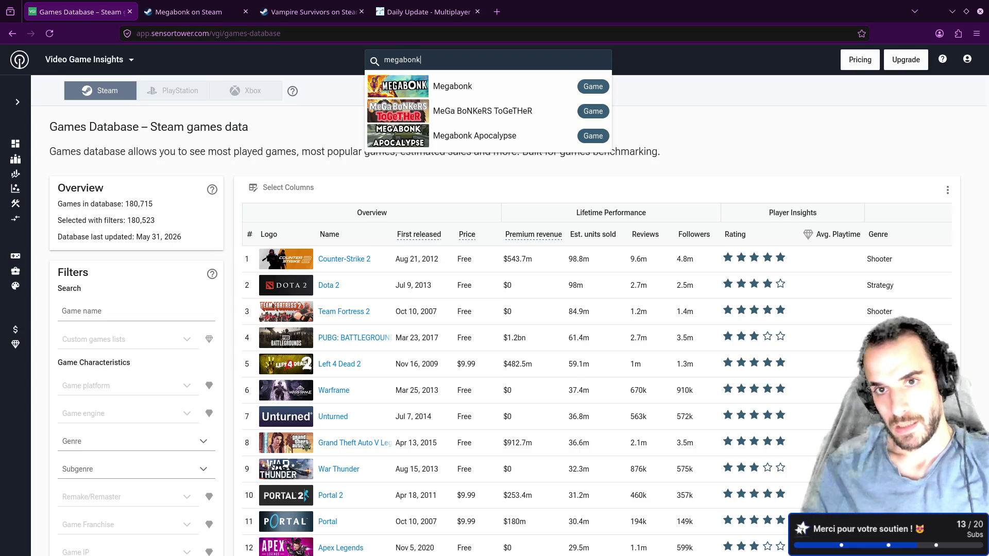
right_click(441, 67)
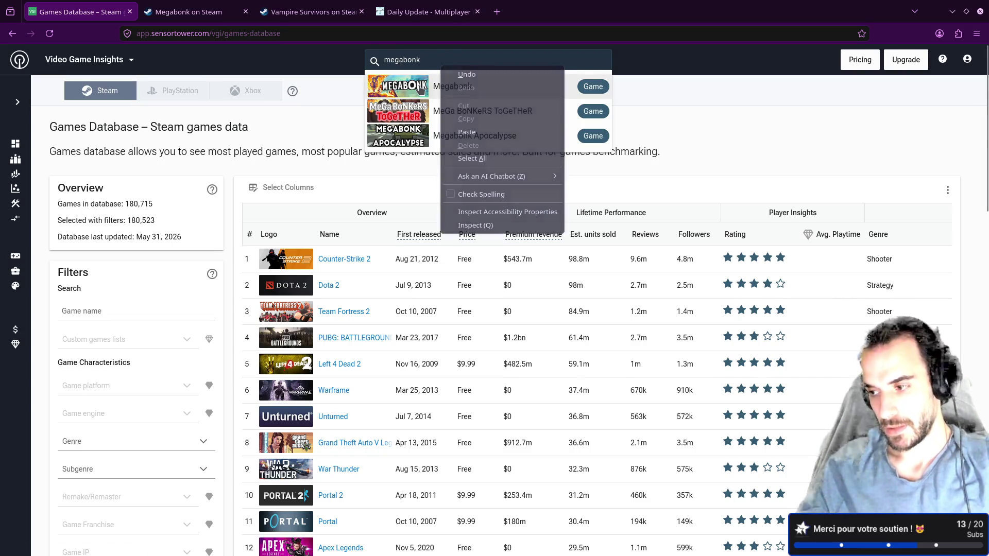
left_click(421, 87)
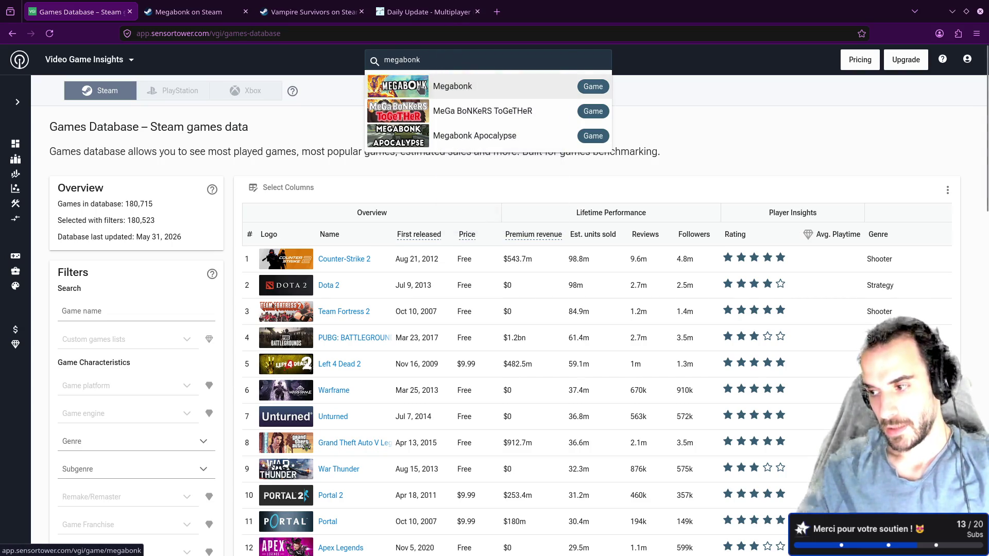
left_click(422, 88)
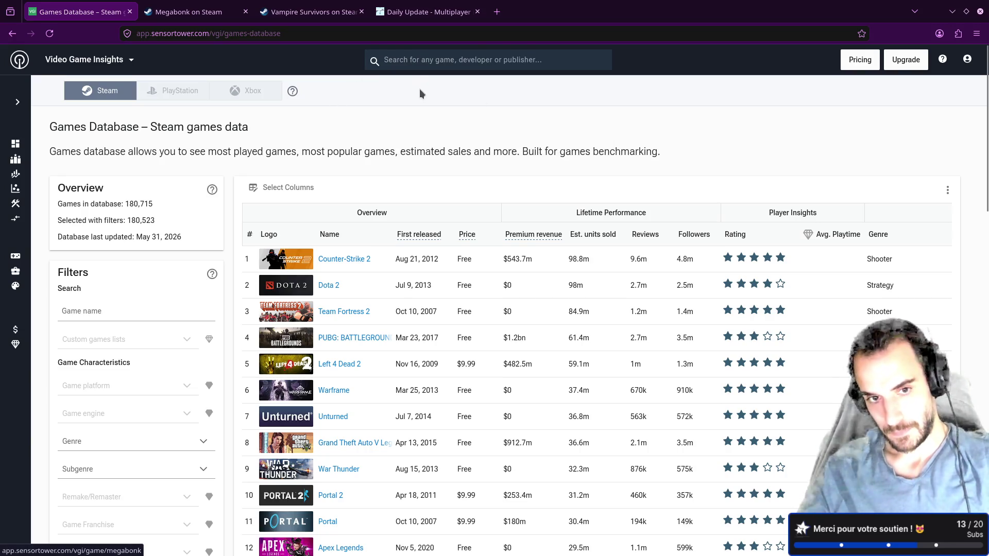
left_click(426, 61)
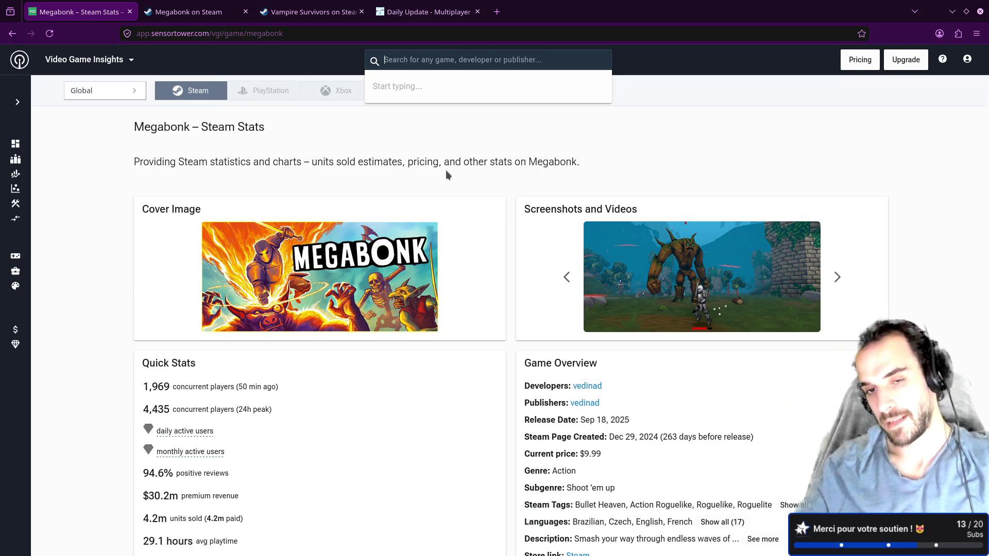
left_click(455, 168)
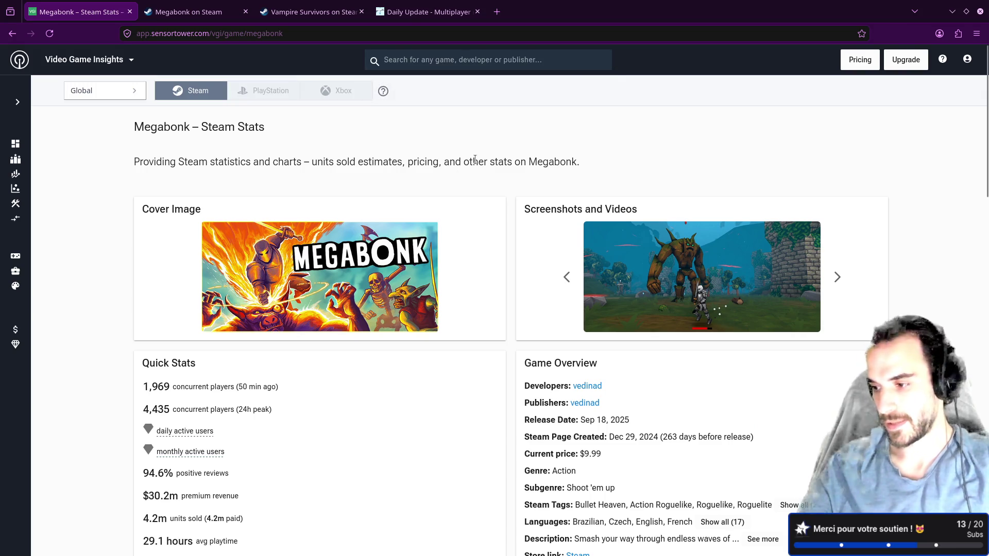
Review Megabonk's Action genre and Shoot 'em up subgenre on the stats page
scroll(474, 159, "down", 3)
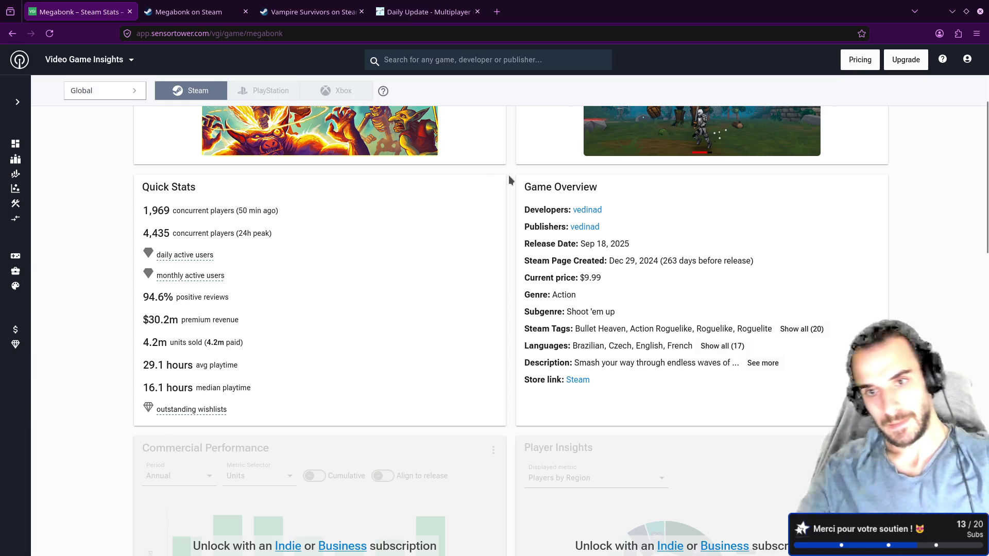
double_click(545, 313)
left_click_drag(569, 311, 657, 317)
left_click(626, 322)
double_click(566, 296)
left_click(656, 320)
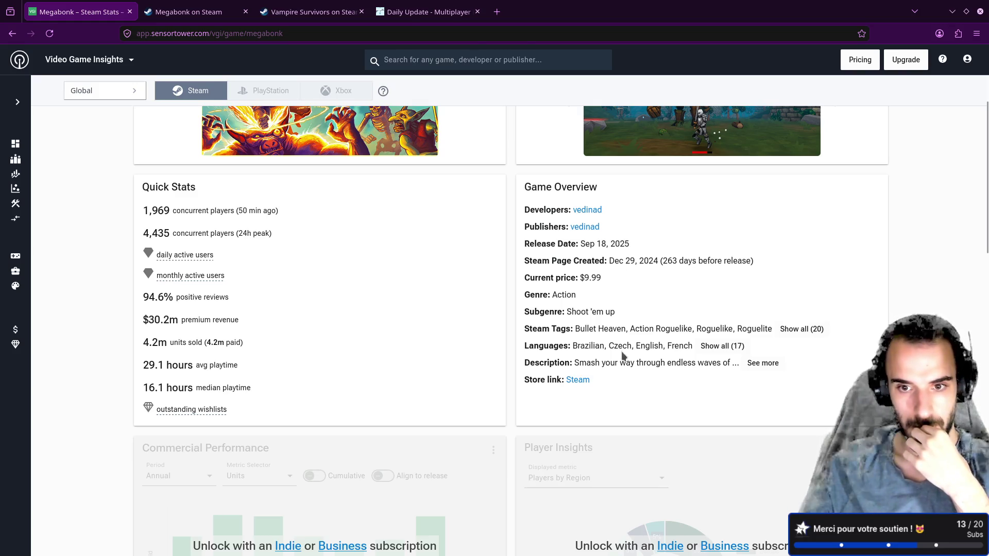
Expand Megabonk's full game description with See more and read it through
left_click(757, 364)
left_click_drag(574, 362, 777, 380)
left_click(777, 380)
left_click_drag(647, 399, 579, 395)
left_click(579, 395)
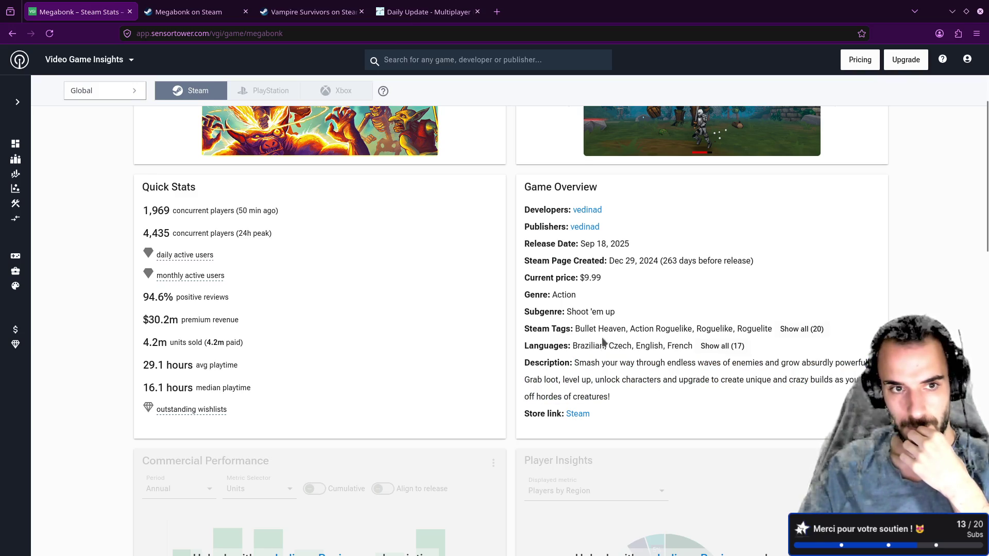
Scroll through Megabonk's stats page and re-check its Genre: Action line
scroll(517, 310, "up", 3)
scroll(523, 308, "down", 5)
scroll(524, 307, "down", 8)
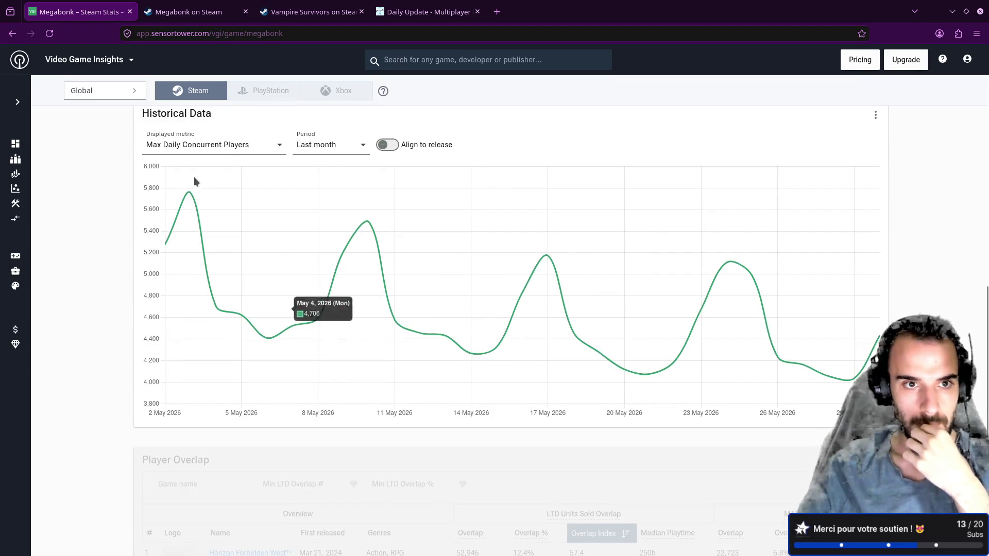
scroll(344, 289, "down", 6)
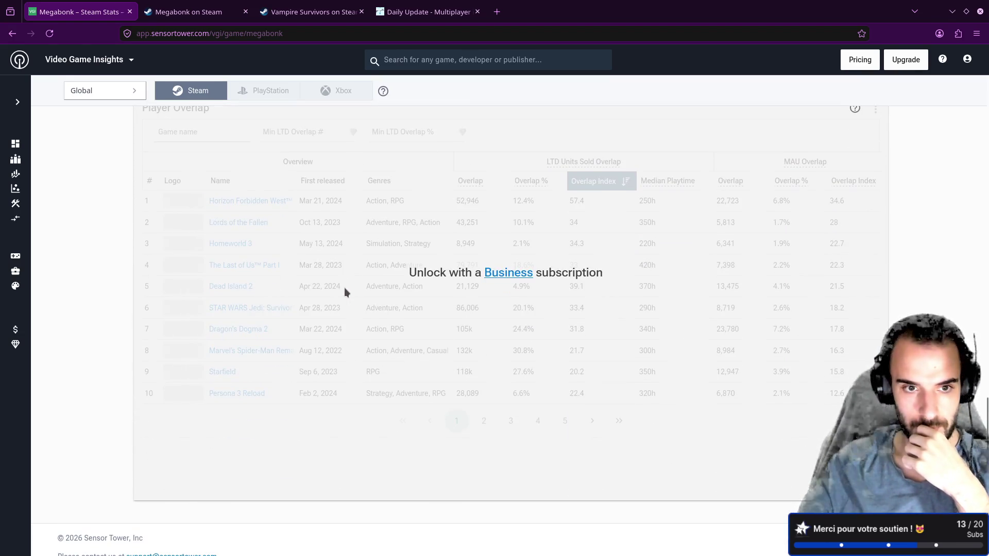
scroll(344, 288, "up", 1)
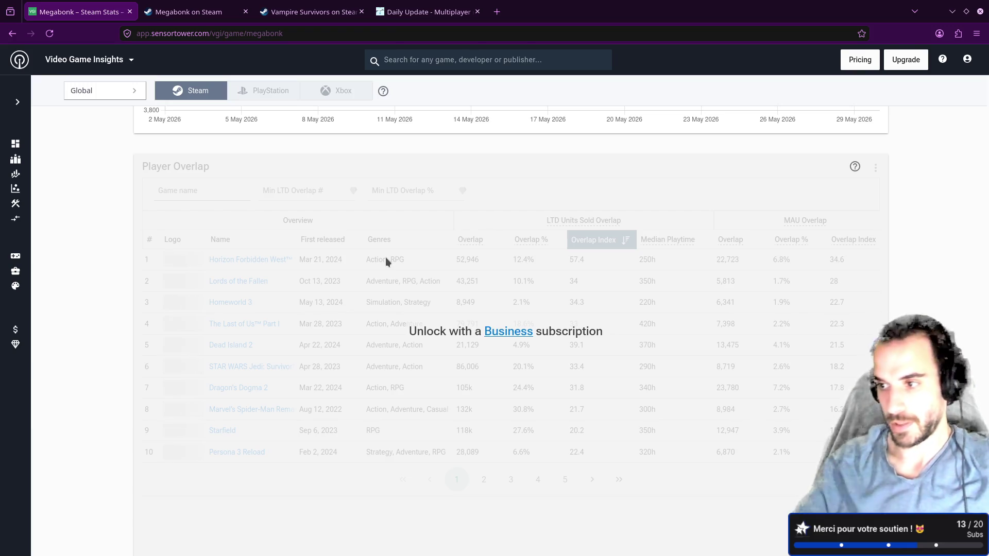
scroll(435, 281, "up", 15)
scroll(434, 280, "up", 5)
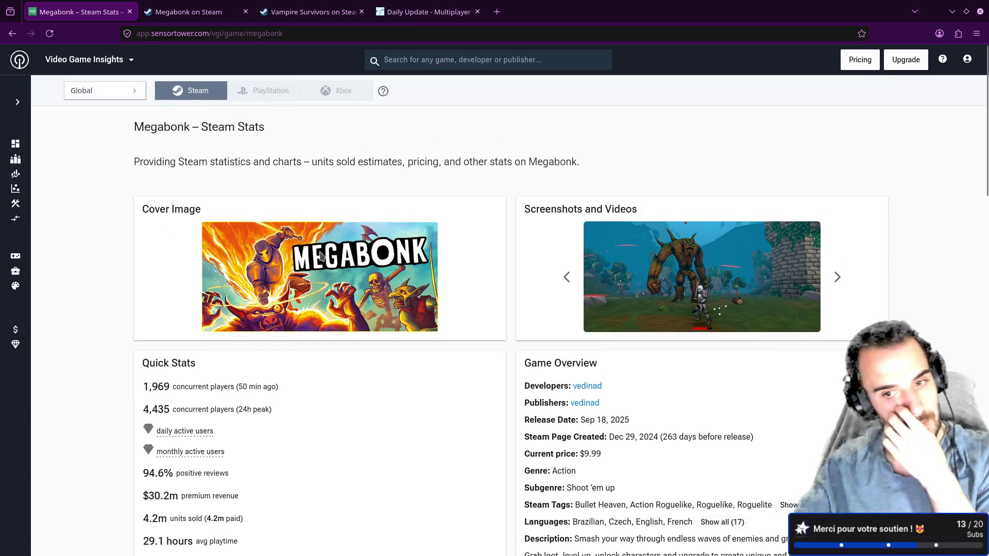
scroll(311, 257, "down", 3)
triple_click(585, 302)
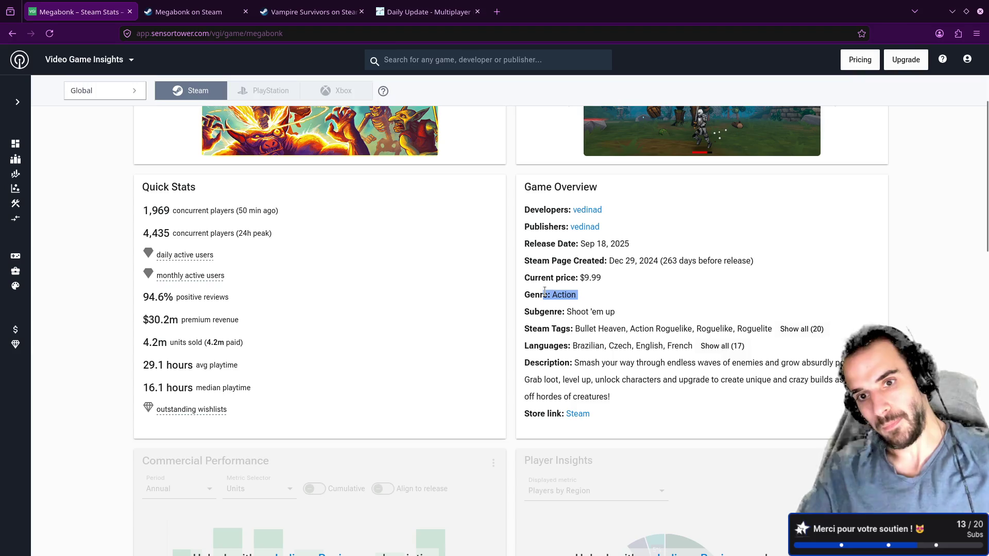
left_click(593, 308)
double_click(574, 297)
left_click(635, 324)
mouse_move(16, 114)
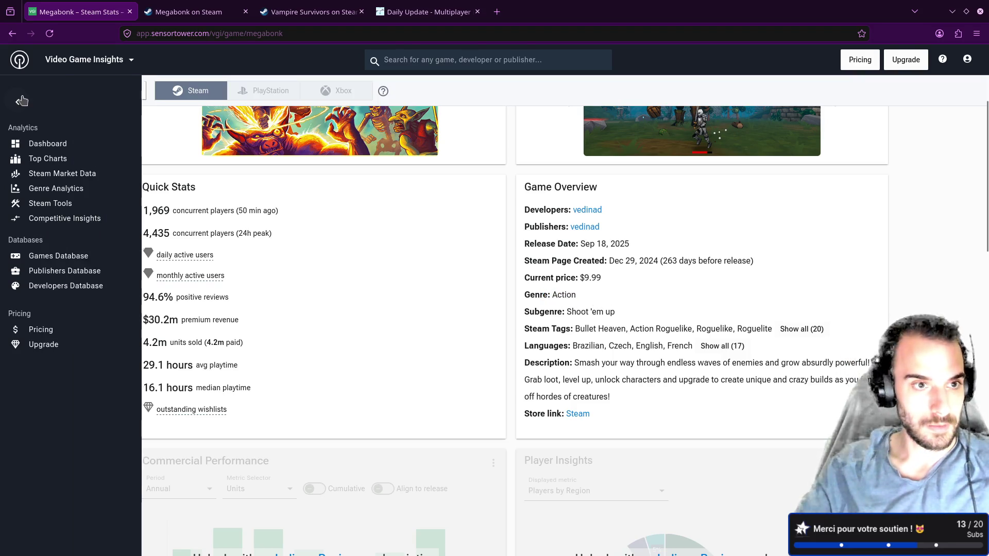
Open Steam Top Charts under Steam Market Data and briefly toggle the Action genre filter
left_click(48, 172)
mouse_move(15, 159)
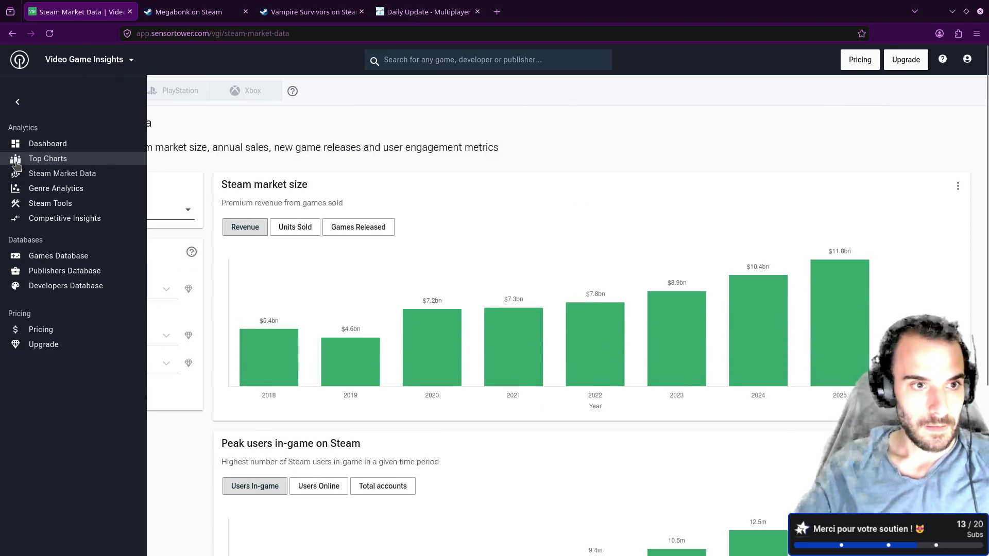
left_click(46, 160)
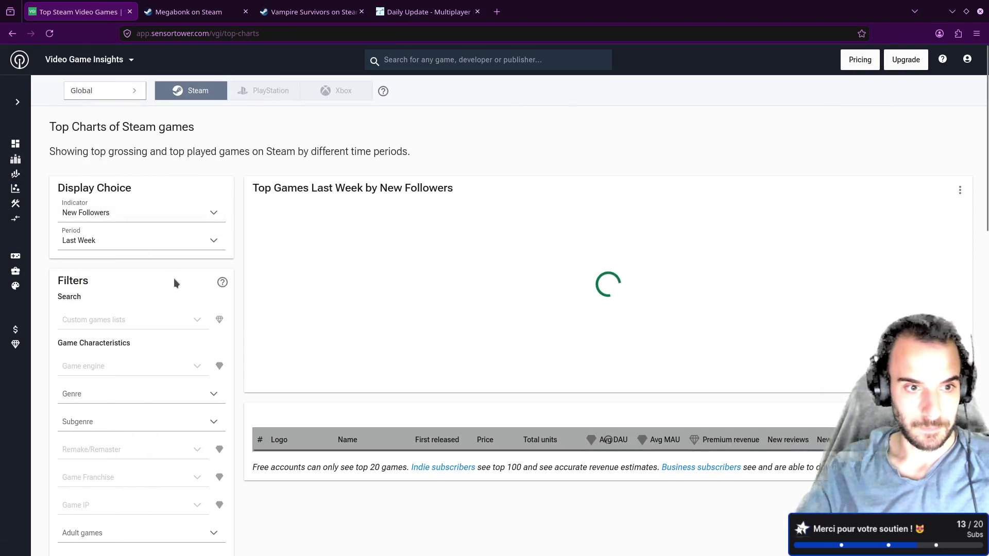
left_click(117, 394)
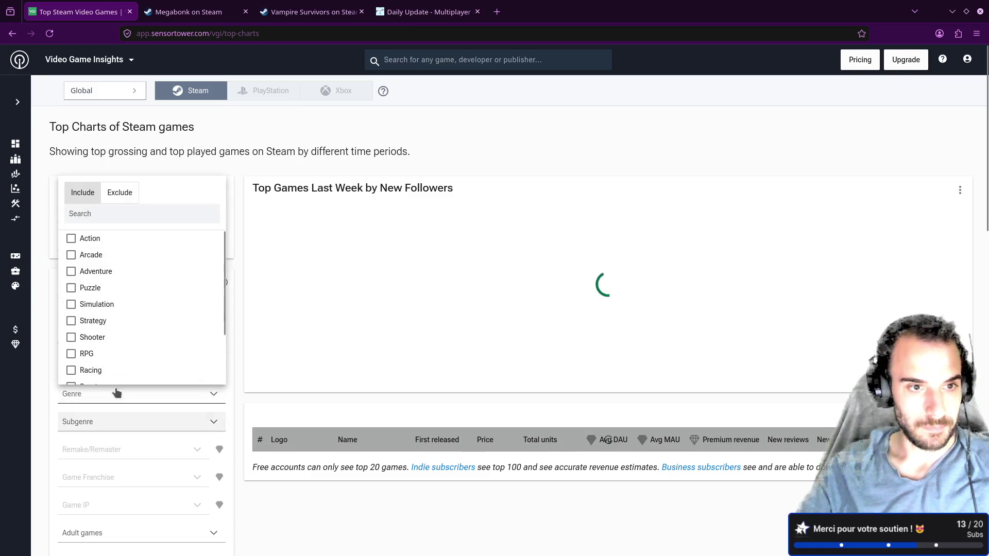
left_click(71, 239)
left_click(68, 238)
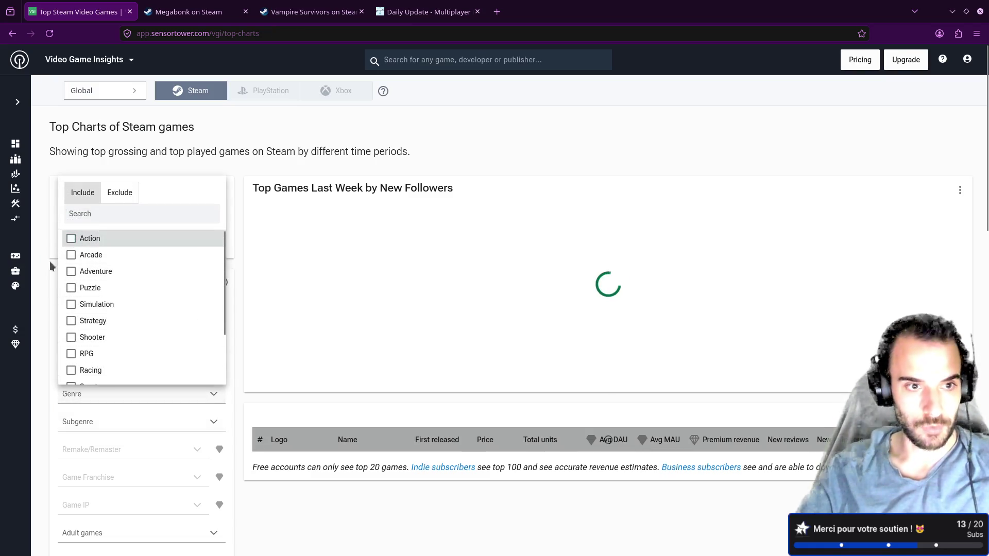
left_click(51, 260)
Filter the Top Charts to the Action genre and review the new-follower ranking
scroll(365, 307, "down", 1)
scroll(365, 308, "down", 3)
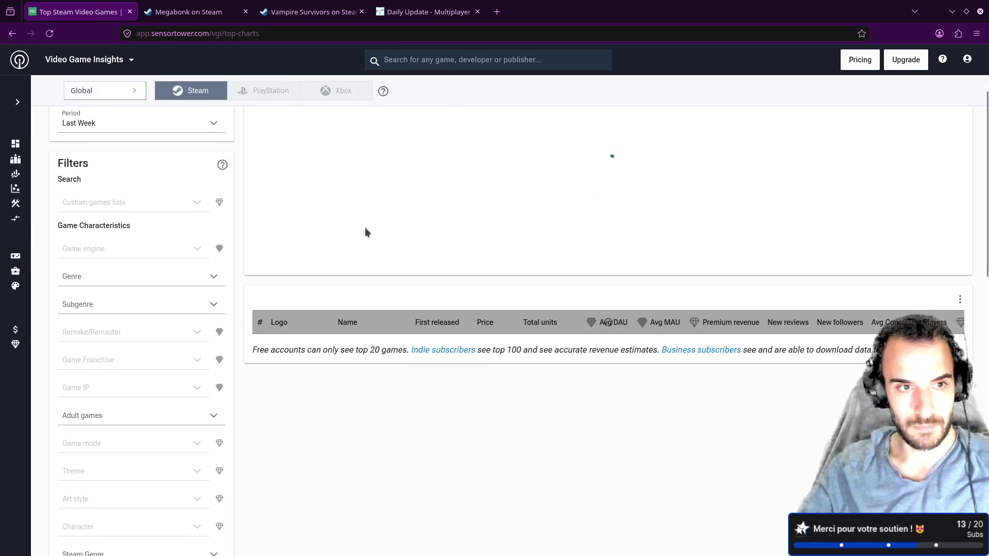
scroll(407, 258, "up", 4)
left_click(130, 395)
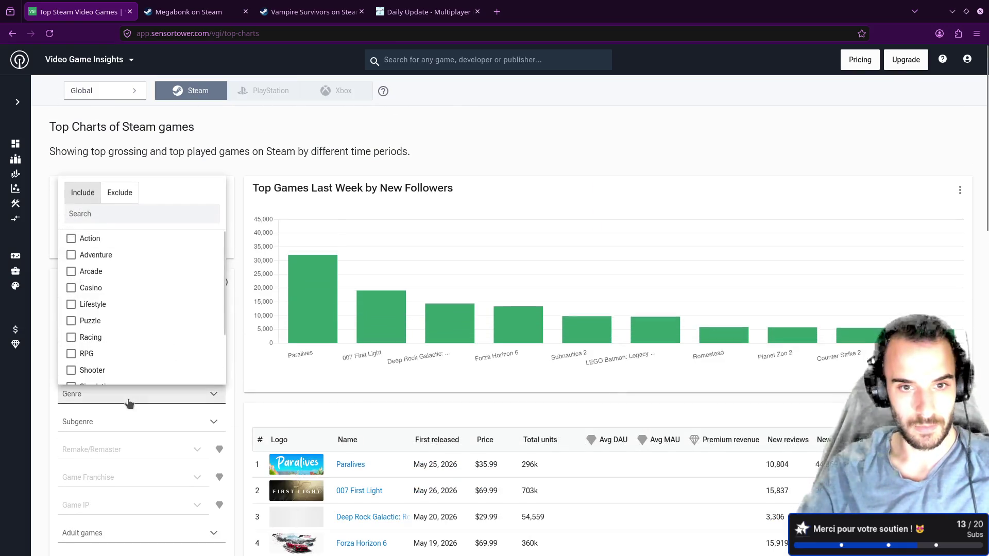
left_click(90, 238)
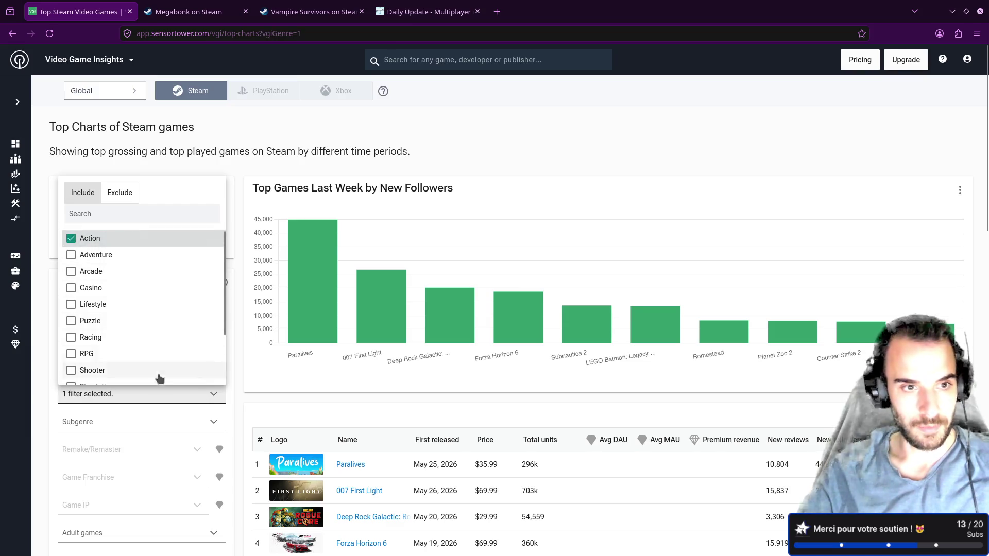
left_click(124, 425)
left_click(246, 401)
scroll(247, 392, "down", 2)
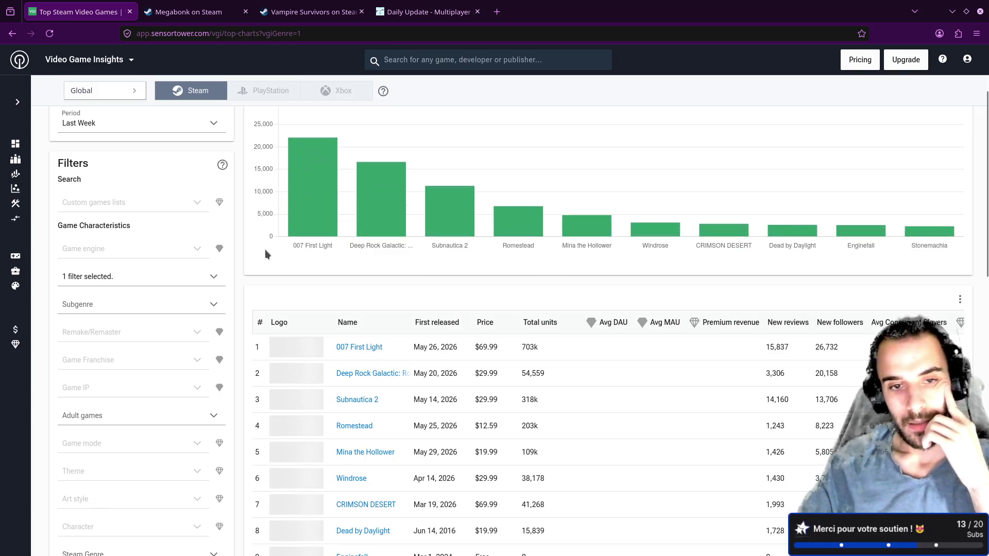
scroll(266, 250, "down", 6)
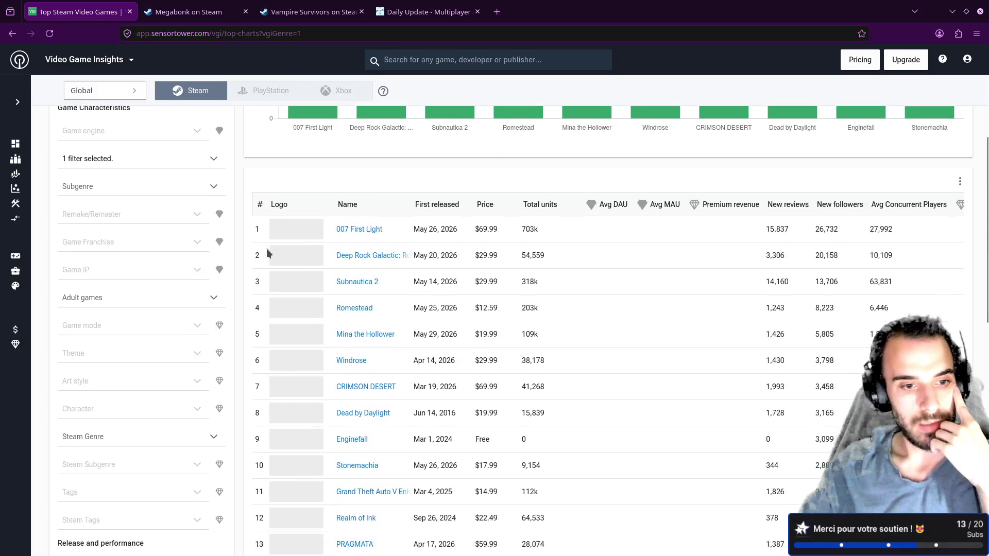
scroll(266, 252, "up", 6)
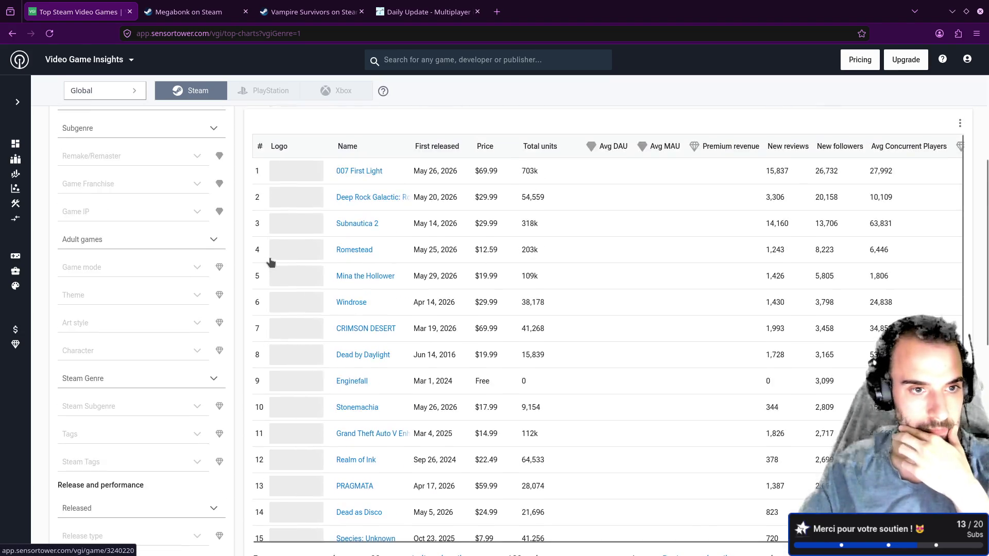
left_click(128, 304)
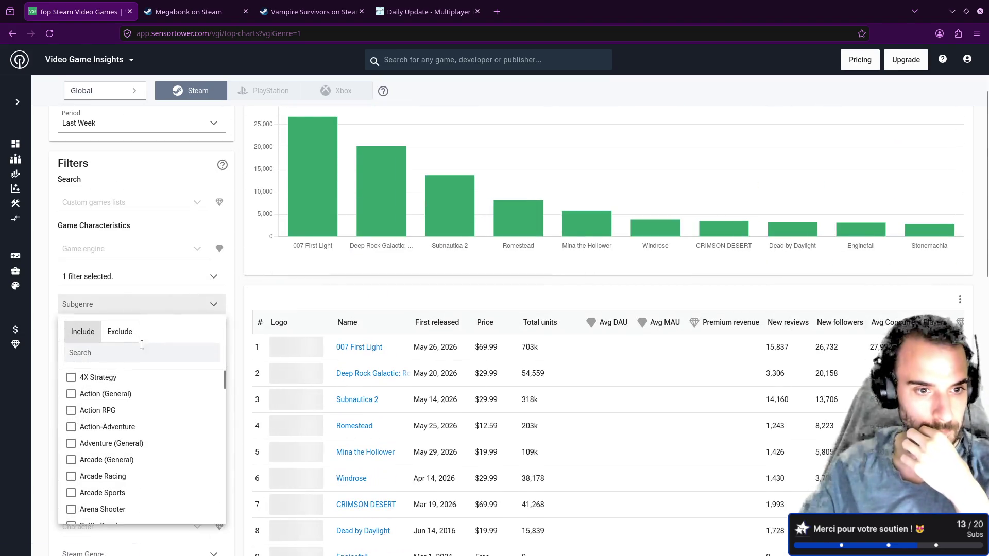
Tick Shoot 'em up in the subgenre list and close it to apply the filter
scroll(108, 410, "down", 2)
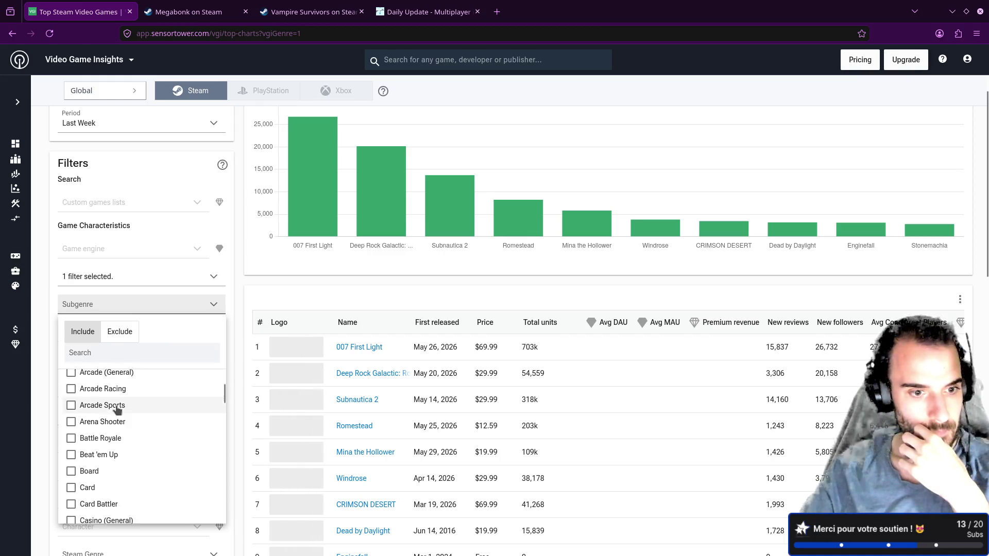
scroll(118, 411, "down", 7)
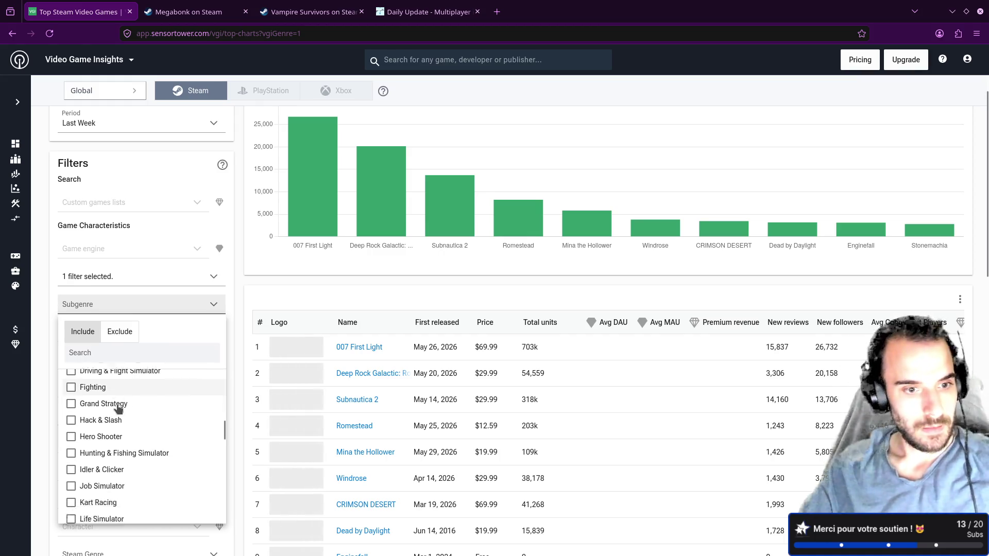
scroll(118, 410, "down", 8)
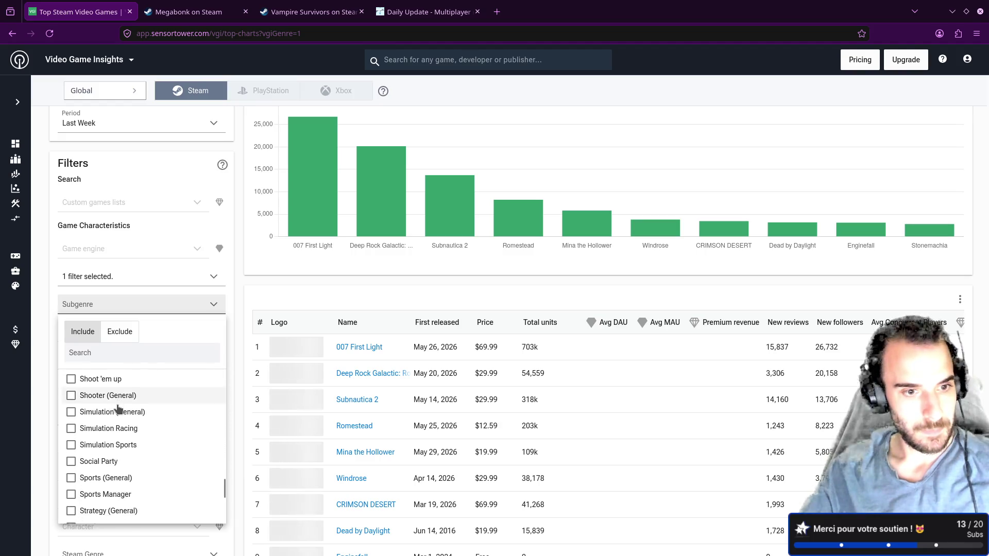
left_click(70, 378)
left_click(244, 290)
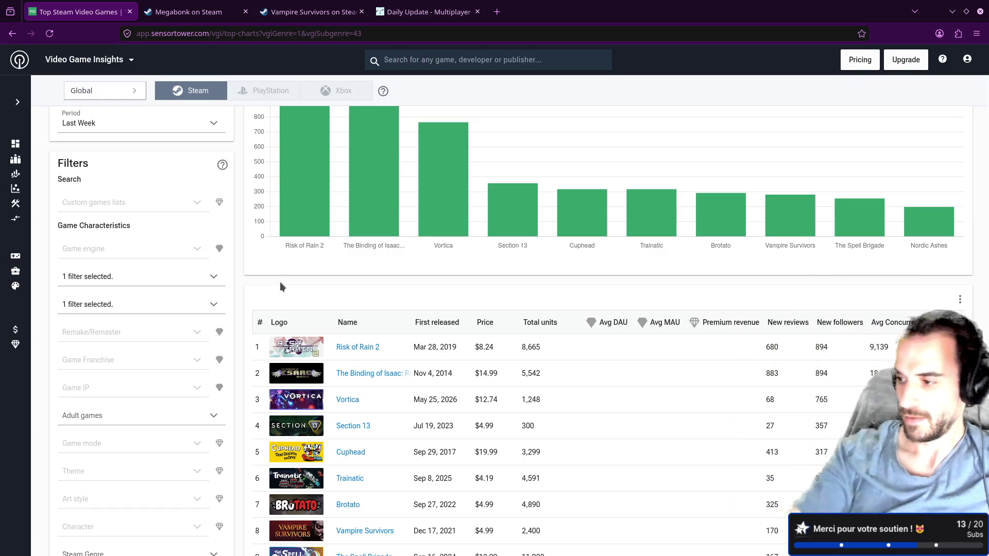
Scroll through the top 20 Shoot 'em up games ranked by new followers
scroll(243, 287, "down", 5)
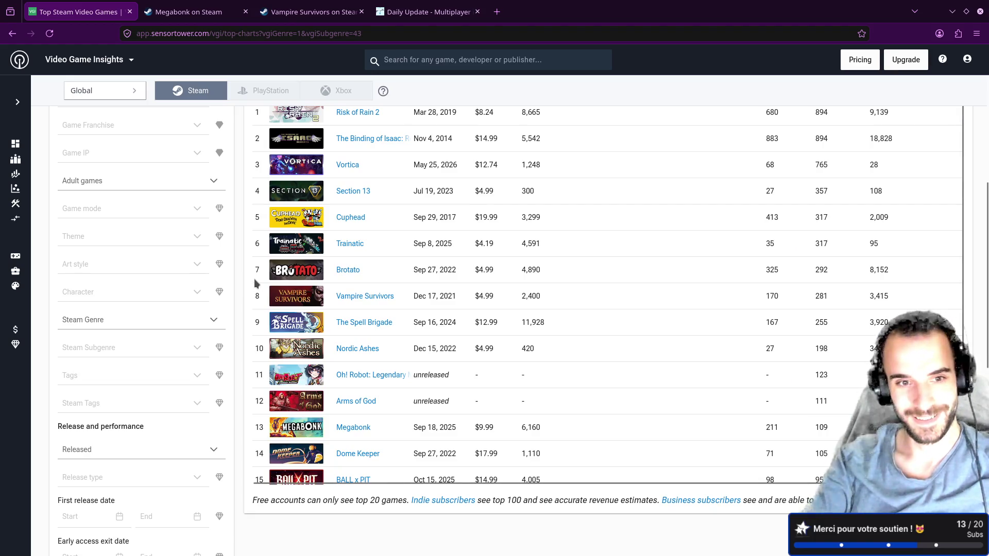
scroll(250, 282, "up", 7)
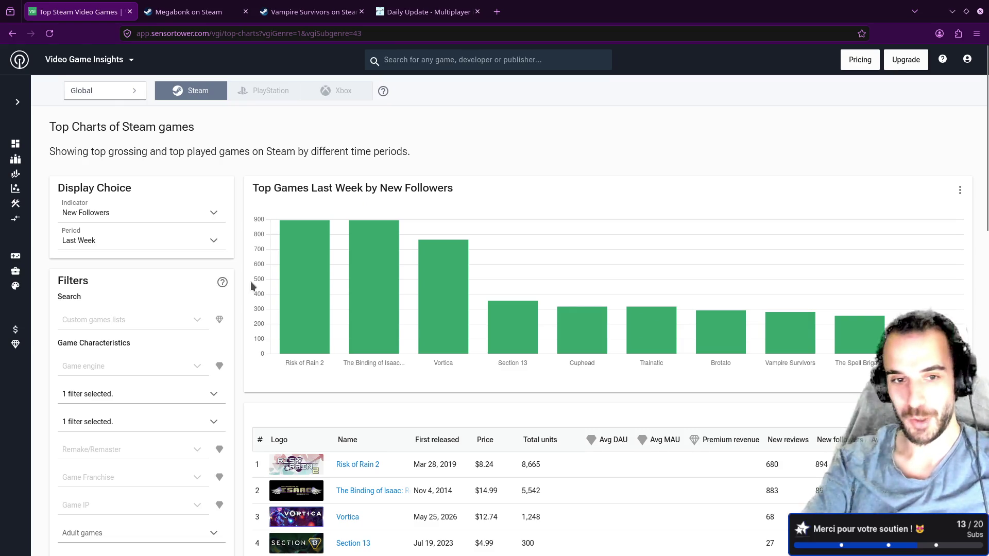
scroll(250, 281, "down", 6)
scroll(251, 285, "down", 4)
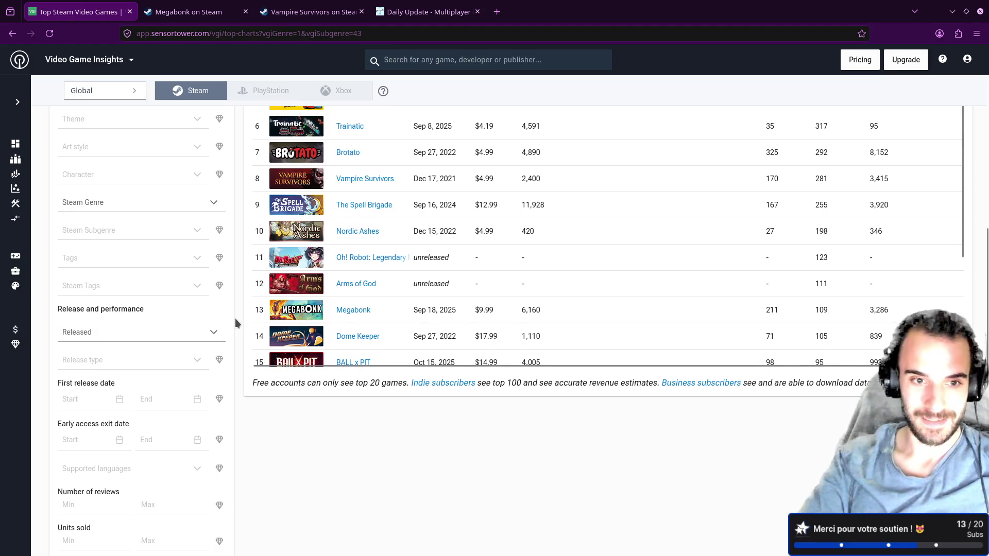
scroll(237, 317, "down", 1)
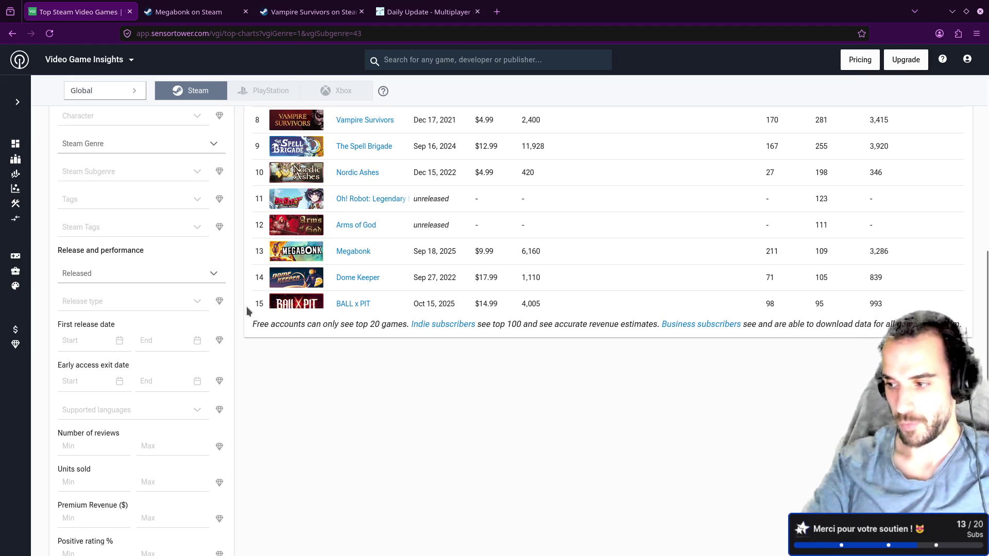
scroll(247, 306, "up", 10)
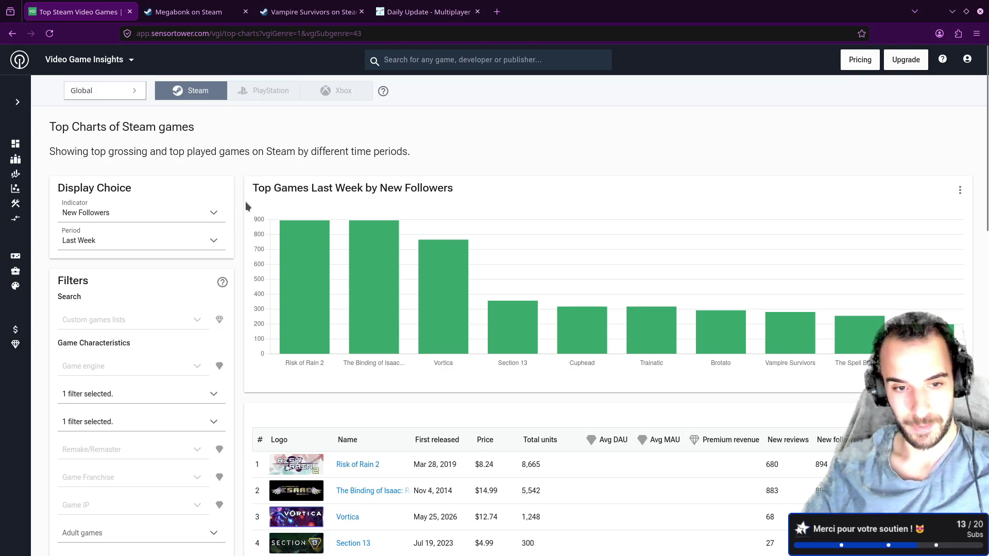
scroll(244, 206, "down", 2)
Confirm the Action genre and Shoot 'em up subgenre filters and rescan the chart, where Megabonk ranks 13th
left_click(214, 283)
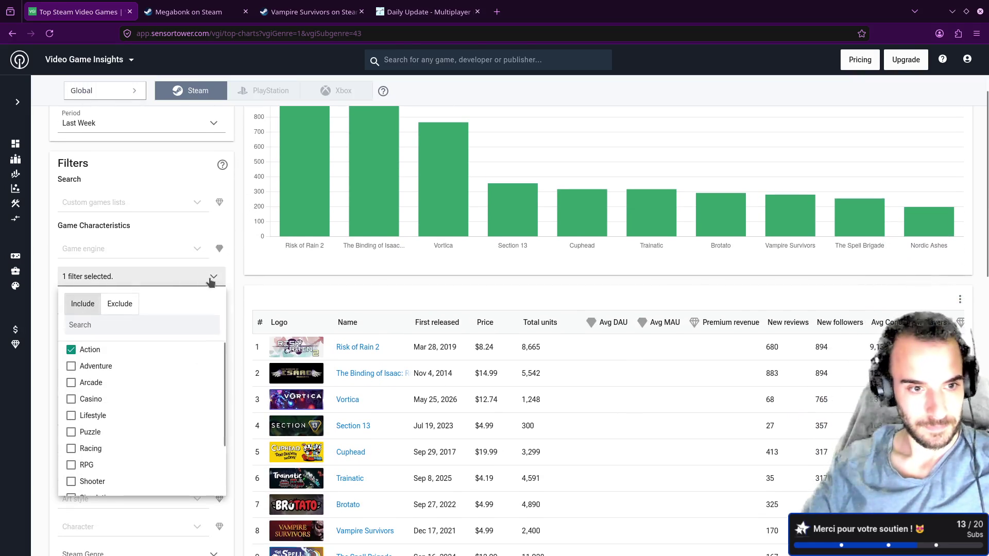
left_click(211, 282)
left_click(183, 304)
left_click(251, 262)
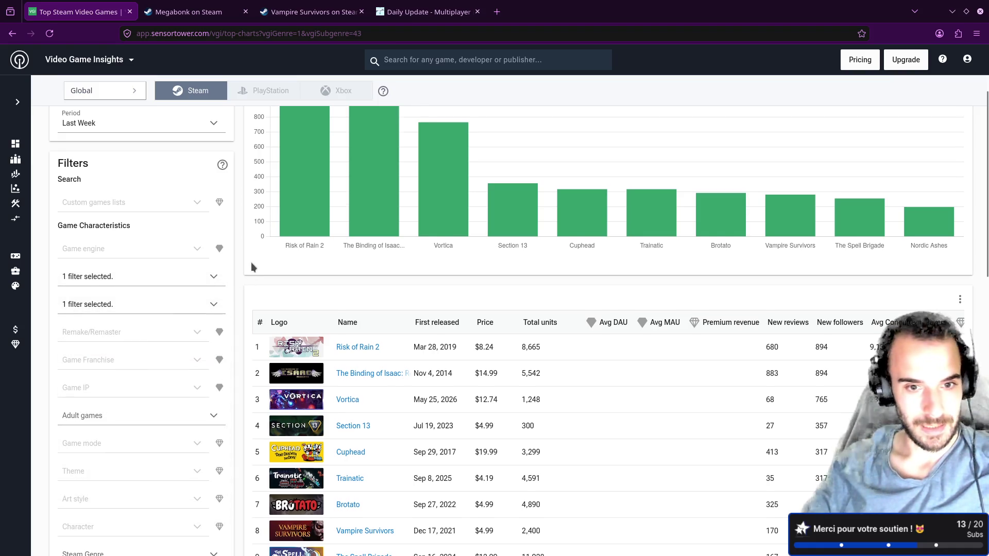
scroll(252, 261, "down", 2)
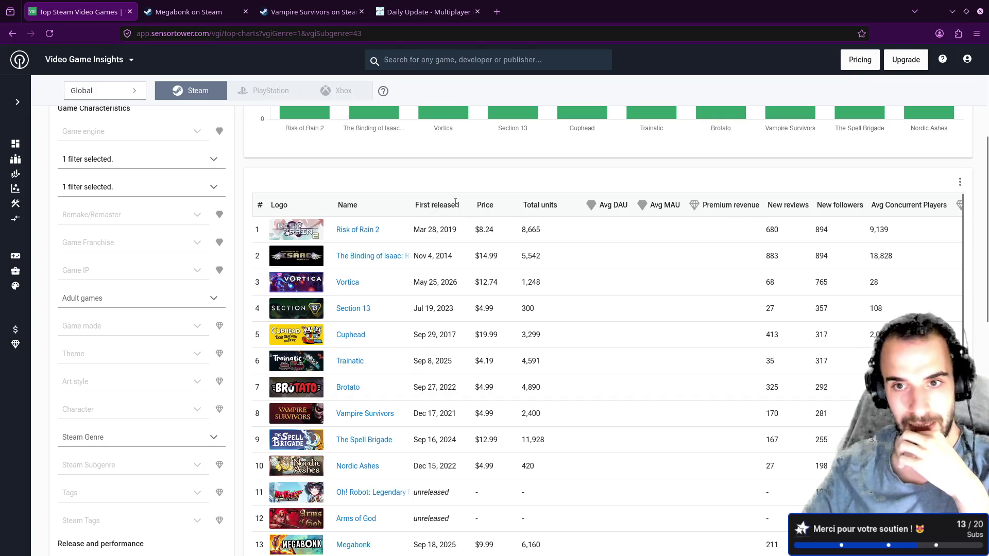
scroll(544, 220, "down", 5)
scroll(647, 251, "up", 7)
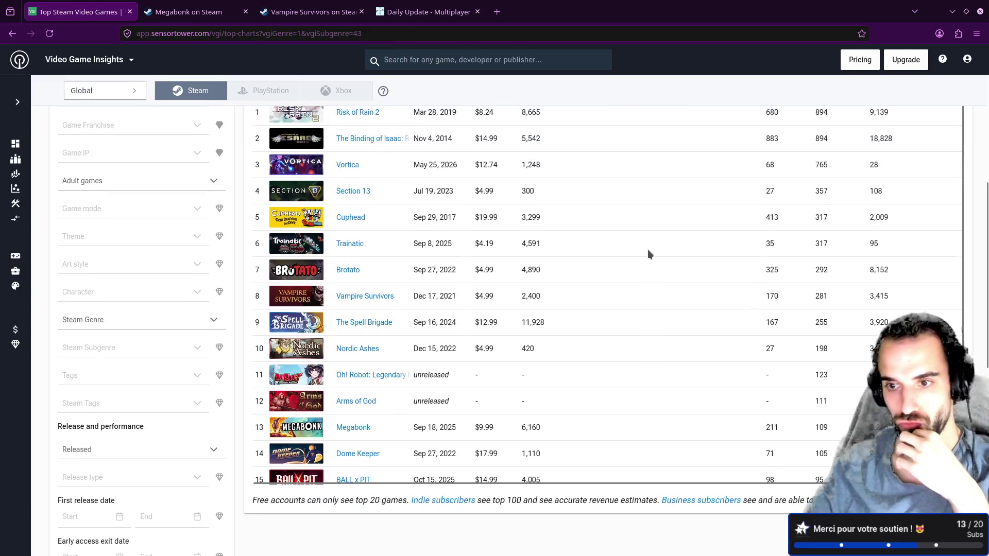
scroll(650, 252, "down", 6)
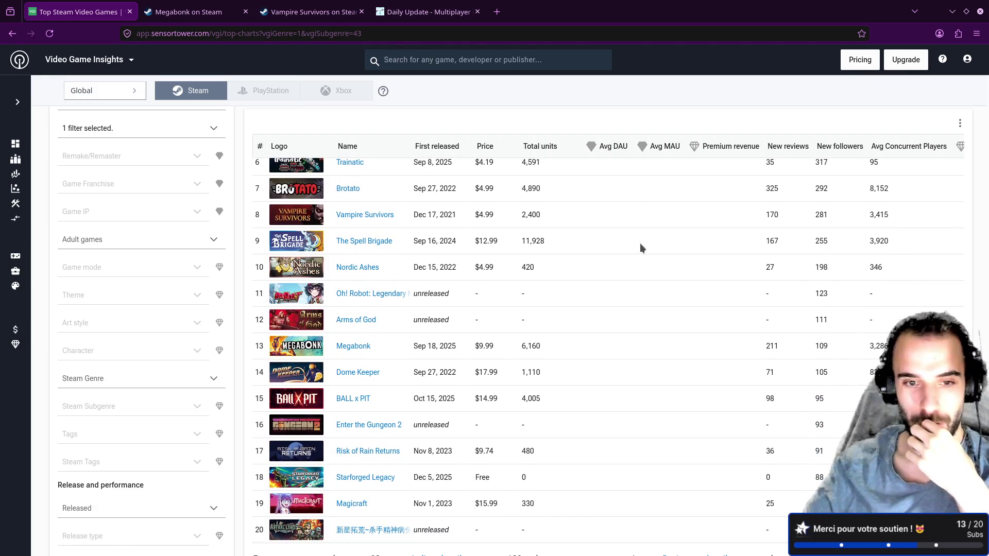
scroll(640, 243, "down", 3)
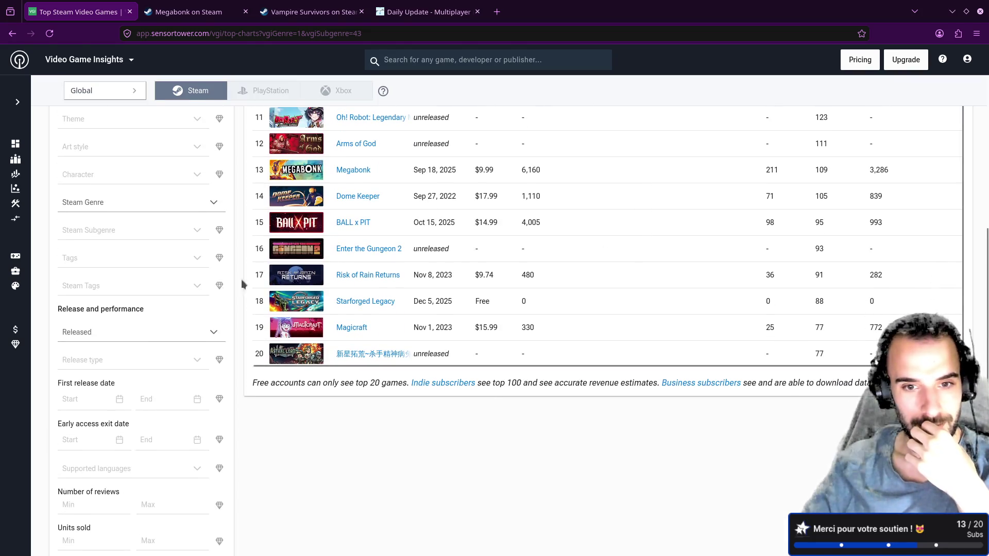
scroll(221, 284, "up", 3)
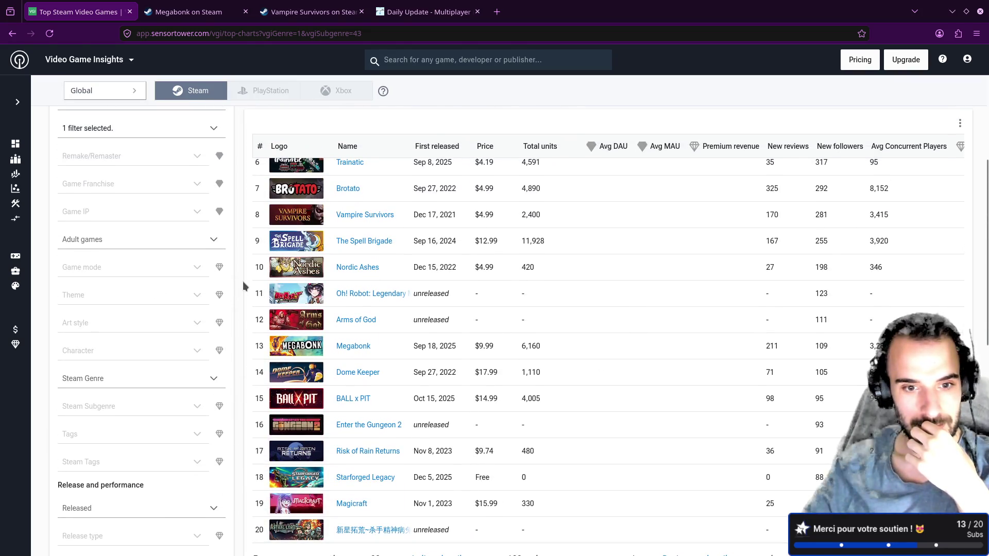
scroll(243, 280, "up", 3)
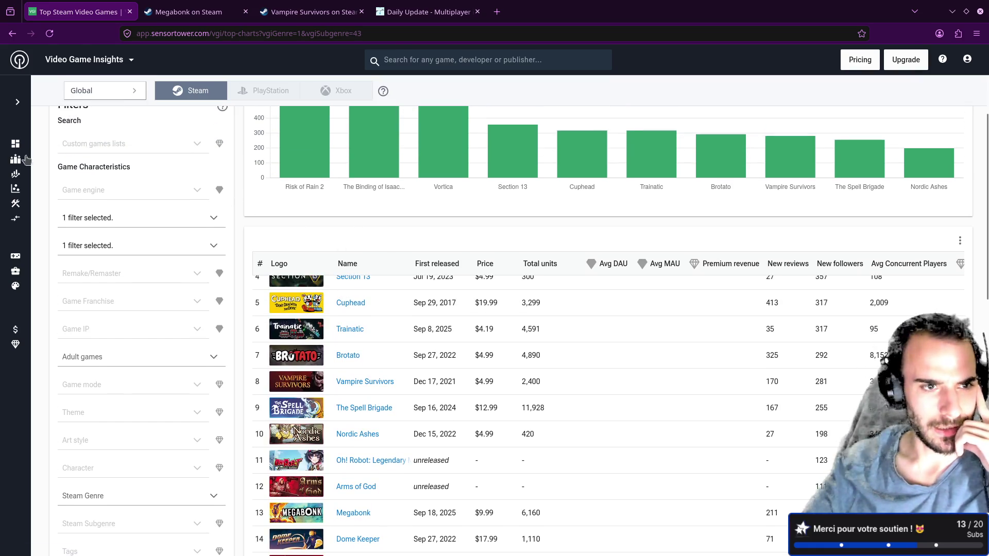
mouse_move(29, 160)
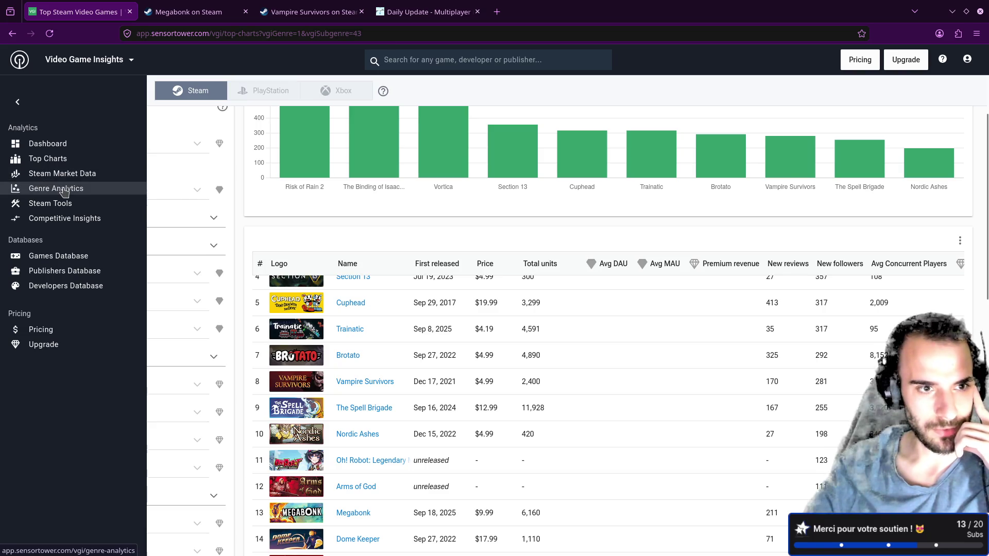
Open the Games Database and swap the Puzzle (General) subgenre filter for Shoot 'em up
left_click(69, 259)
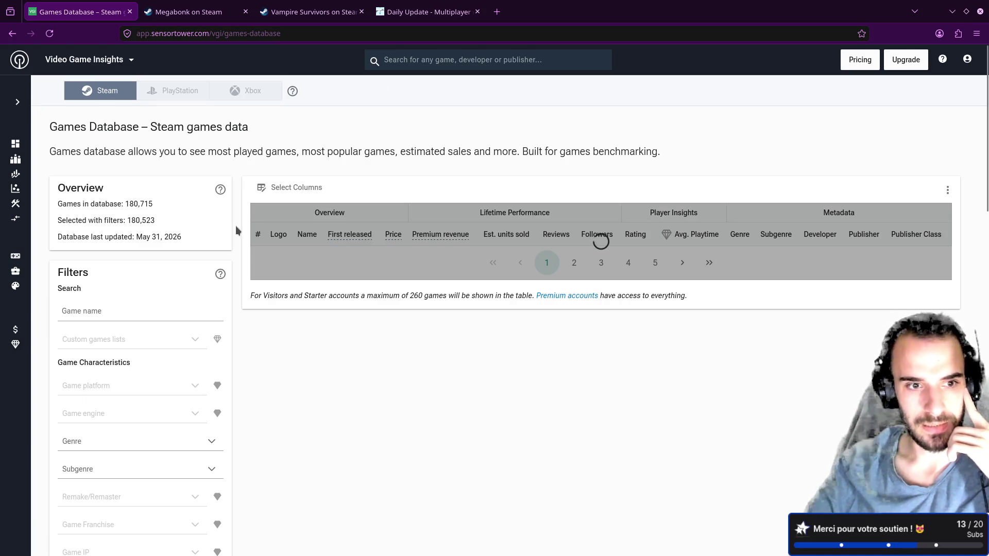
left_click(134, 468)
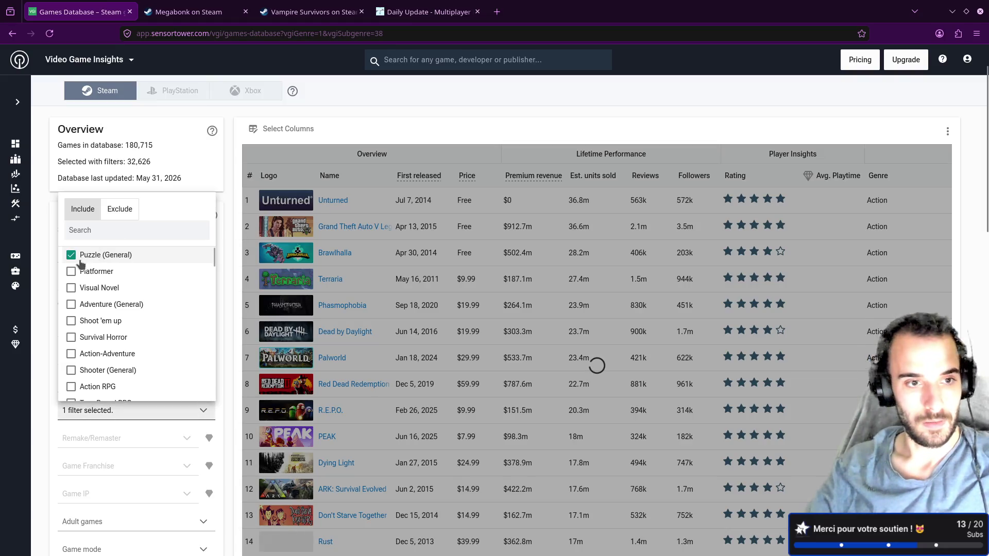
left_click(72, 255)
left_click(78, 320)
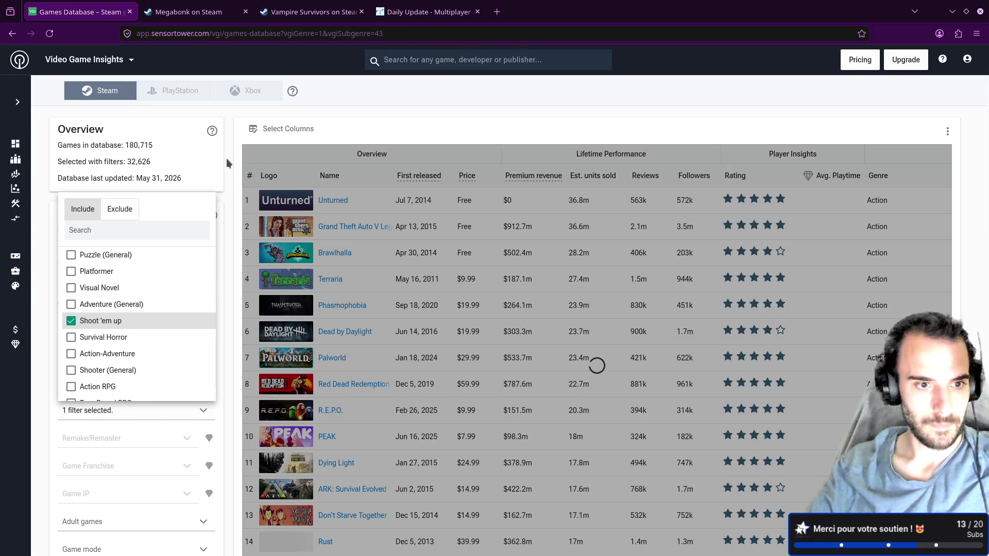
scroll(150, 306, "down", 5)
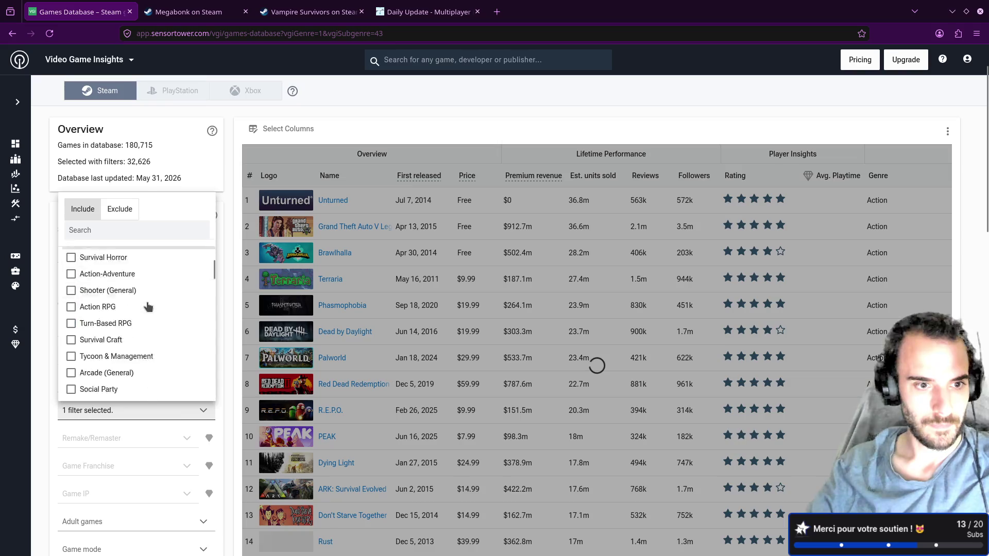
scroll(150, 307, "down", 3)
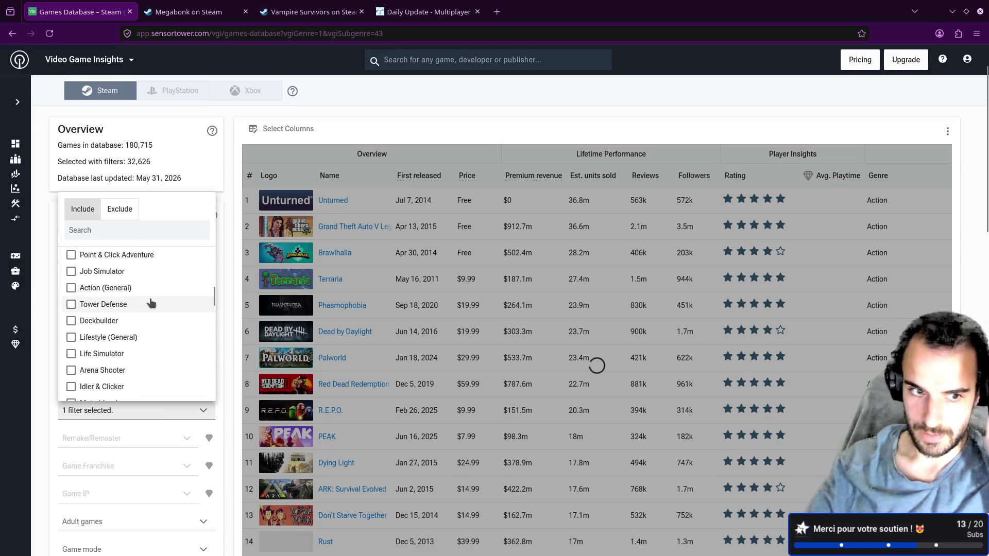
scroll(151, 303, "down", 3)
scroll(152, 302, "down", 3)
scroll(152, 301, "down", 14)
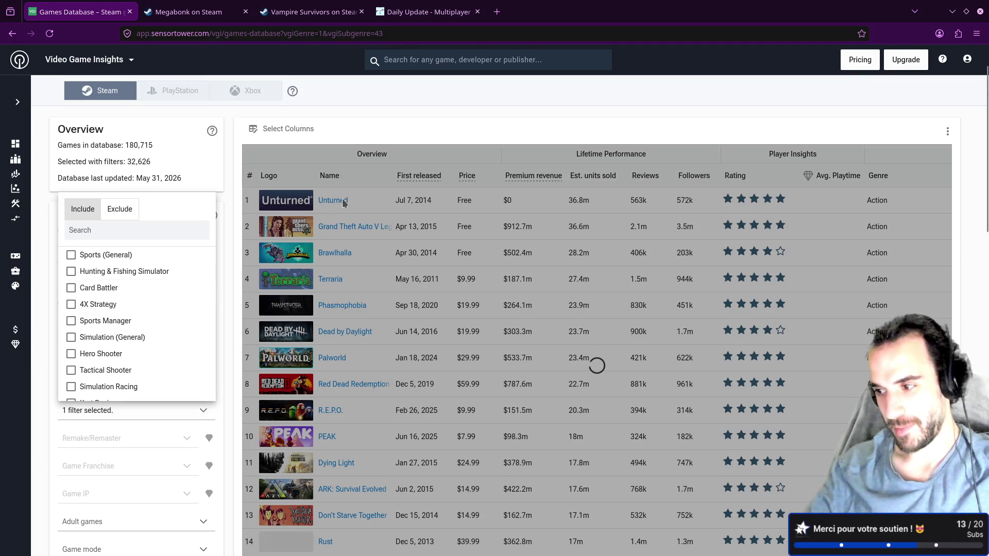
left_click(232, 176)
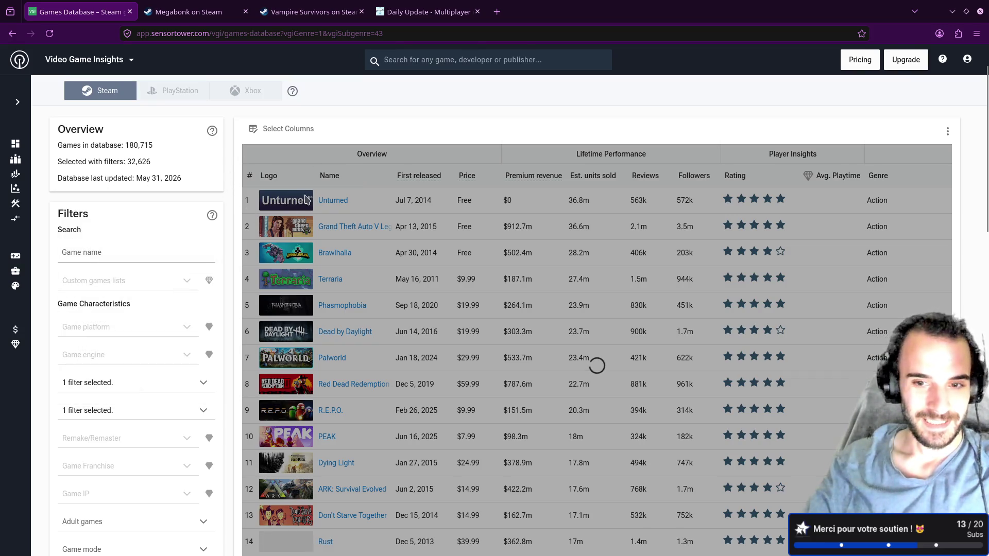
Scroll through the filtered Shoot 'em up games database results
scroll(289, 251, "down", 2)
scroll(290, 251, "down", 1)
scroll(225, 216, "up", 2)
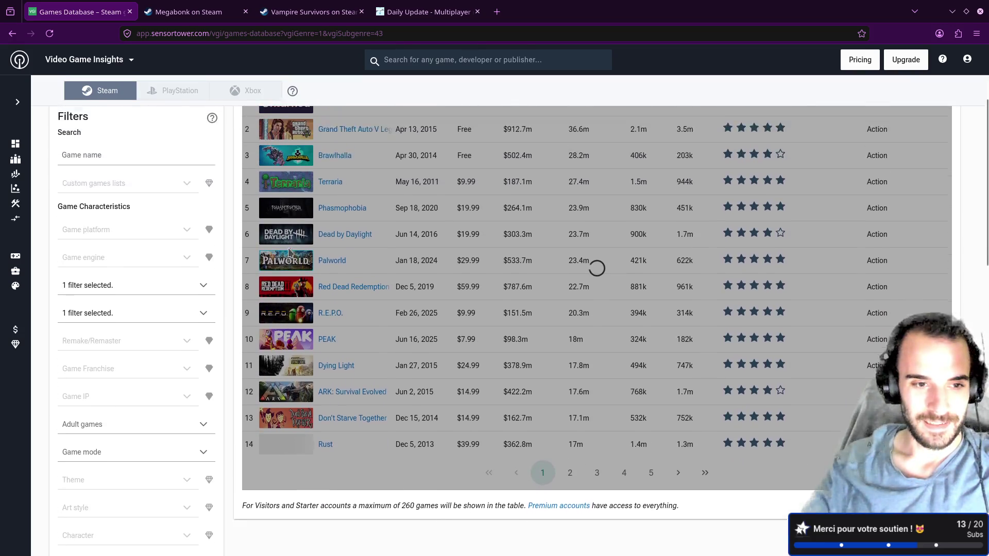
scroll(230, 239, "down", 2)
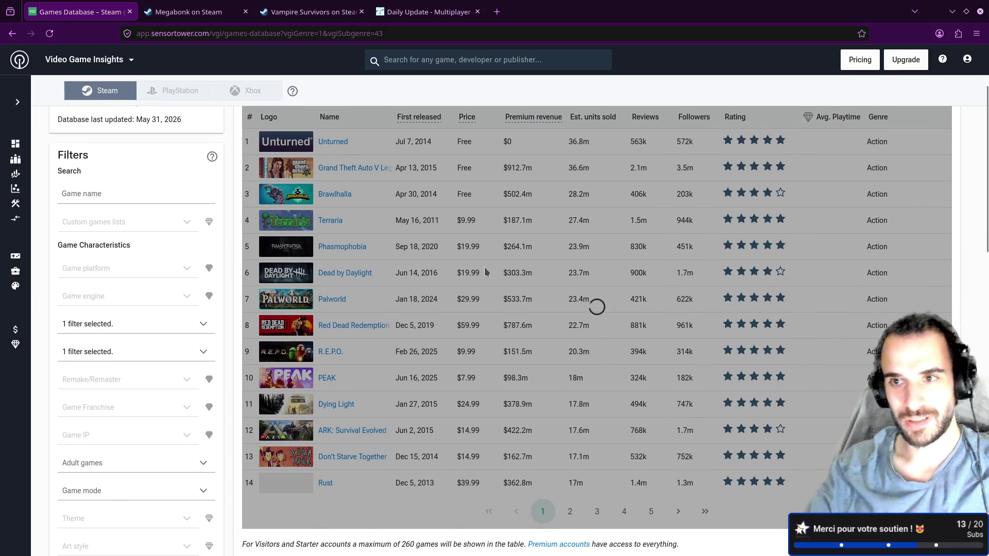
scroll(572, 282, "down", 1)
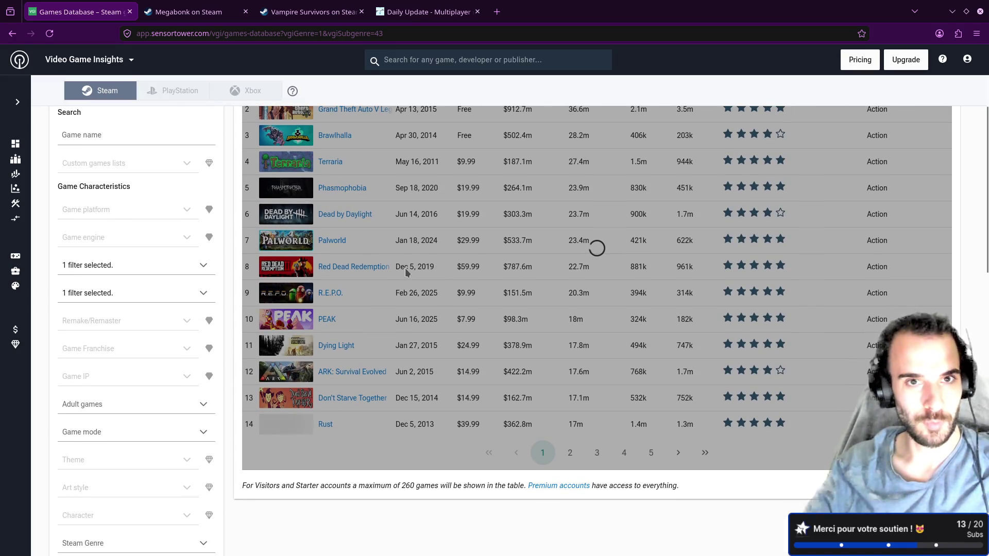
scroll(406, 272, "down", 6)
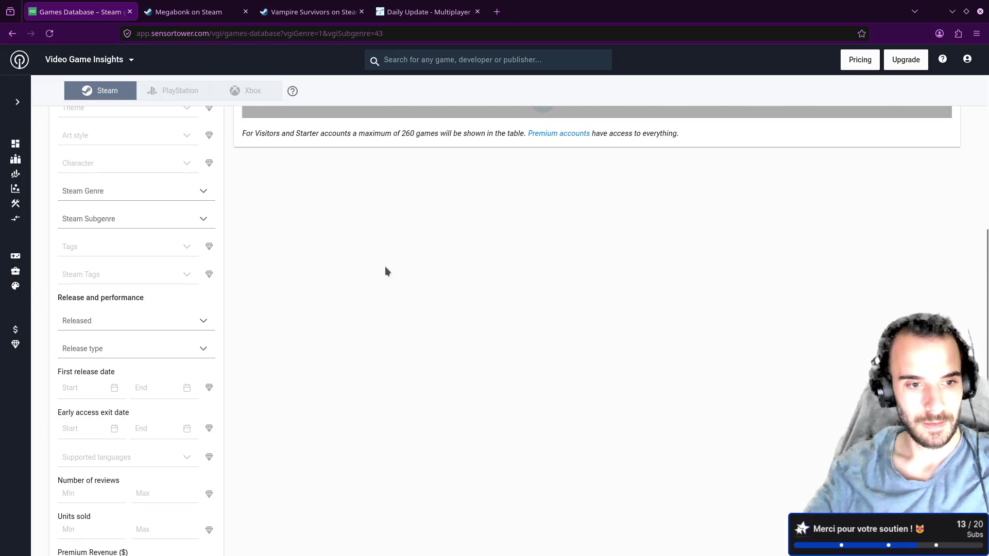
scroll(384, 267, "up", 10)
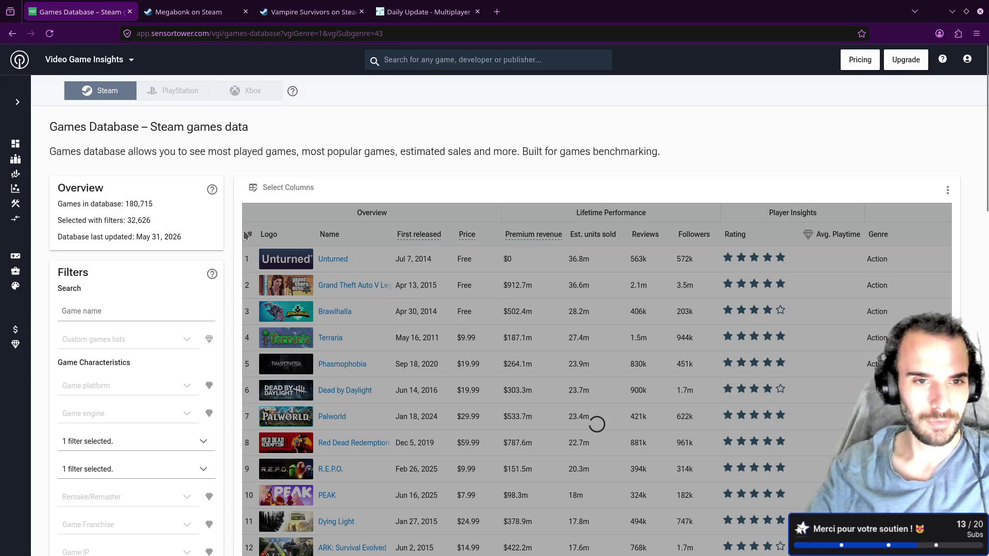
Reload the games database page with F5 and return to design-and-strategy.md in Neovim
key("F5")
mouse_move(230, 270)
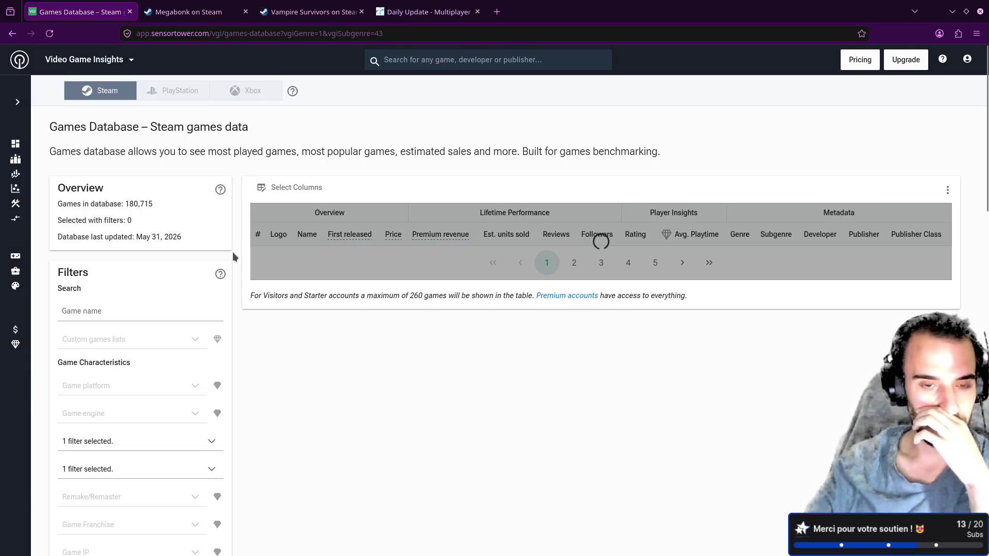
key("alt+Tab")
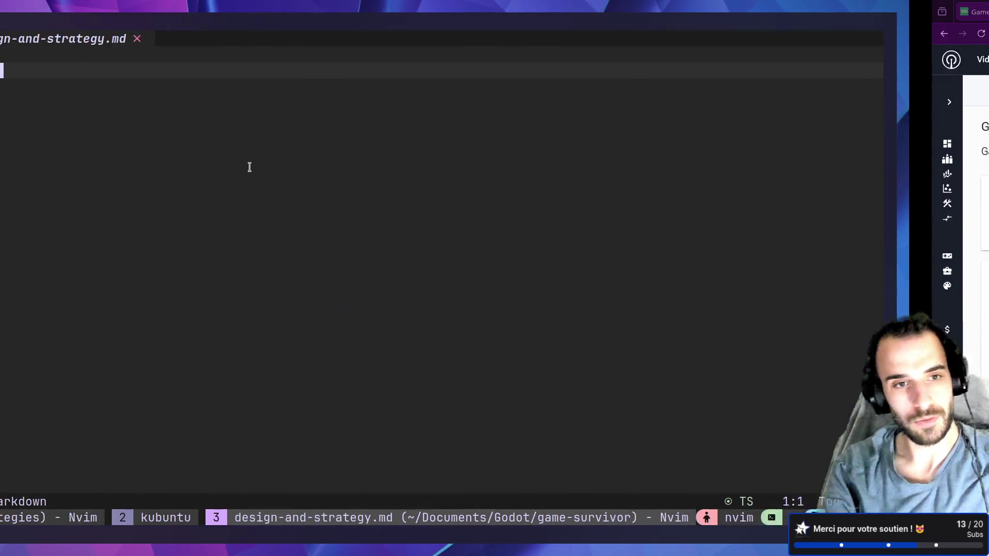
Write a '# Design' heading at the top of design-and-strategy.md
type("i#")
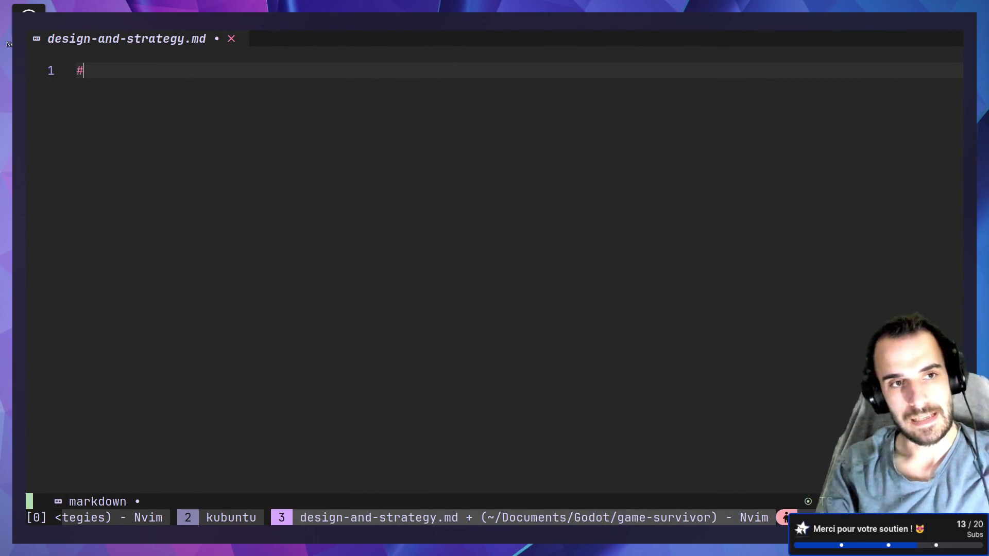
key("alt+Tab")
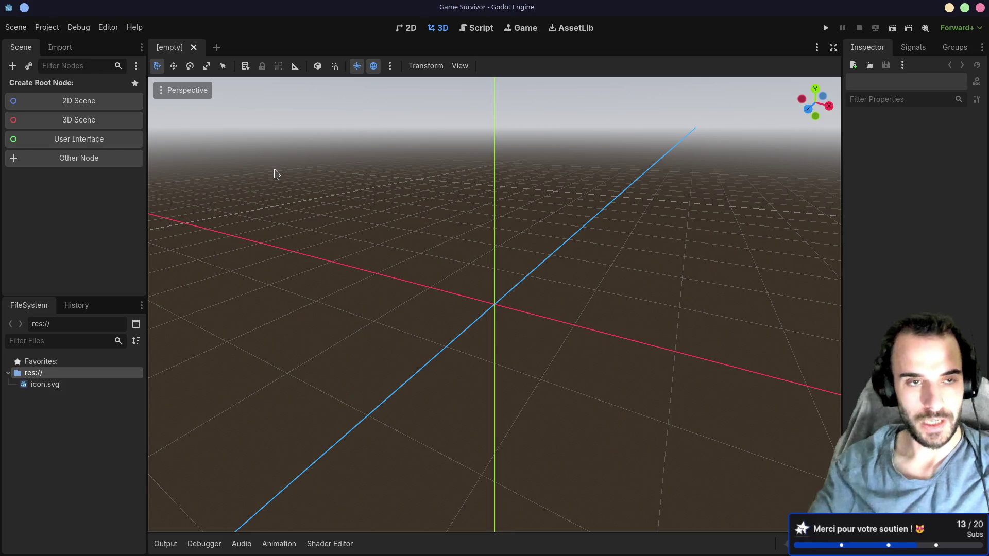
key("alt+Tab")
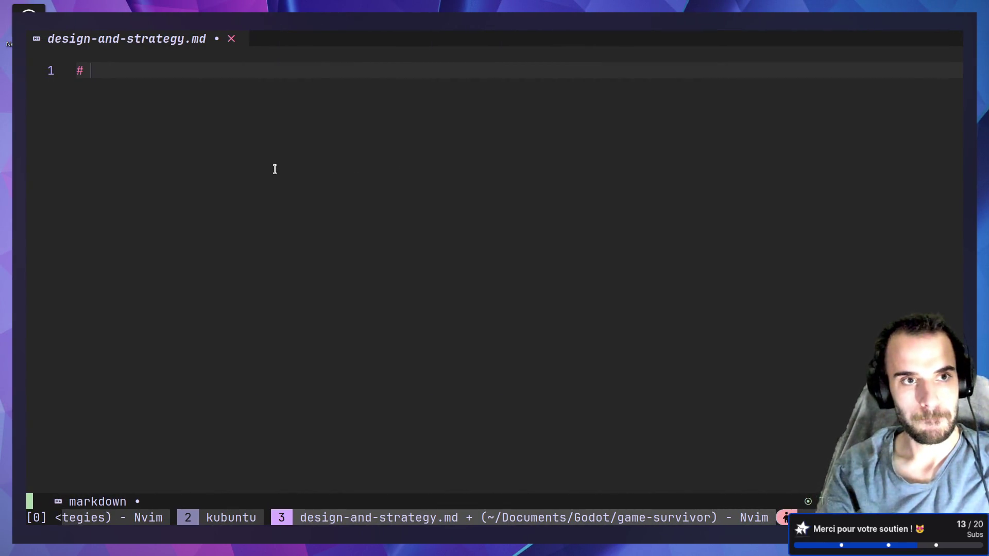
type("Design")
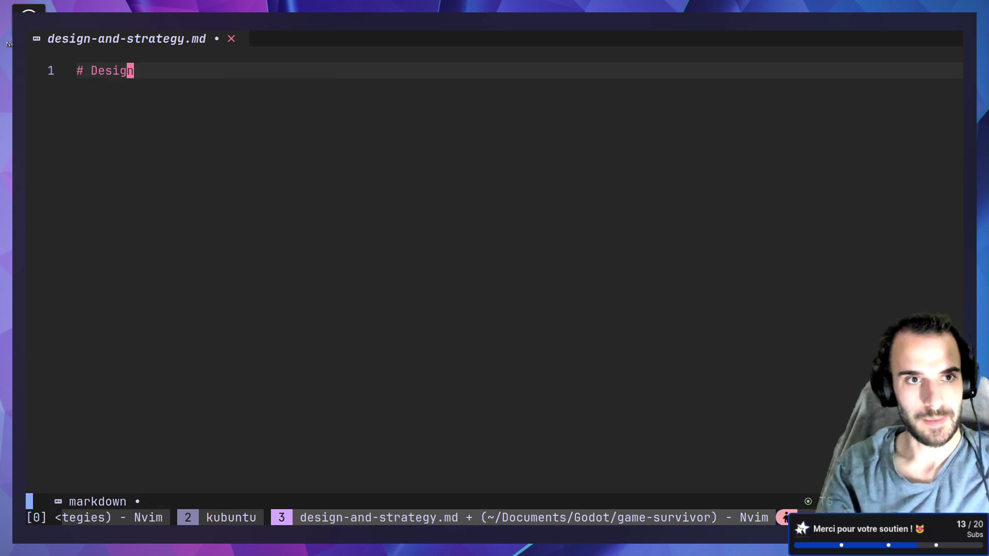
key("Return")
key("Return")
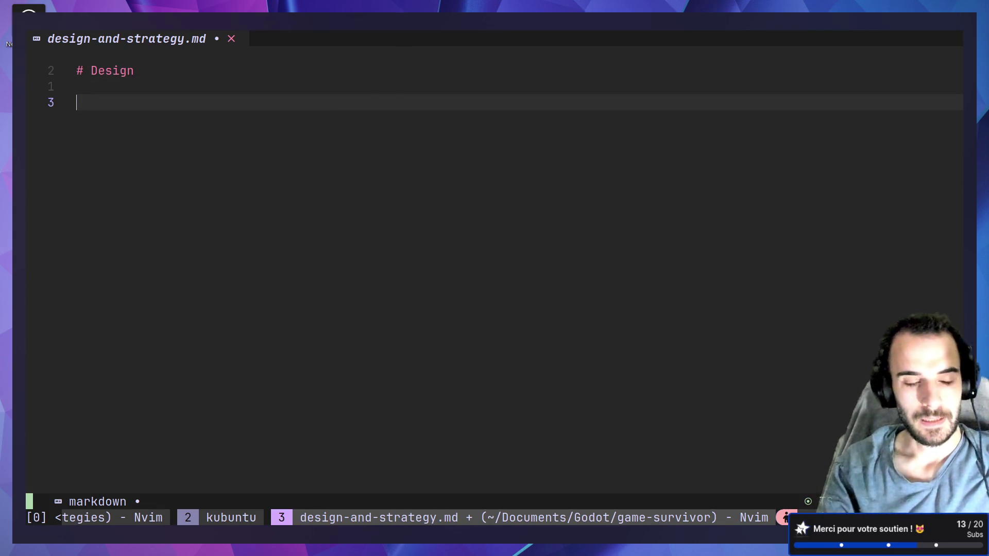
Add the line 'Main inspiration: Megabonk' and save the notes with :w
type("Main idea:")
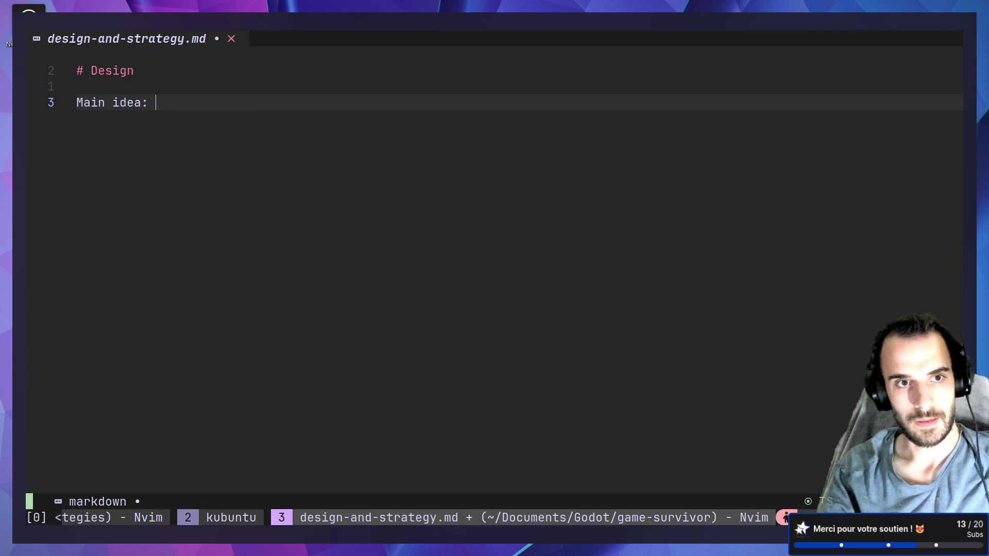
key("BackSpace")
key("BackSpace")
key("BackSpace")
type("inspirationMegabonk")
key("Escape")
type(":w")
key("Return")
key("alt+Tab")
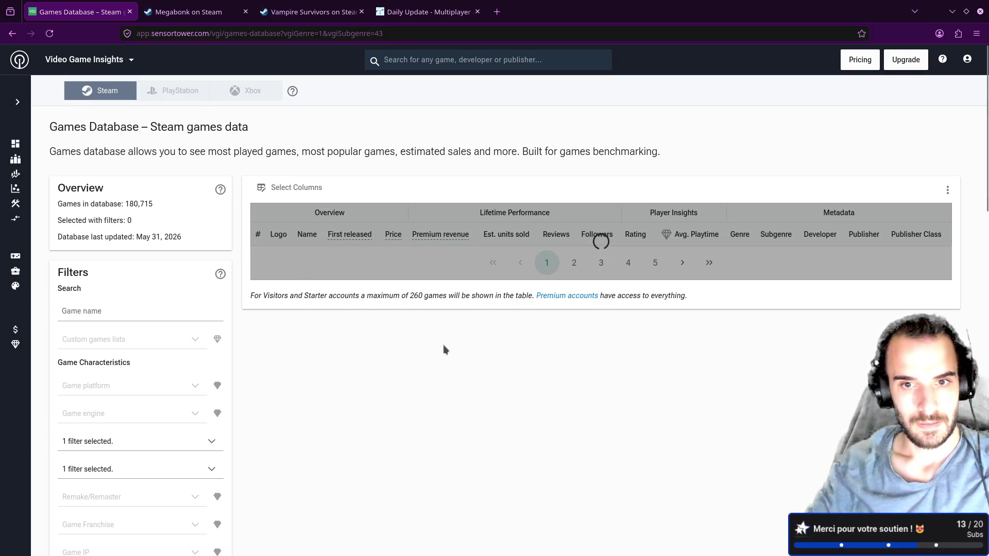
Add Arcade to the database genre filter, remove it again, and return to the Neovim notes
scroll(431, 338, "down", 9)
scroll(209, 311, "up", 10)
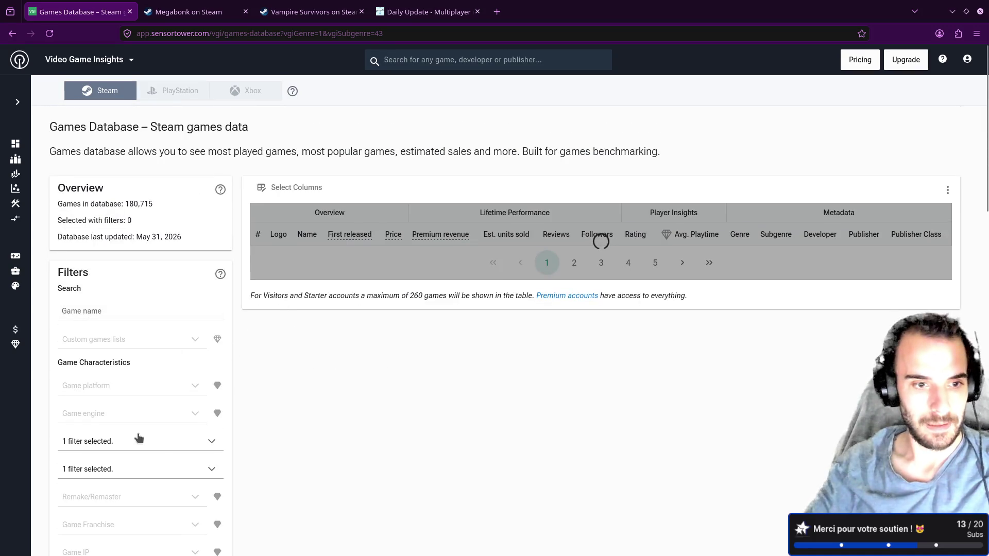
left_click(144, 433)
left_click(74, 304)
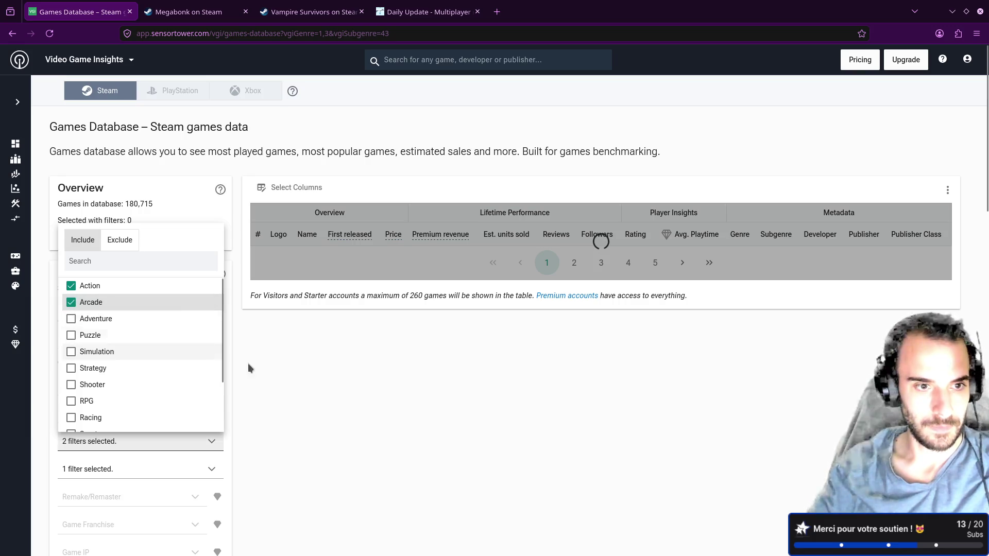
left_click(399, 406)
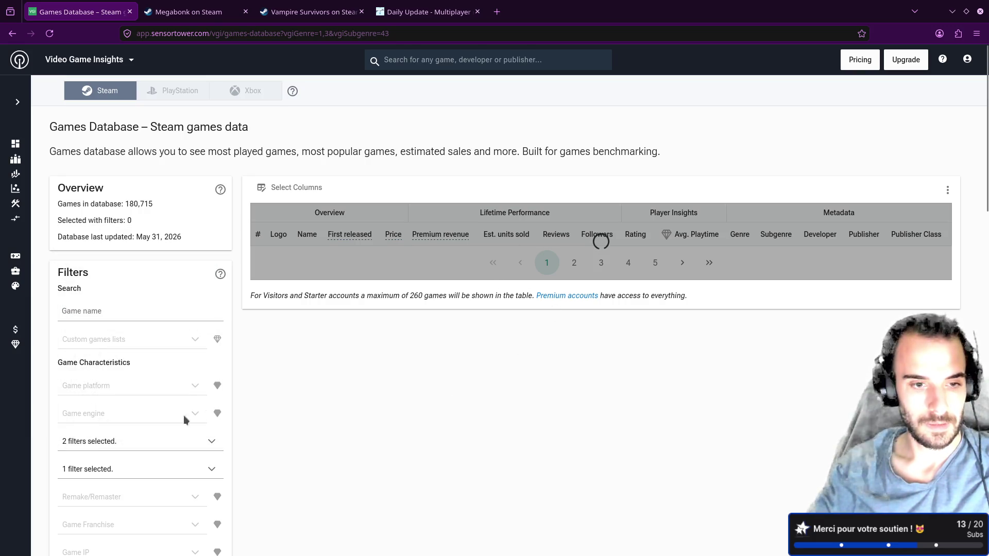
left_click(128, 441)
left_click(75, 304)
left_click(324, 394)
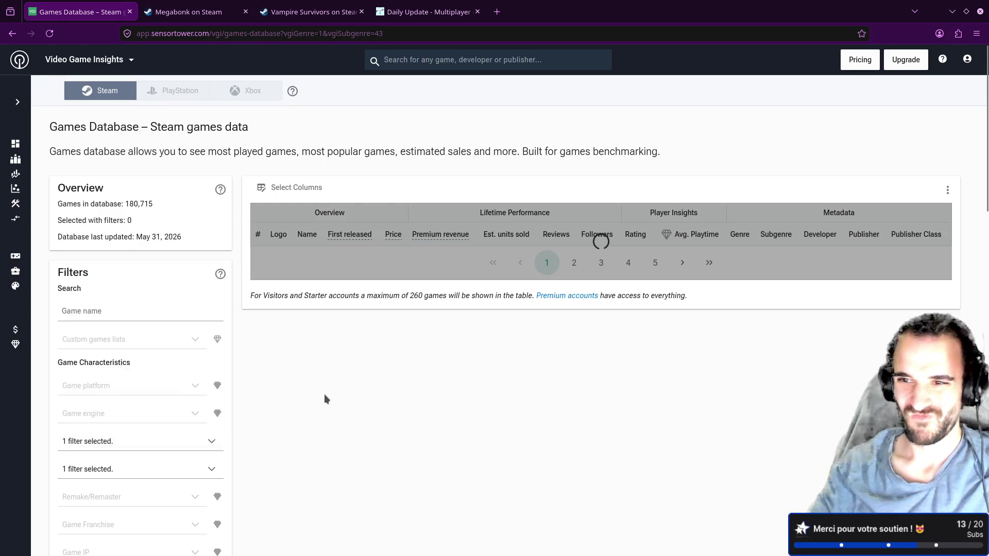
key("alt+Tab")
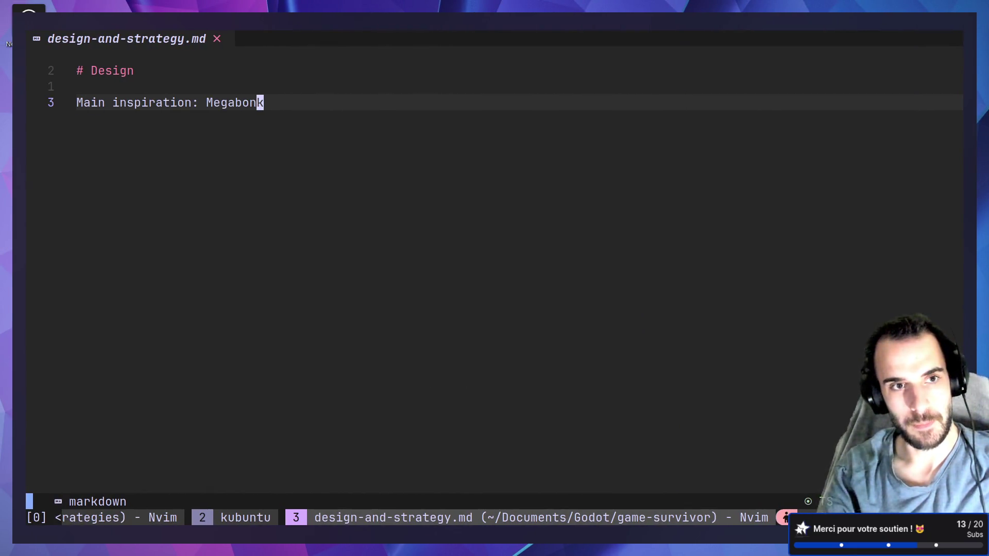
Add blank lines below 'Main inspiration: Megabonk' and switch to the 001_trends.md window
key("o")
key("Return")
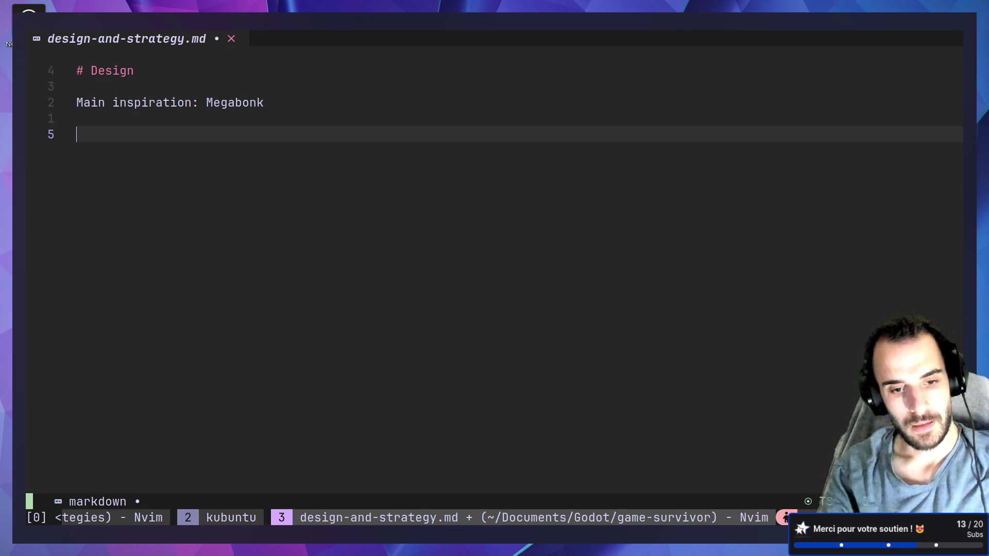
key("ctrl+b")
key("w")
key("Up")
key("Return")
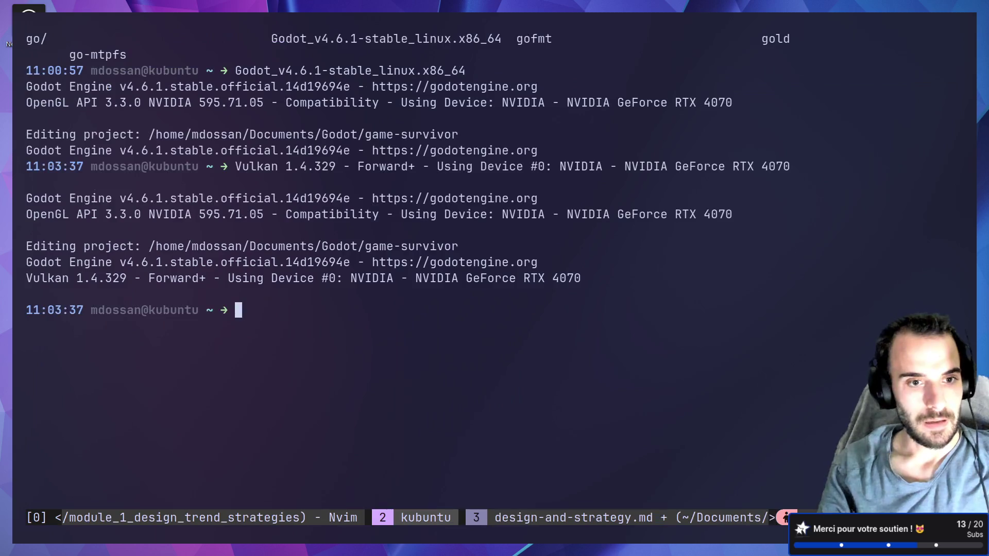
key("ctrl+b")
key("w")
key("Up")
key("Return")
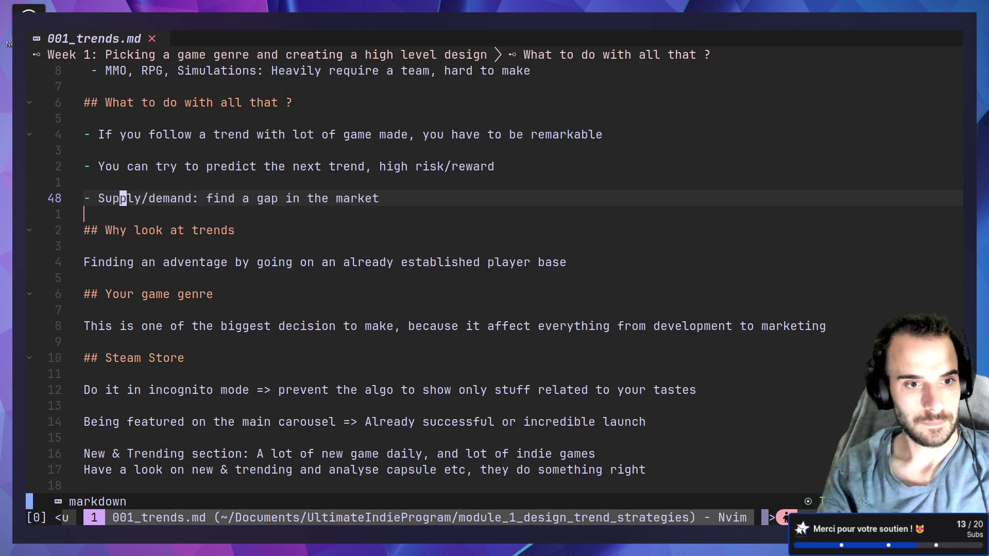
Swap the Actions bullets in 001_trends.md so the vginsight bullet comes first
key("shift+g")
key("k")
key("k")
key("k")
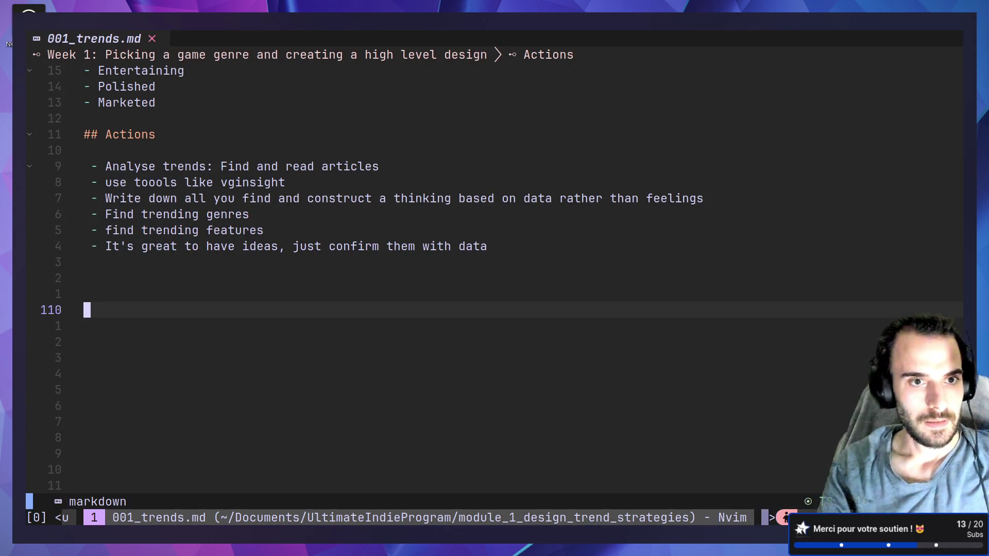
key("k")
key("k")
key("k")
key("j")
key("k")
key("k")
key("d")
key("d")
key("p")
key("j")
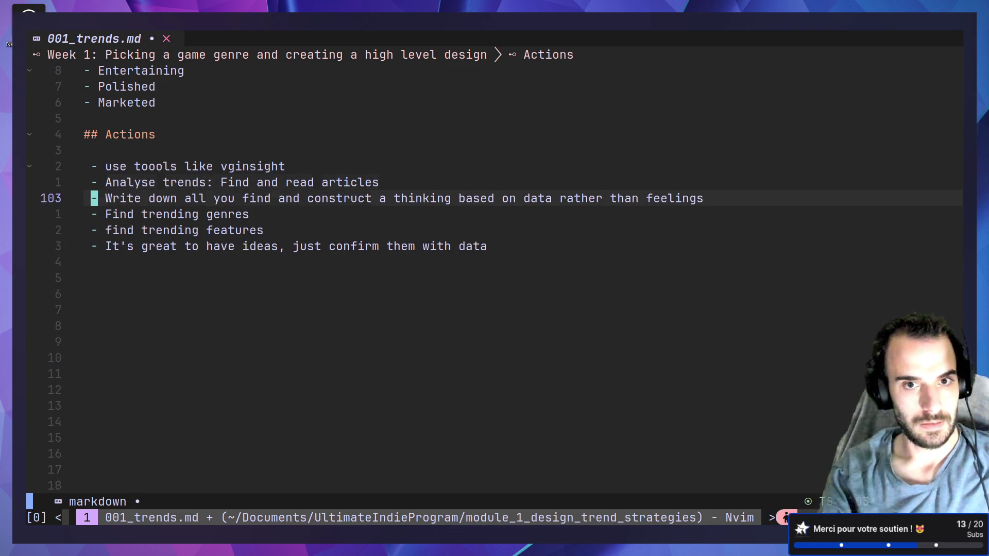
key("k")
key("j")
key("j")
key("k")
key("k")
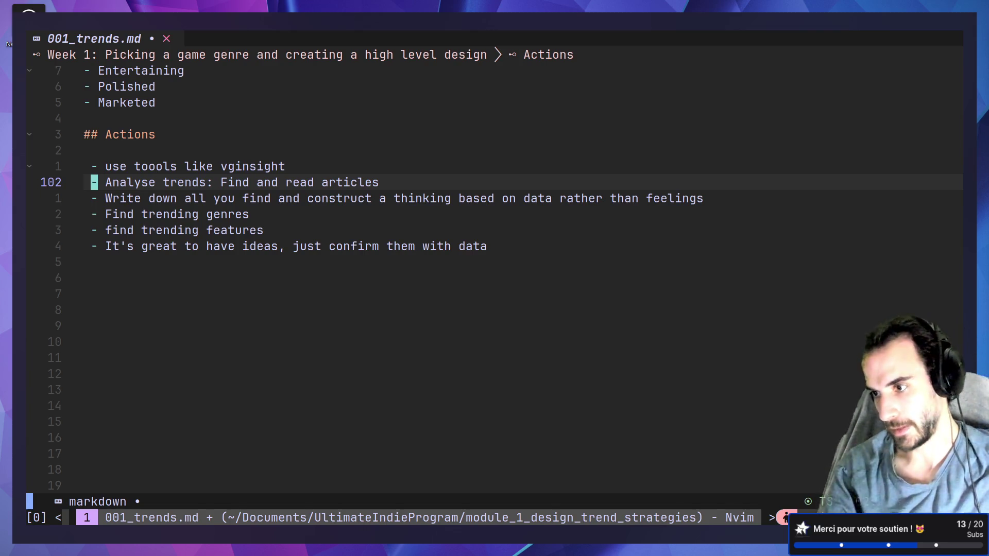
Return to the design-and-strategy.md window via the tmux window tree
key("ctrl+b")
key("w")
key("Down")
key("Up")
key("Down")
key("Down")
key("Return")
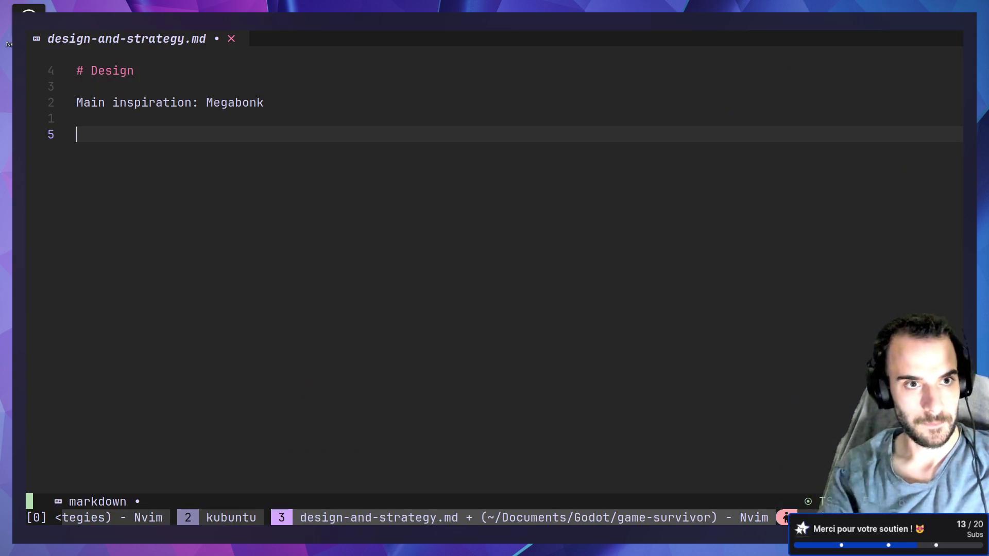
Type 'Corresponding genres:' on the empty line below Main inspiration
type("Genre")
key("BackSpace")
key("BackSpace")
key("BackSpace")
type("corr")
key("BackSpace")
key("BackSpace")
key("BackSpace")
type("o")
key("BackSpace")
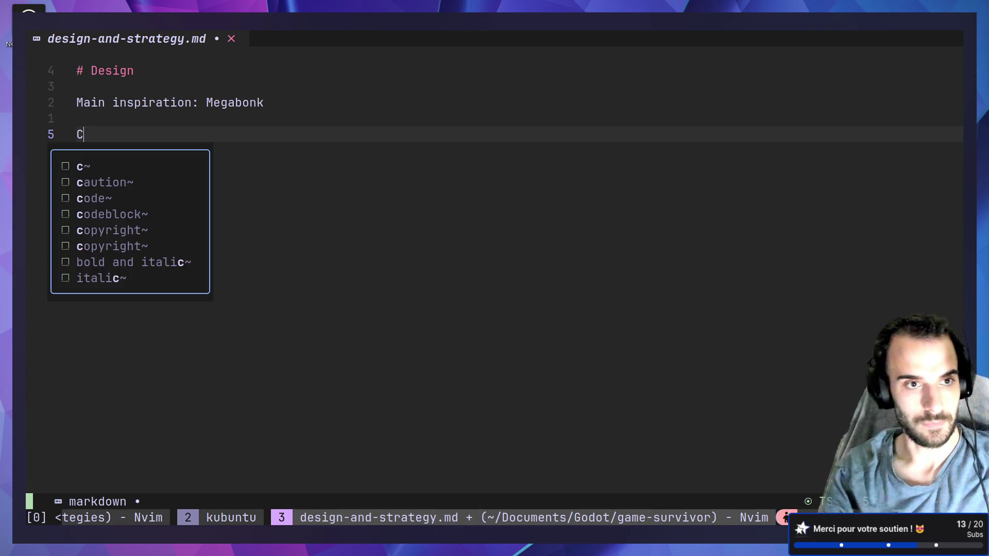
type("orres")
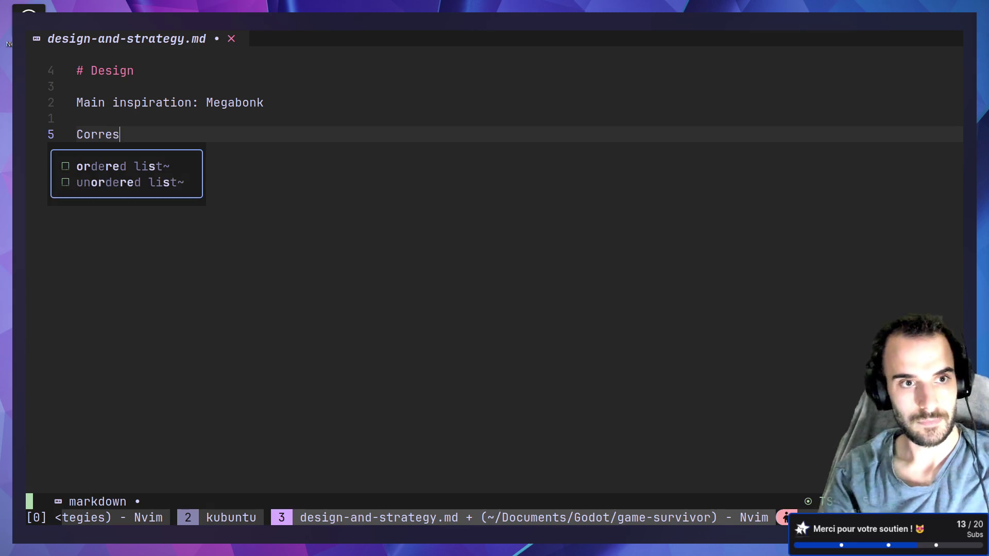
type("pondingGenre")
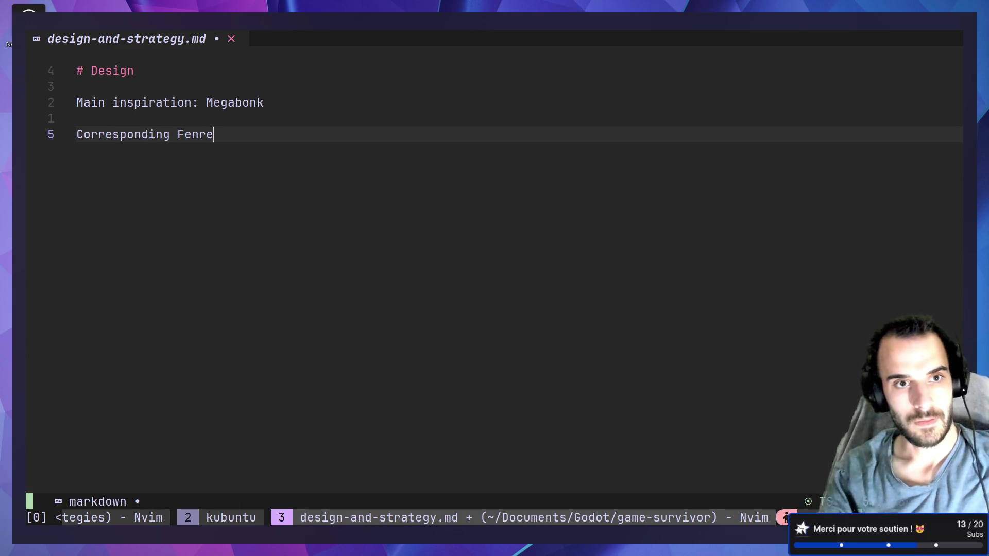
key("BackSpace")
key("BackSpace")
key("BackSpace")
key("BackSpace")
type("genres:")
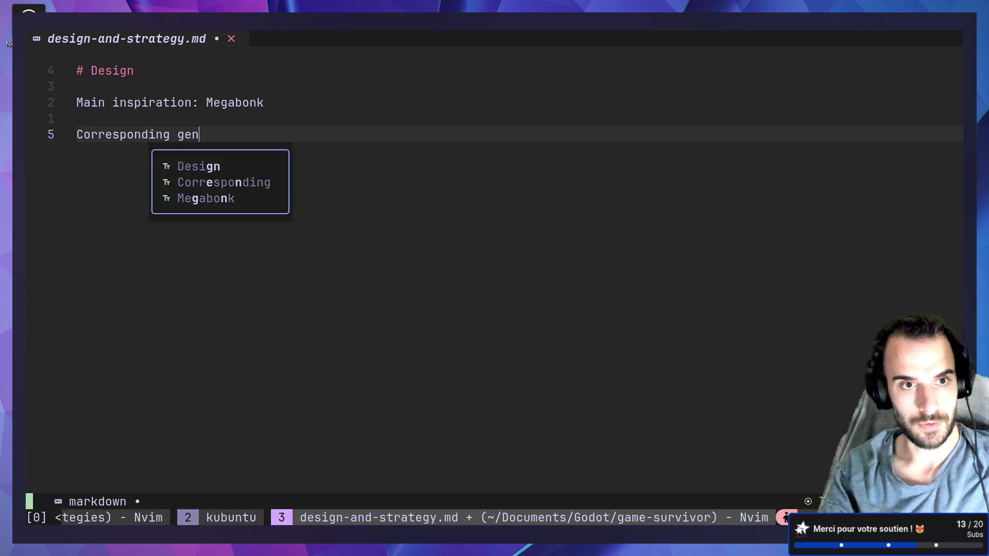
key("Return")
key("Return")
Add a 'Corresponsing features:' line beneath it and leave insert mode
type("Corre")
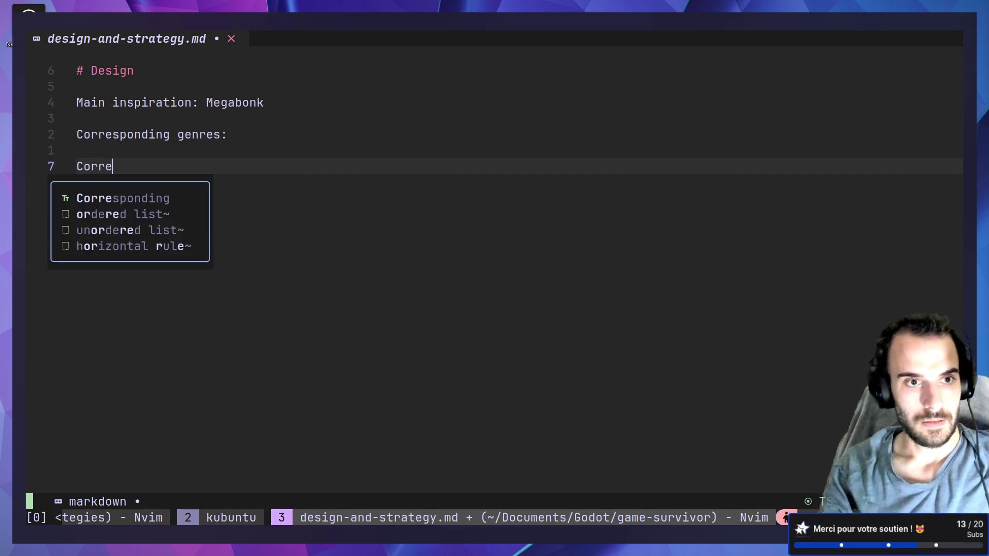
type("sponsing features:")
key("Up")
key("Down")
key("Escape")
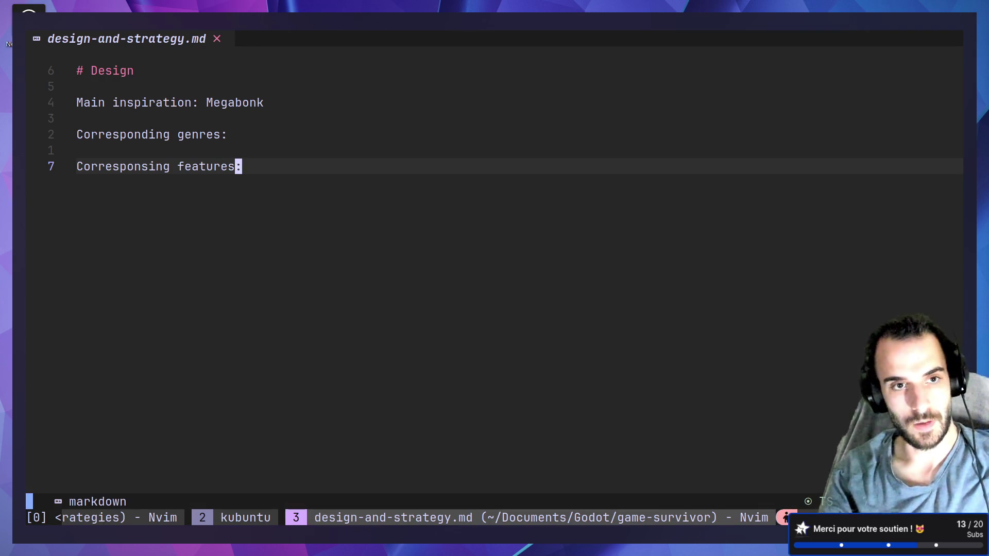
Check the reordered Actions bullets in 001_trends.md
key("ctrl+b")
key("w")
key("Up")
key("Up")
key("Return")
key("j")
key("j")
key("j")
key("j")
key("k")
Return to design-and-strategy.md, then switch to the desktop with the Steam games database
key("ctrl+b")
key("w")
key("Down")
key("Down")
key("Return")
key("k")
key("k")
key("k")
key("k")
key("b")
key("super+ctrl+Right")
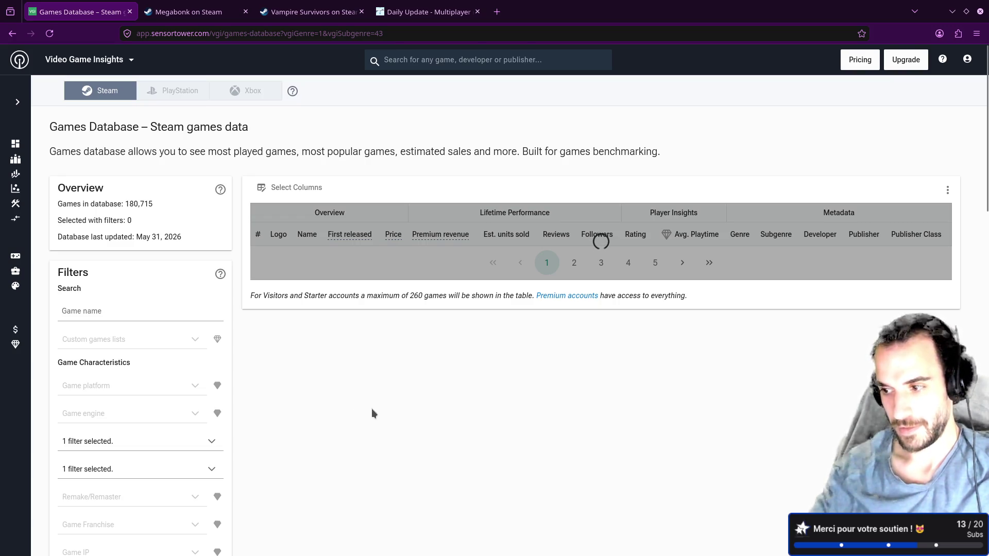
Reload the Steam games database page, scroll back to the top, and reload again with F5
left_click(50, 33)
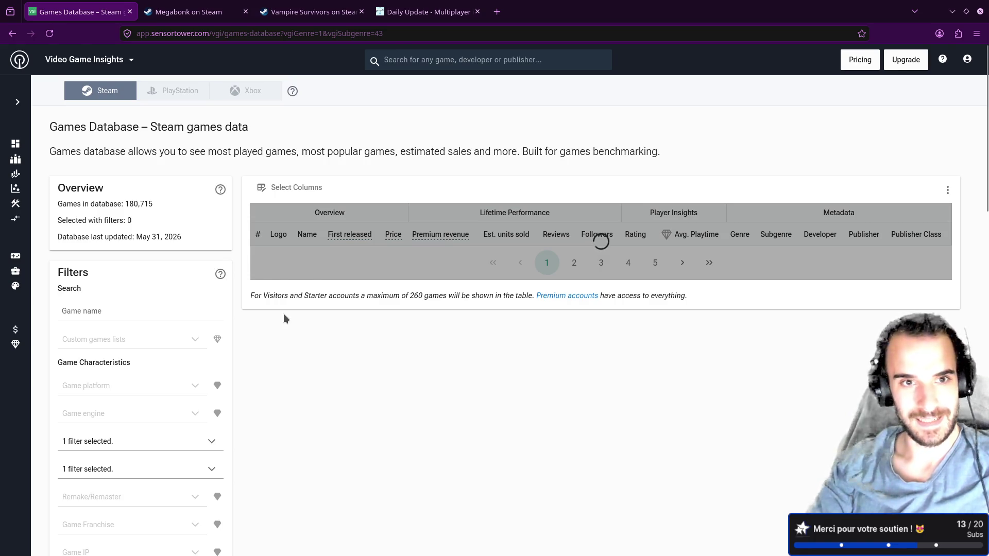
double_click(101, 186)
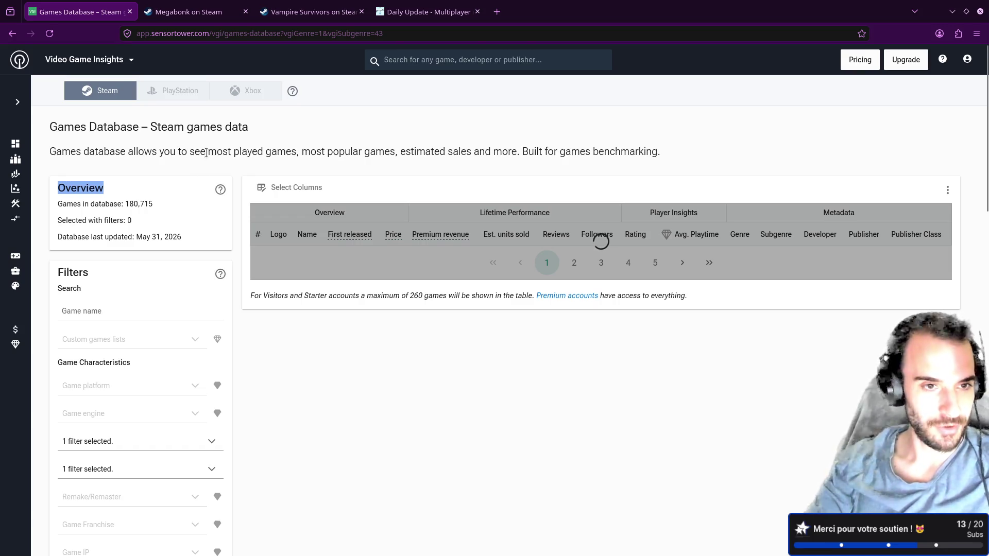
left_click(182, 164)
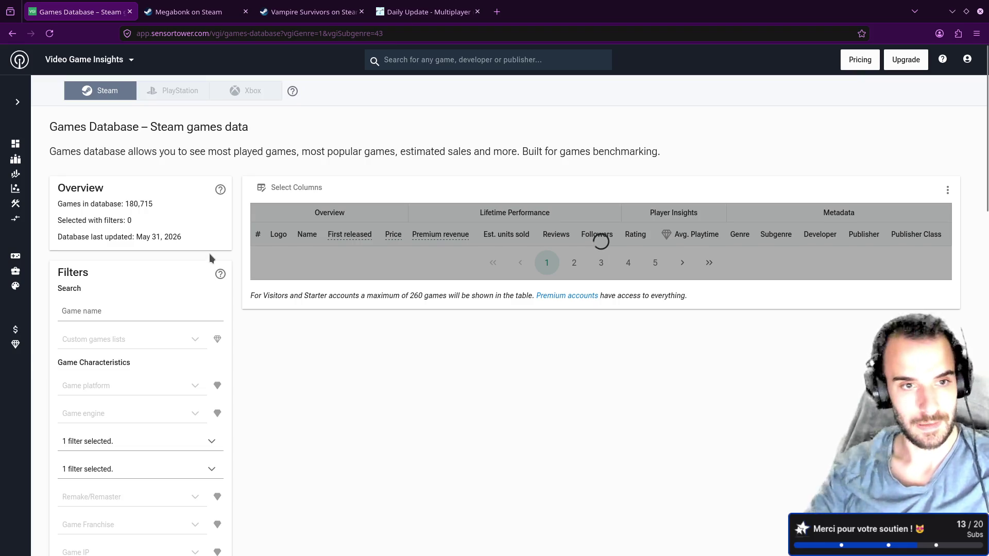
scroll(209, 254, "down", 6)
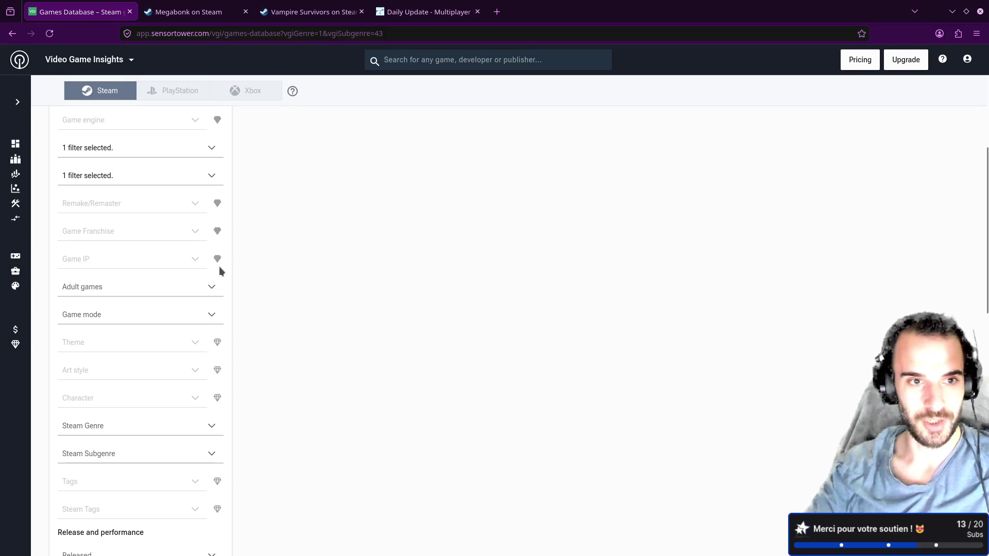
scroll(218, 267, "up", 5)
scroll(220, 267, "up", 1)
key("F5")
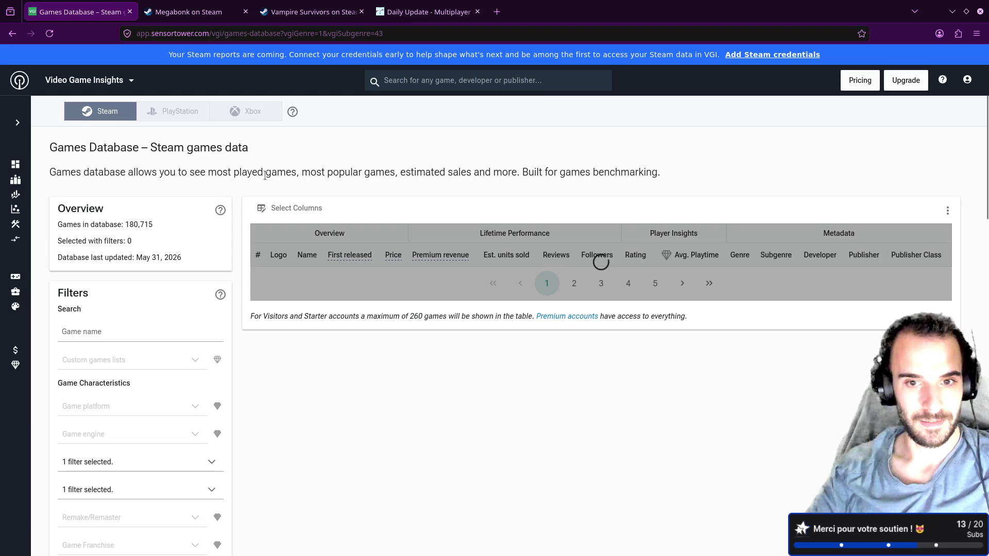
right_click(254, 194)
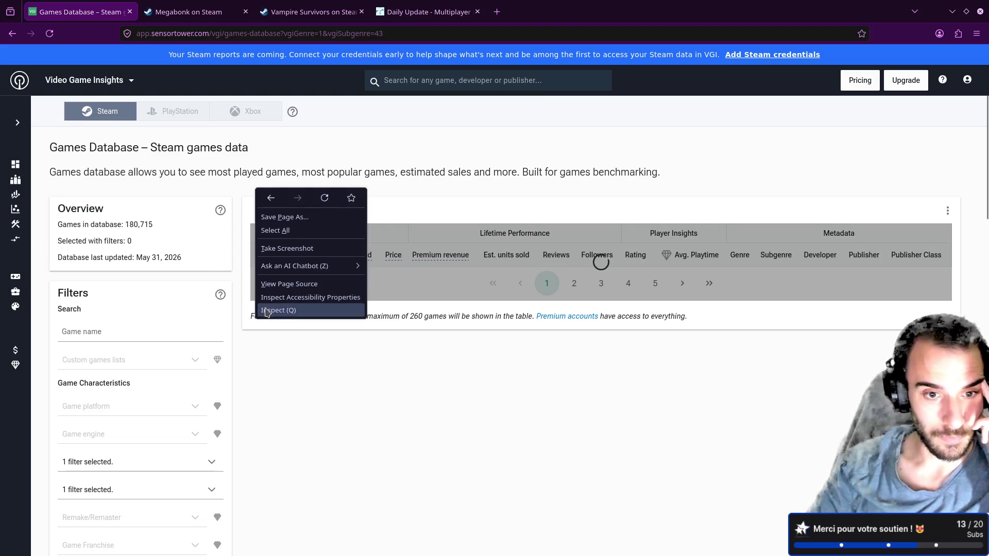
Inspect the page's Network activity on reload, revealing a 429 too-many-requests error
left_click(273, 311)
left_click(181, 434)
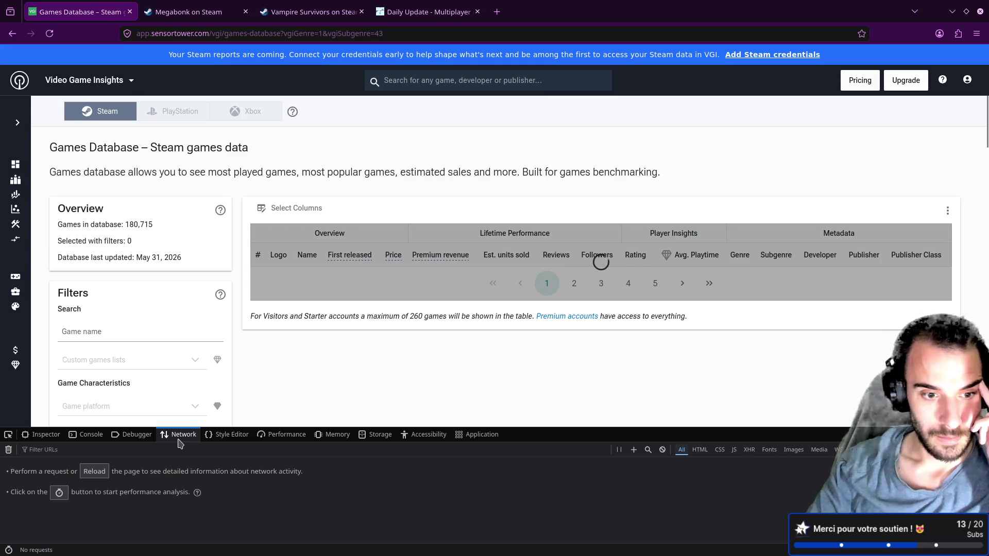
left_click(98, 472)
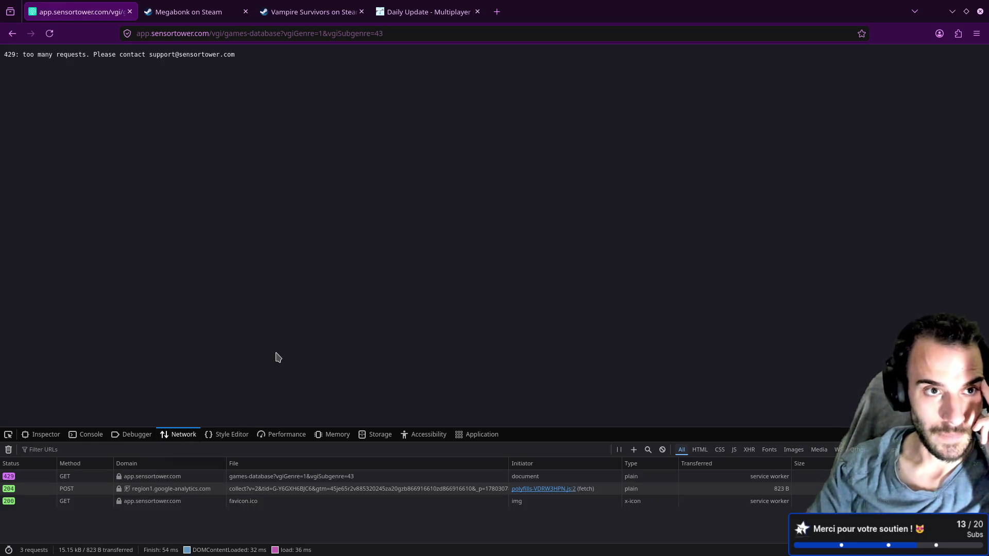
Trim the address to app.sensortower.com/ to load the Sensor Tower home page
left_click(402, 34)
key("ctrl+shift+Left")
key("ctrl+shift+Left")
key("ctrl+shift+Left")
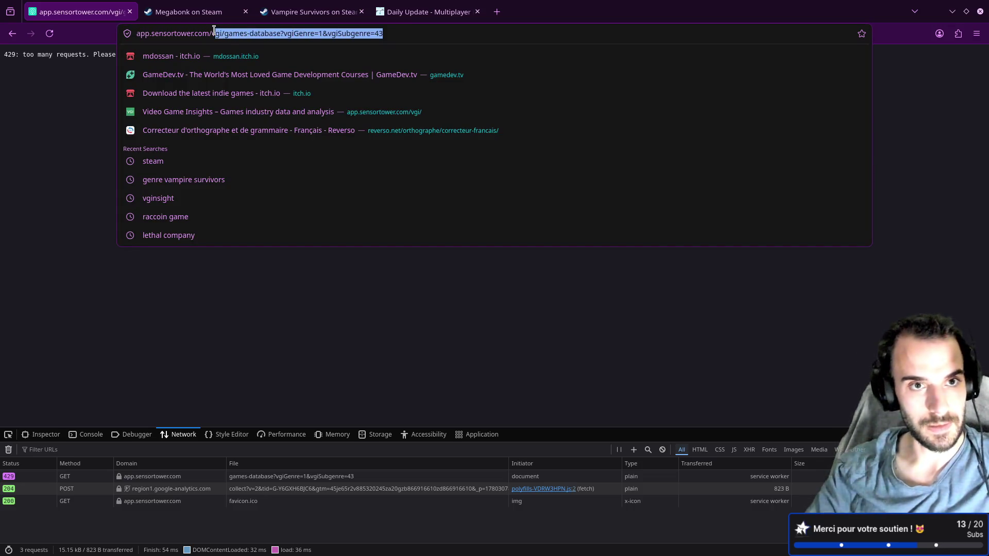
key("BackSpace")
key("Return")
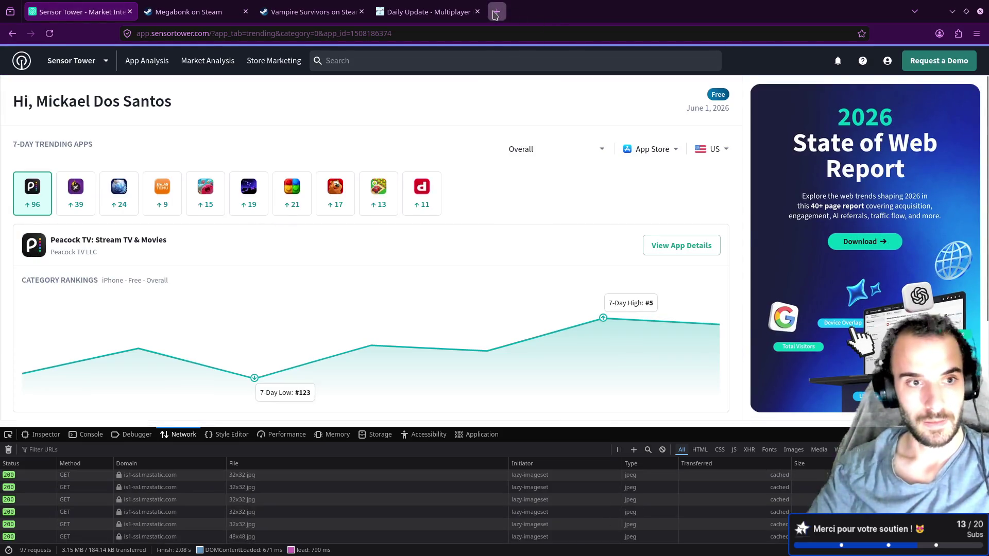
Search Google for 'steam analytics data' in a new tab
key("ctrl+t")
type("steam analytics data")
key("Return")
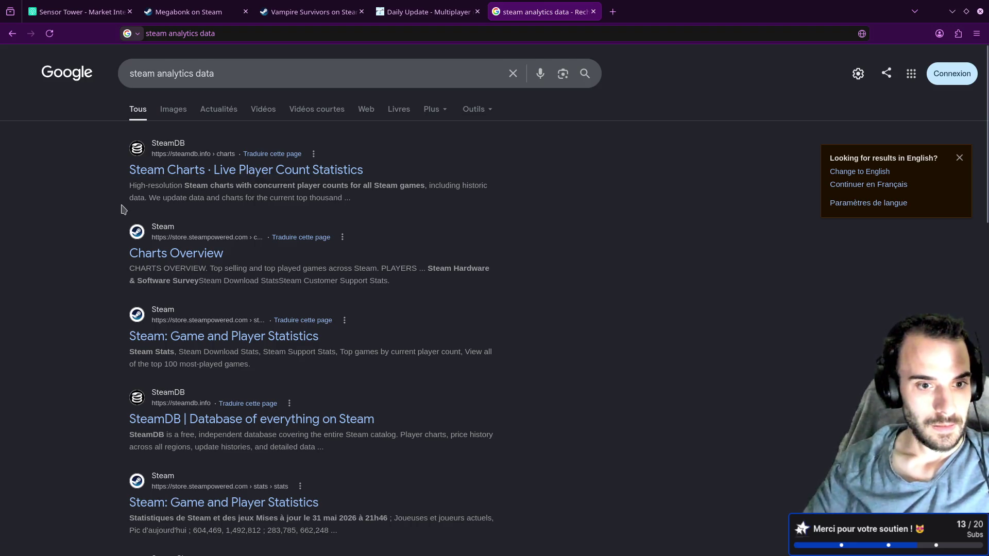
Open the SteamDB and Gamalytic results in new tabs and bring up Gamalytic
scroll(123, 209, "down", 4)
middle_click(149, 214)
left_click(662, 6)
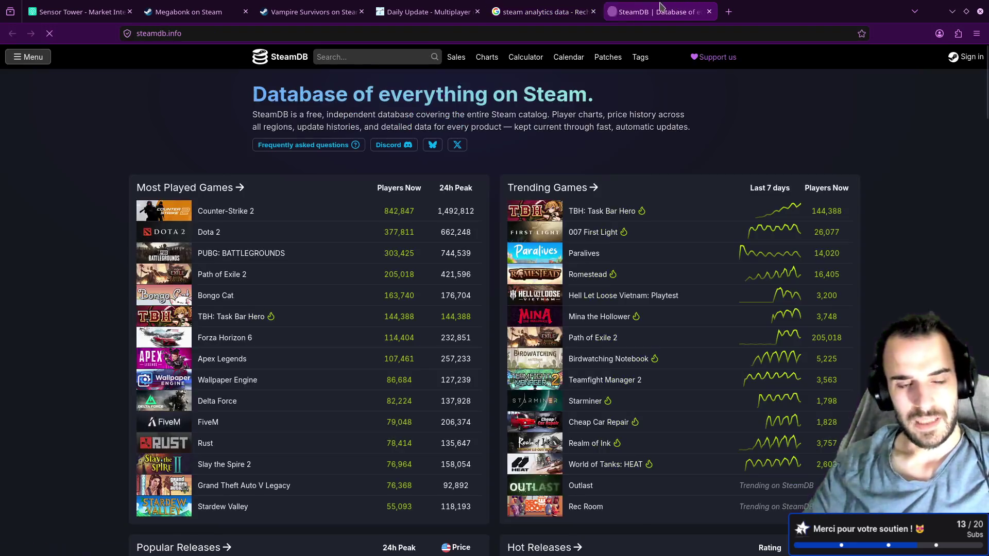
left_click(541, 12)
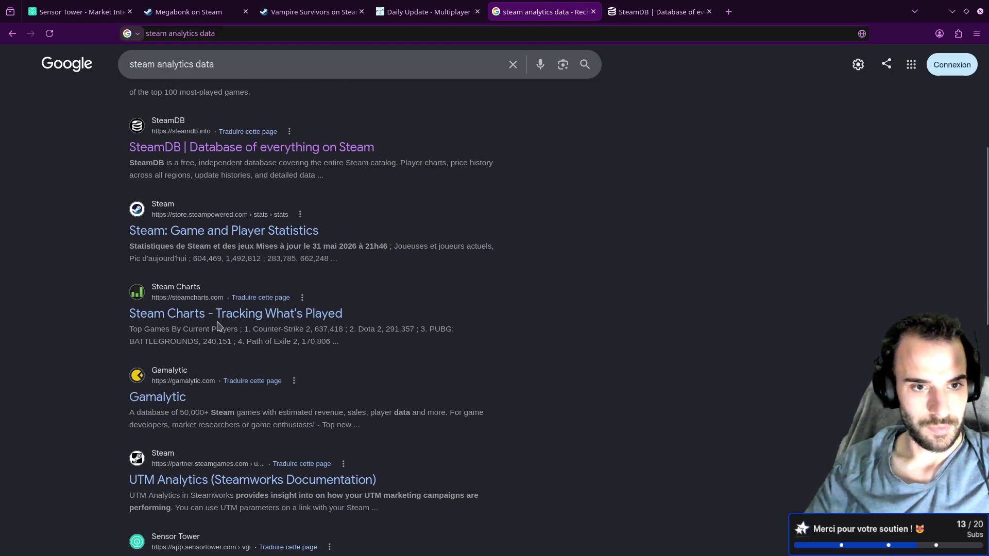
scroll(221, 315, "down", 3)
middle_click(163, 262)
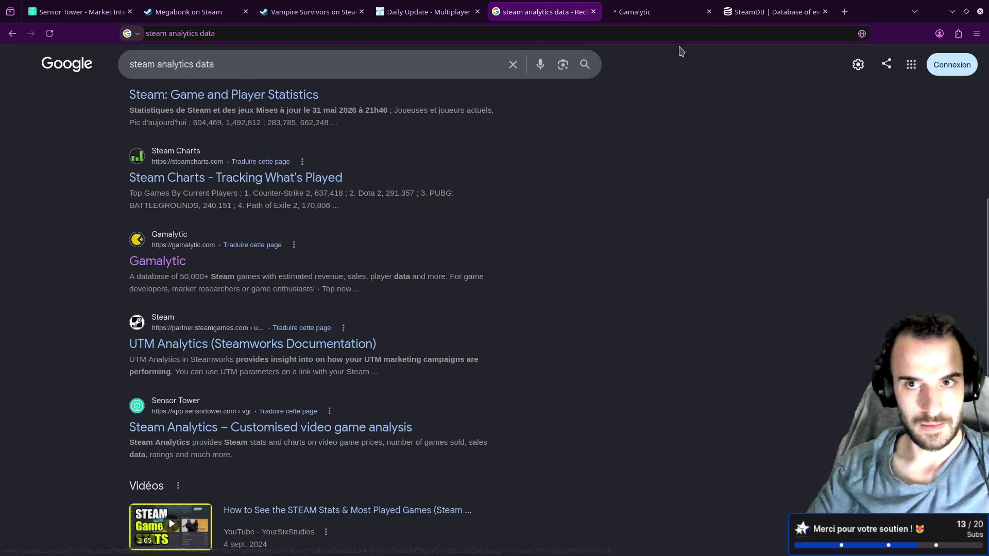
left_click(636, 11)
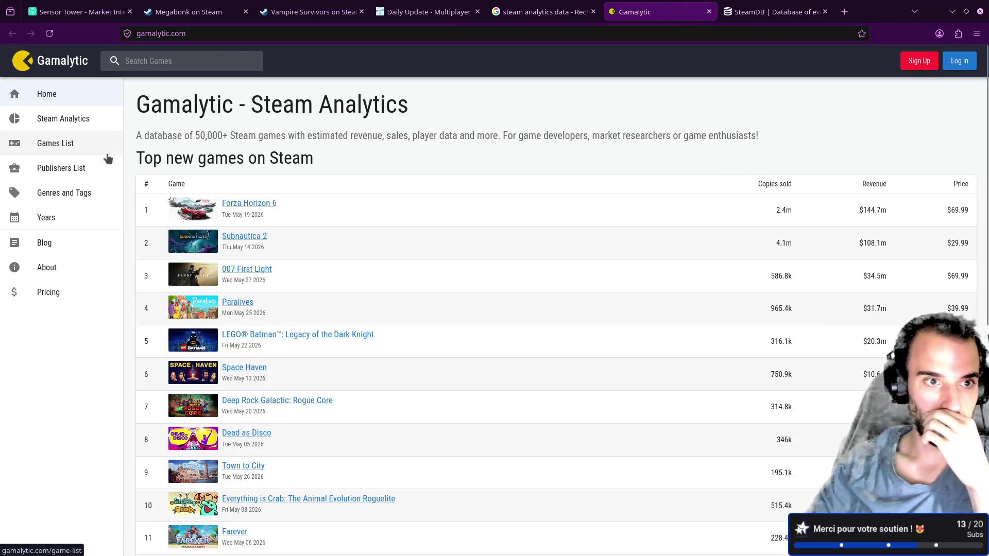
In Steam Analytics, set the main genre filter to Action
left_click(75, 119)
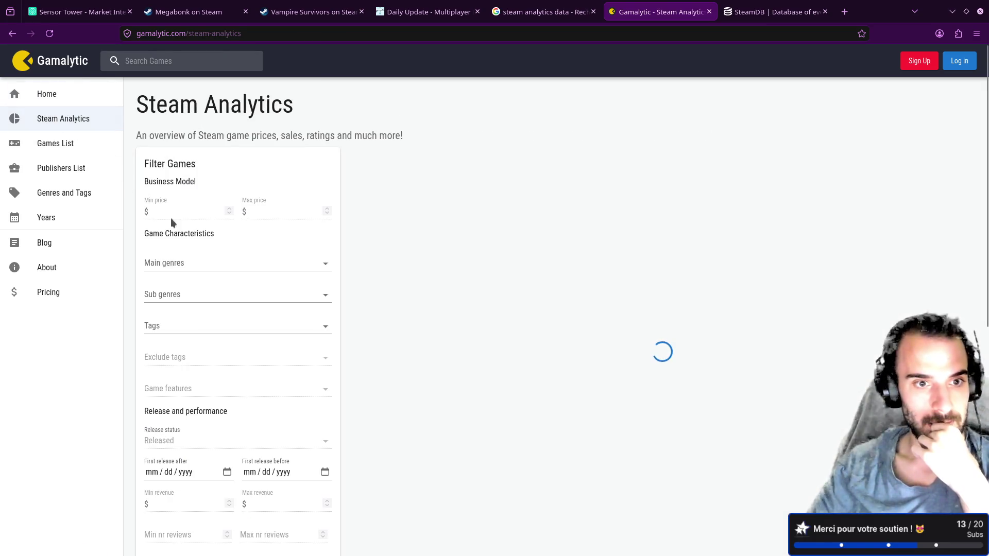
left_click(221, 264)
left_click(229, 290)
left_click(416, 279)
Add Shooter as the sub-genre, narrowing results to 6424 games, and view the list
left_click(238, 303)
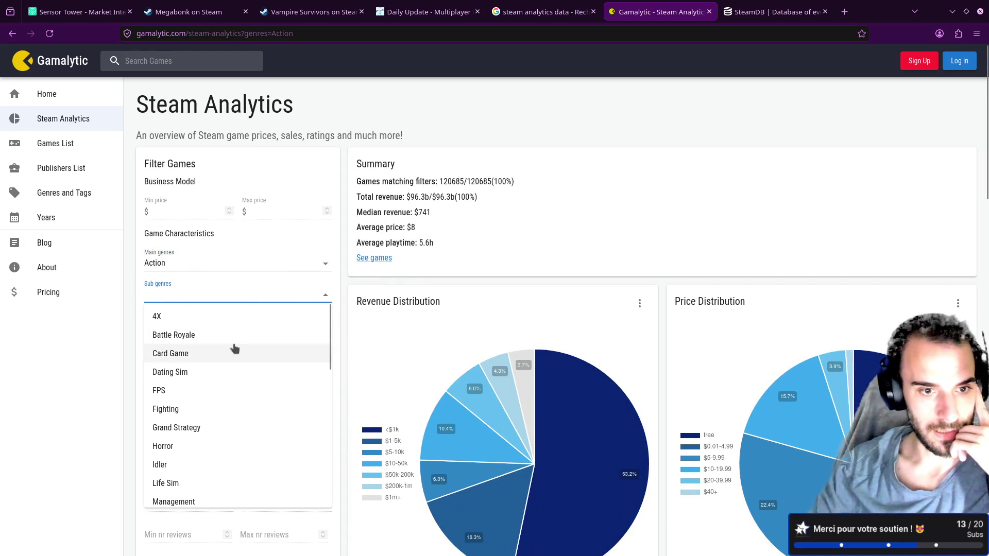
scroll(234, 349, "down", 5)
scroll(236, 345, "down", 1)
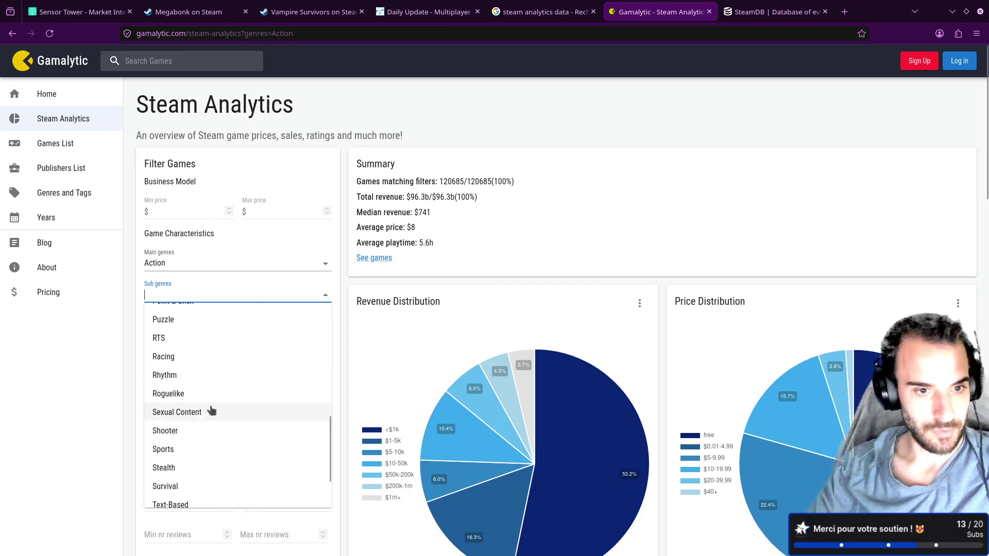
left_click(192, 431)
left_click(370, 214)
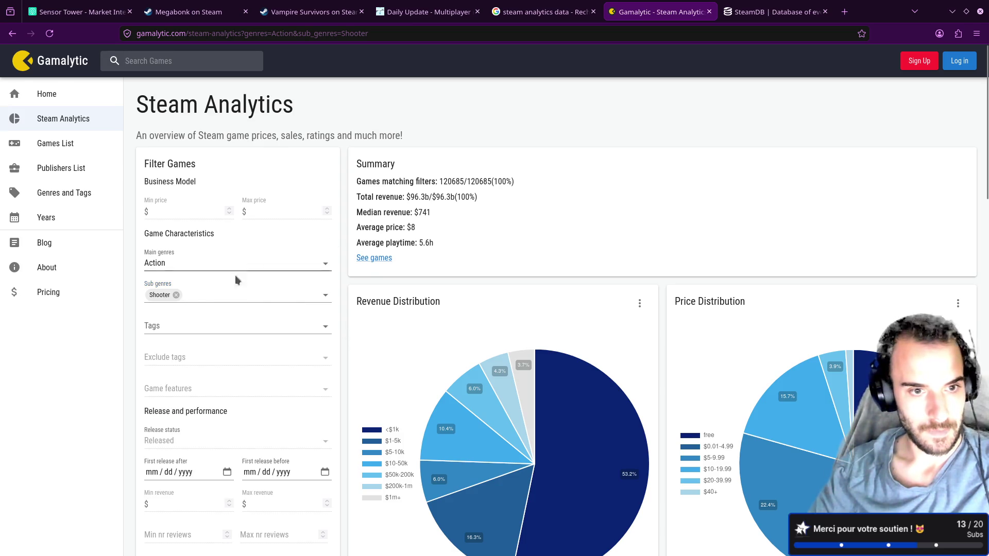
scroll(198, 305, "down", 1)
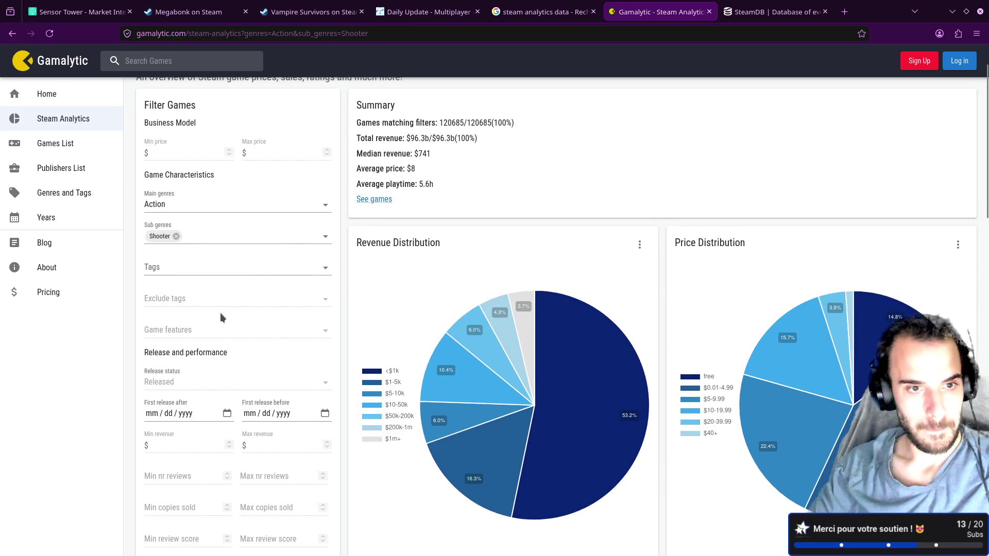
scroll(222, 313, "up", 1)
scroll(262, 323, "down", 5)
scroll(276, 323, "down", 3)
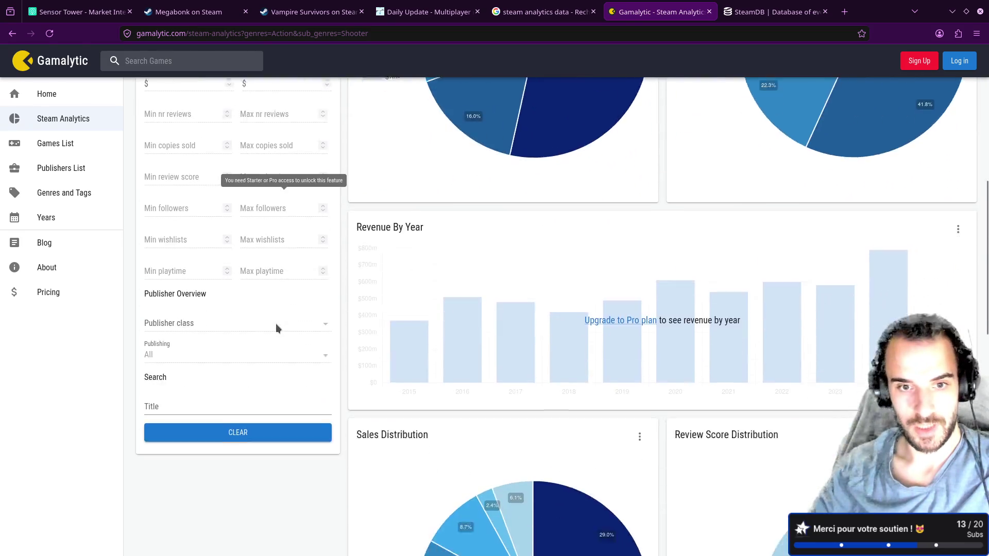
scroll(356, 366, "up", 2)
scroll(358, 365, "up", 6)
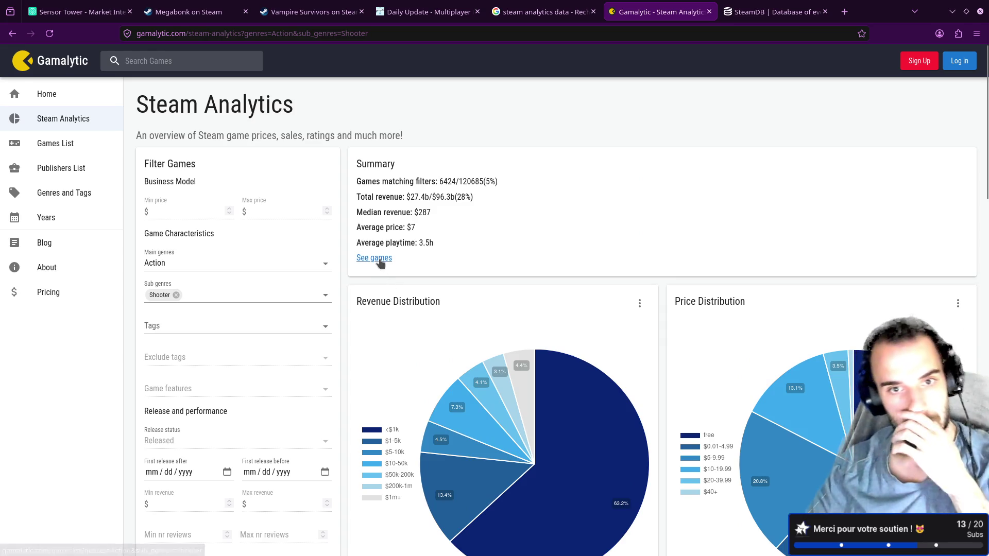
left_click(379, 260)
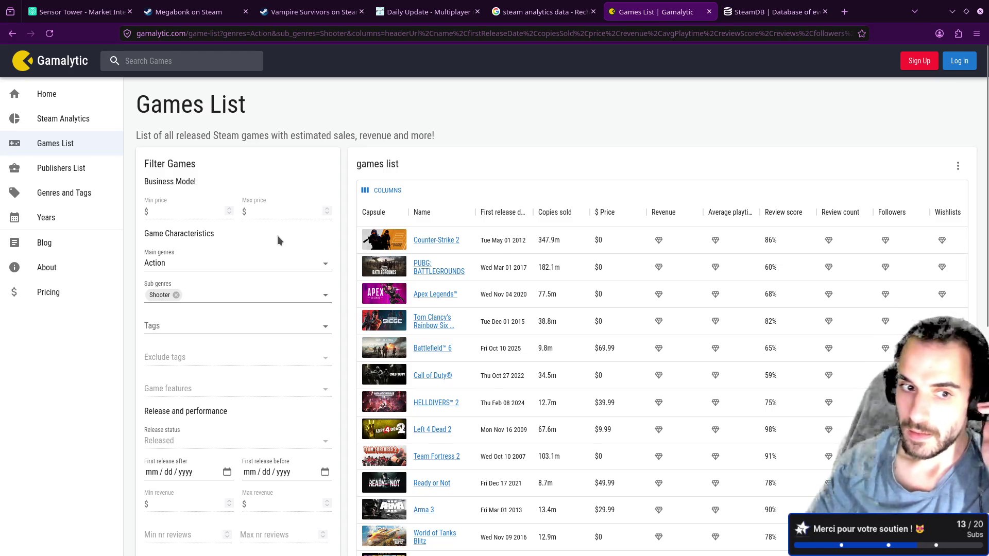
Set the First release after filter to 01/01/2024, then open a new browser tab
left_click(226, 472)
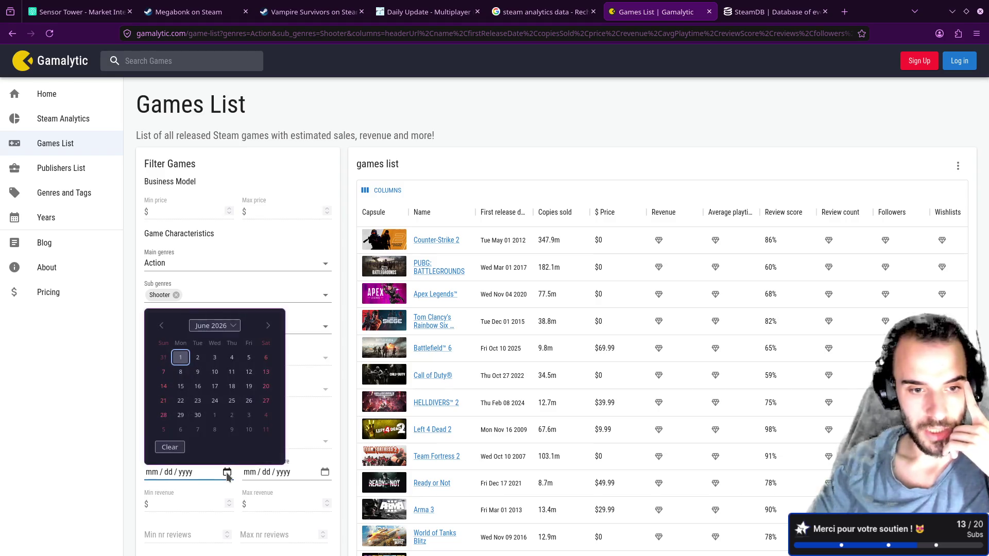
left_click(222, 326)
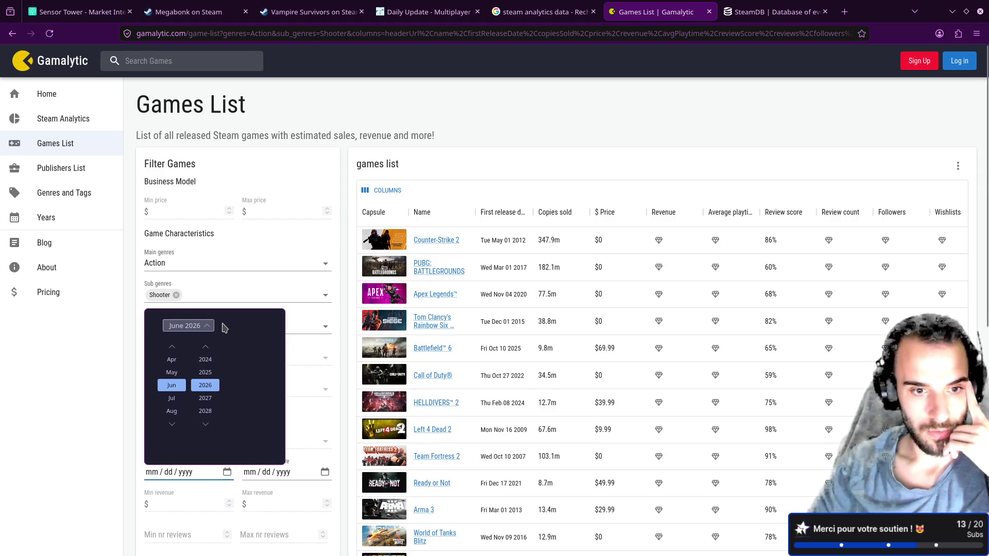
left_click(209, 362)
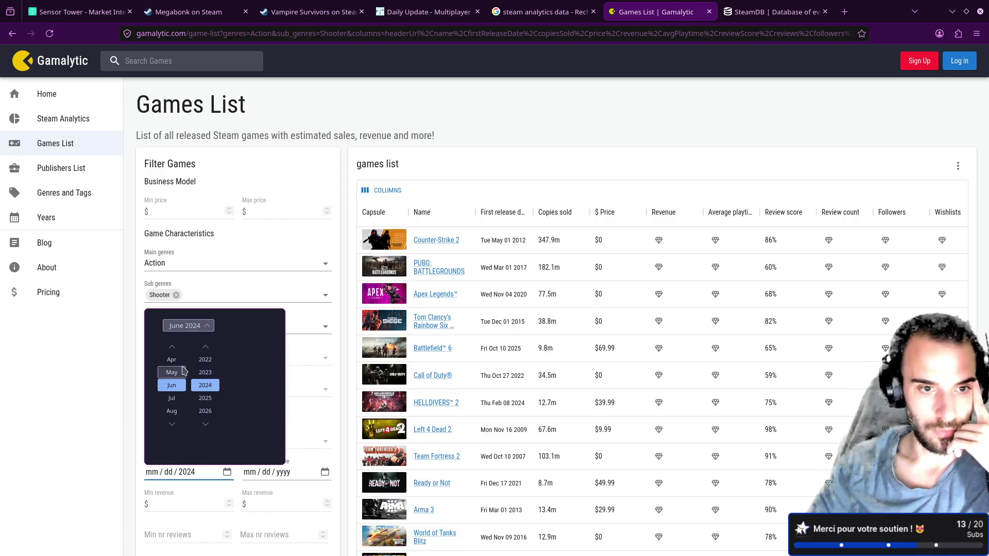
scroll(174, 356, "up", 3)
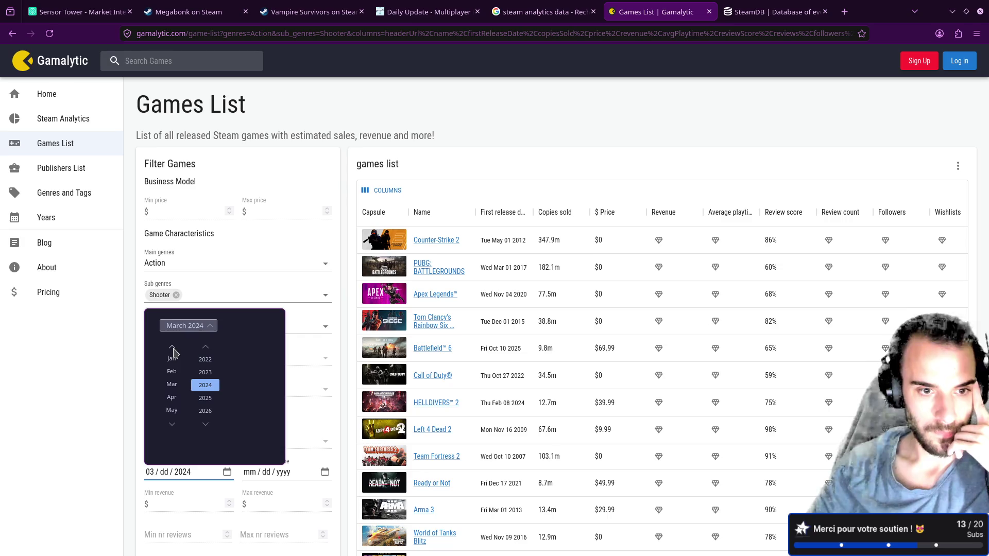
left_click(174, 360)
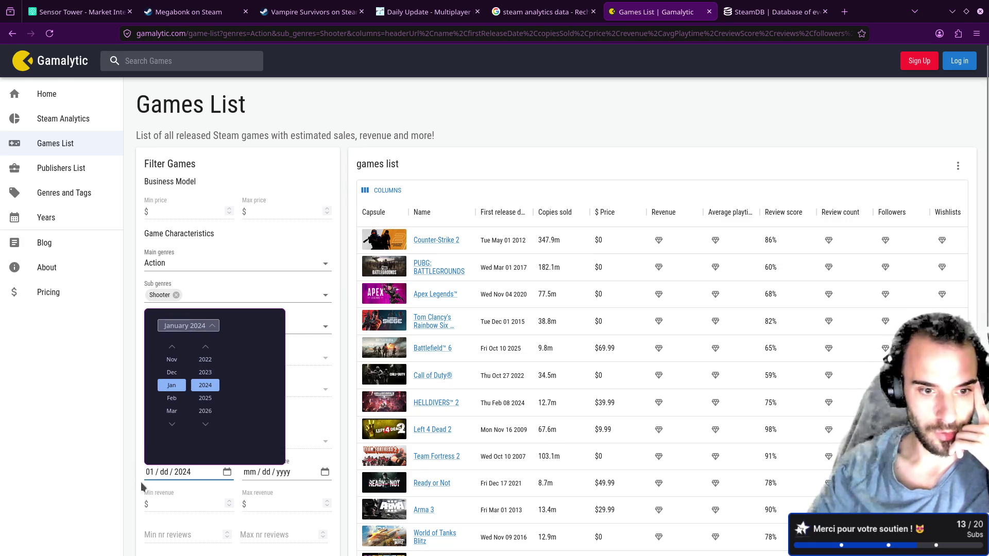
left_click(164, 477)
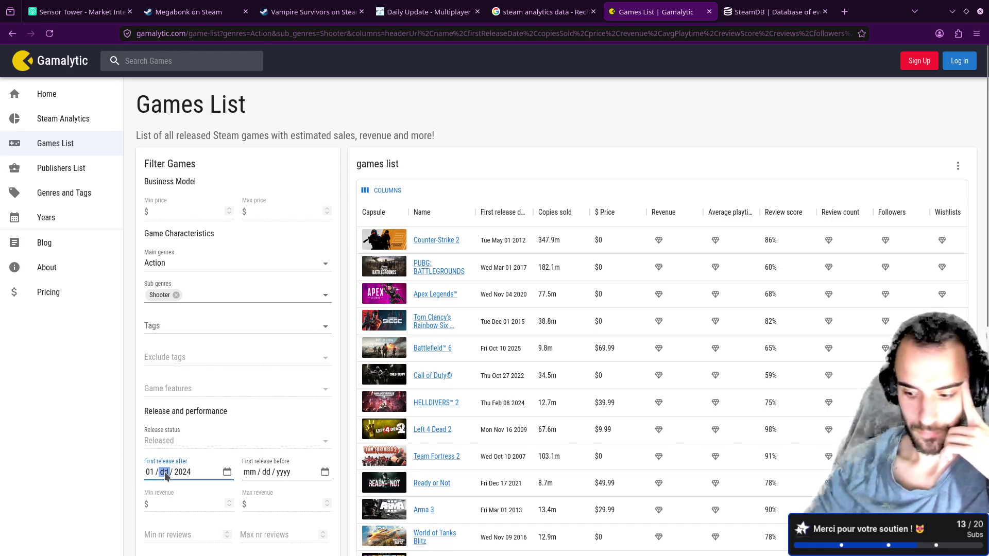
type("01")
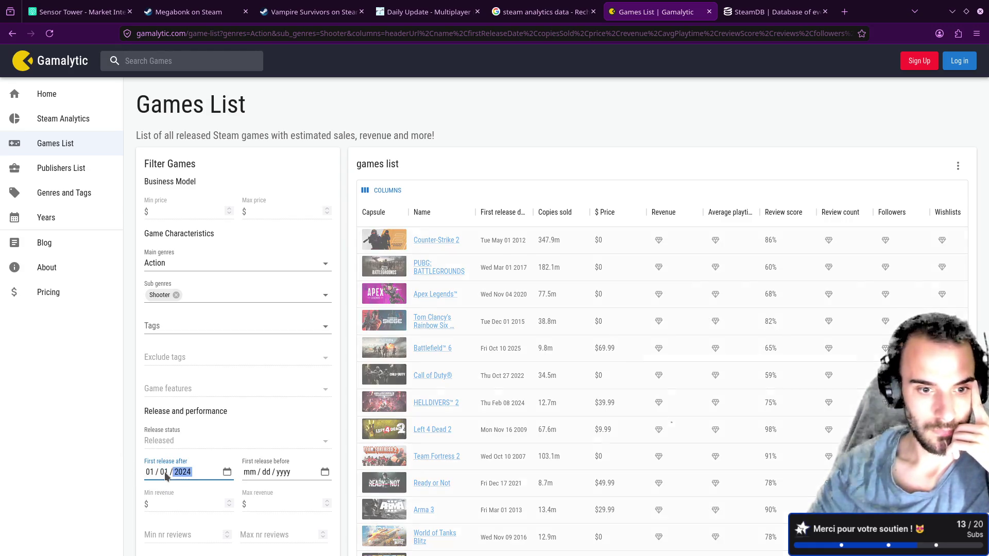
left_click(231, 456)
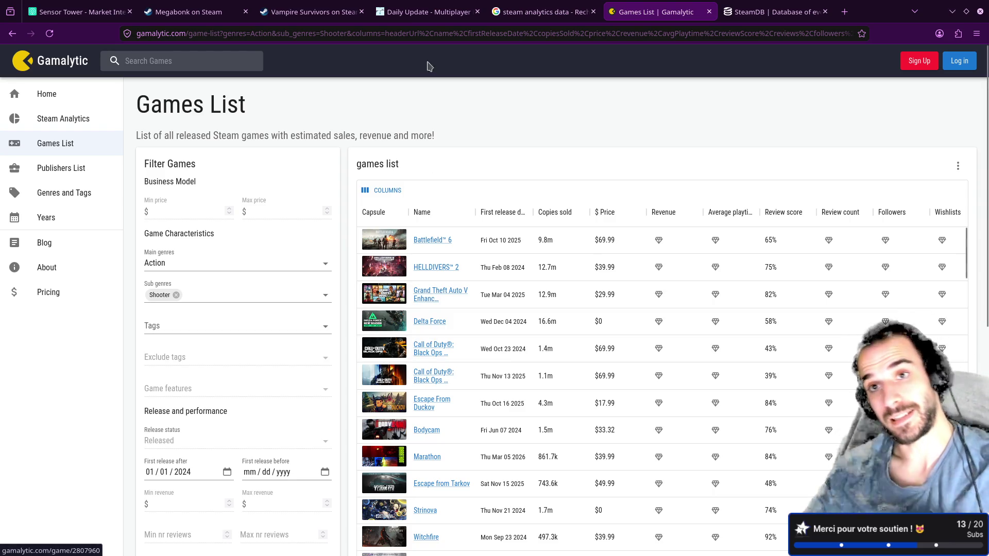
left_click(844, 12)
type("n")
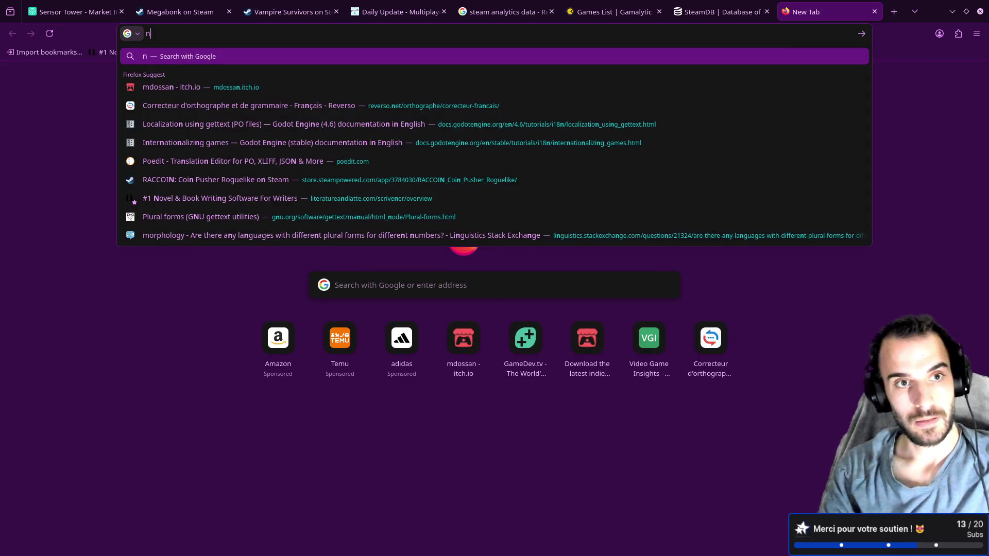
type("ou")
key("BackSpace")
key("BackSpace")
key("BackSpace")
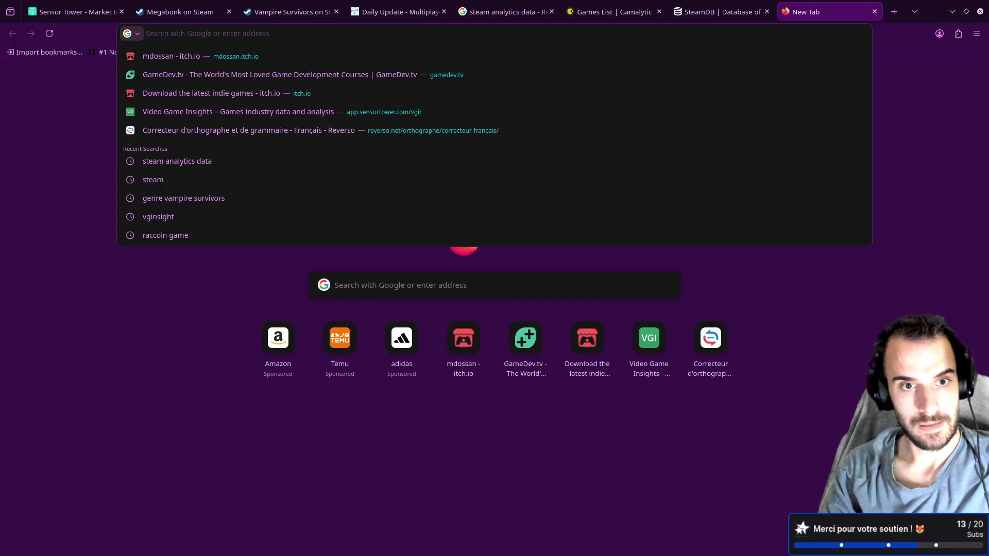
type("n3der")
key("Return")
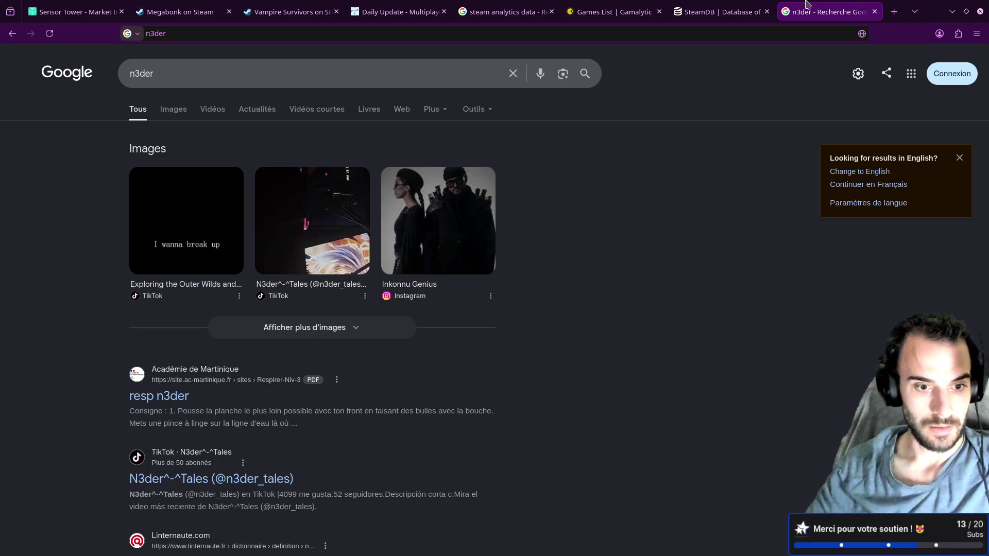
left_click(874, 11)
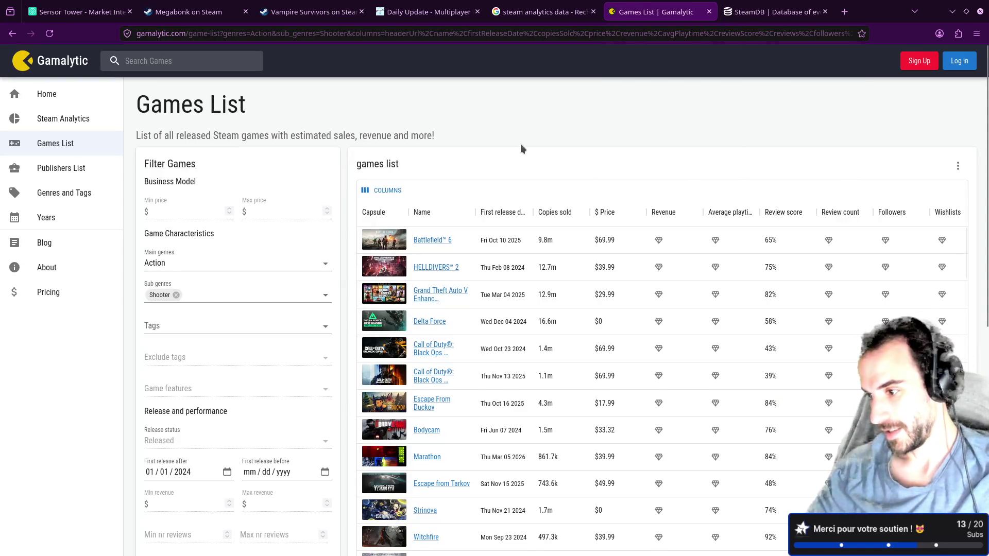
Add the Indie tag filter to the Action shooter games list
scroll(316, 307, "down", 5)
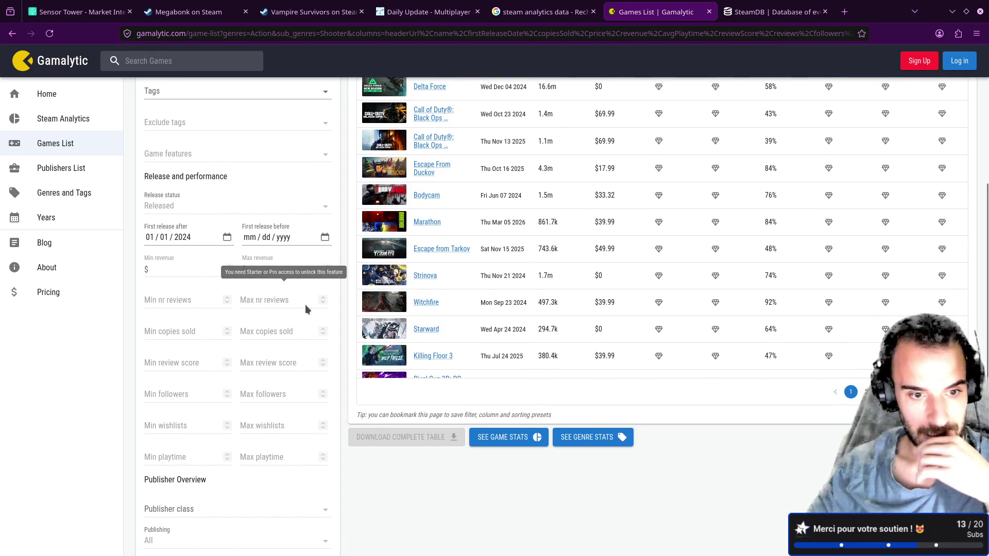
scroll(306, 309, "down", 2)
scroll(305, 309, "up", 3)
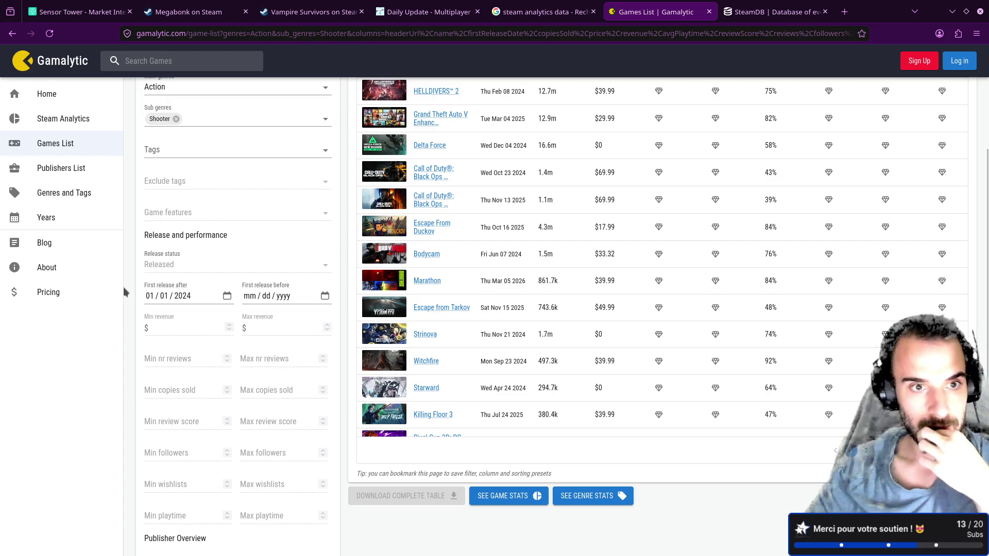
scroll(126, 296, "up", 2)
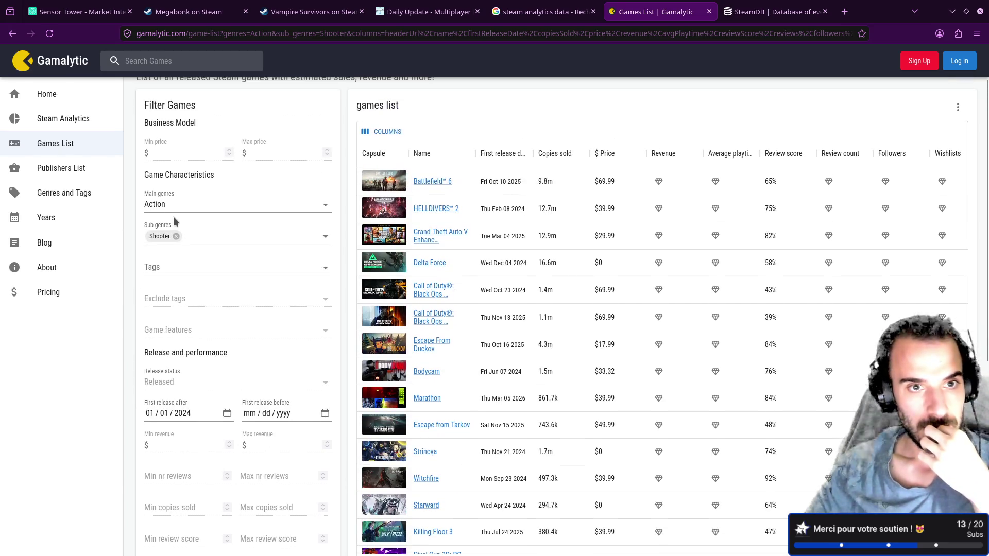
left_click(170, 264)
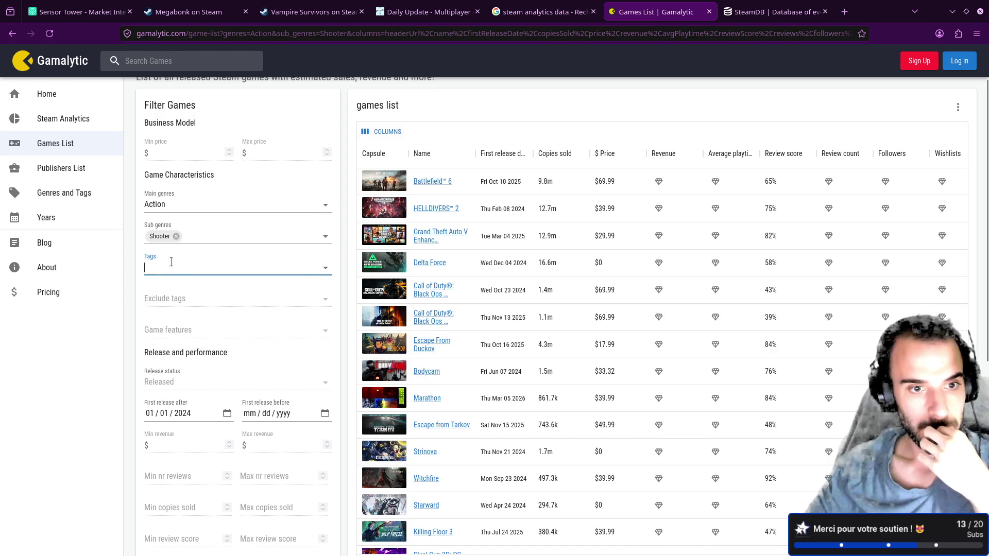
type("indie")
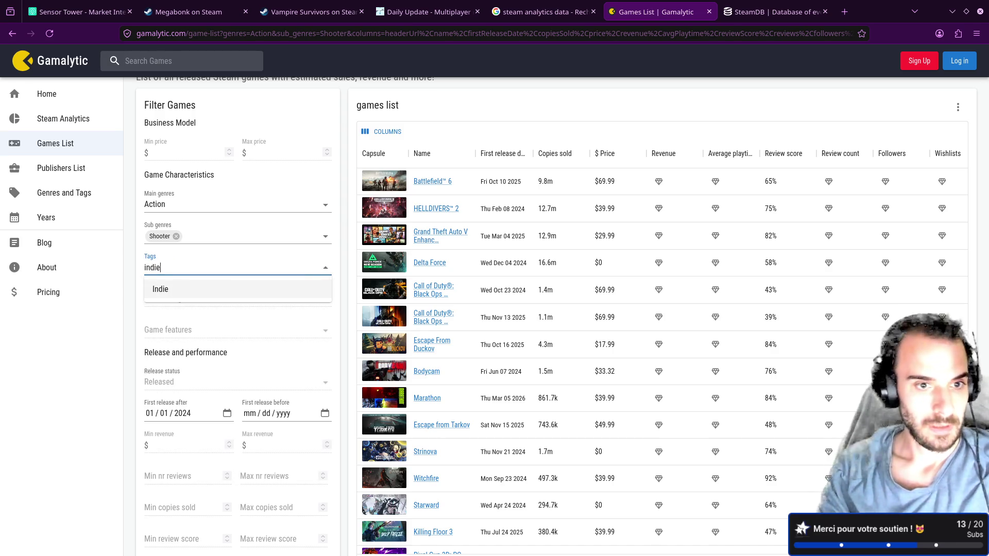
left_click(160, 289)
key("Escape")
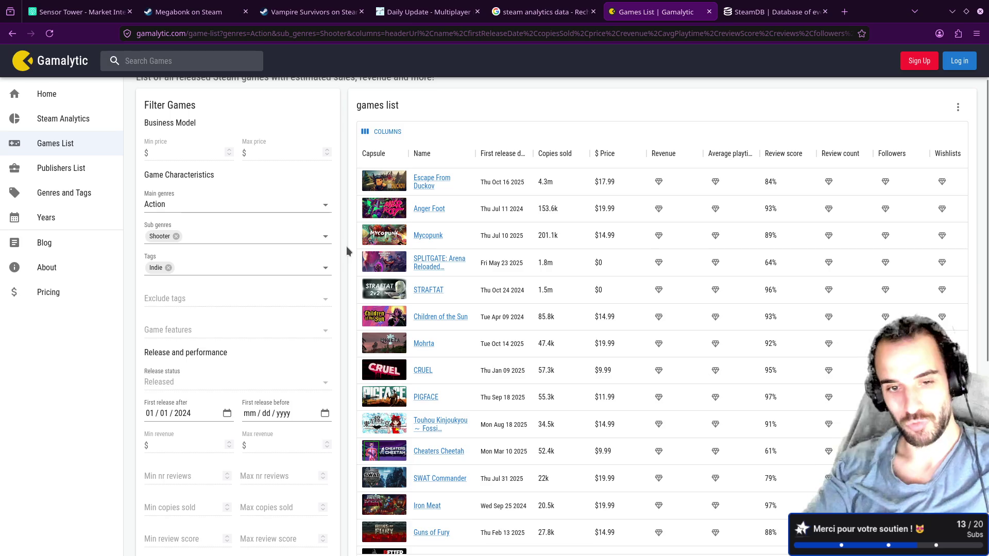
Scroll through the Indie Action shooter results to review them
scroll(346, 249, "down", 5)
scroll(422, 262, "down", 4)
scroll(359, 261, "up", 3)
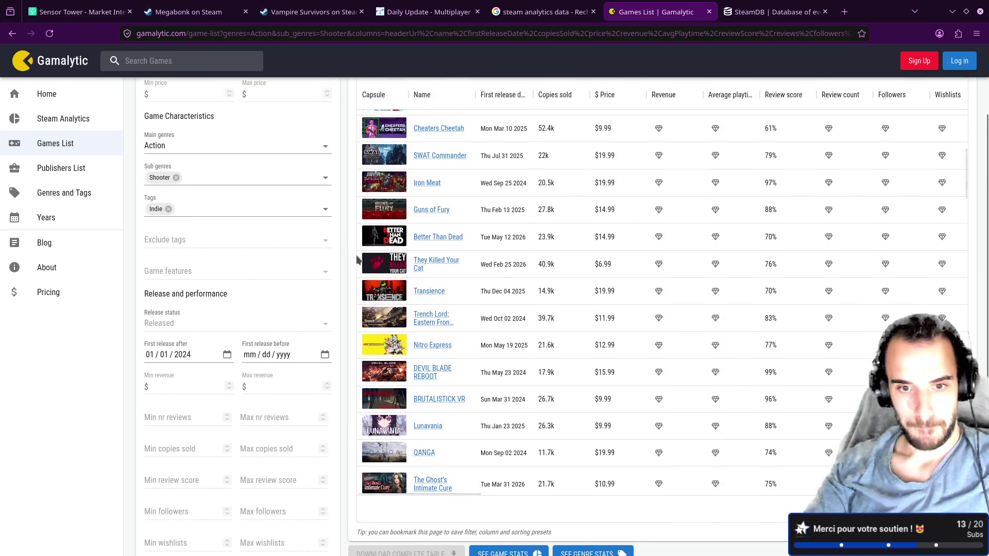
scroll(360, 258, "up", 8)
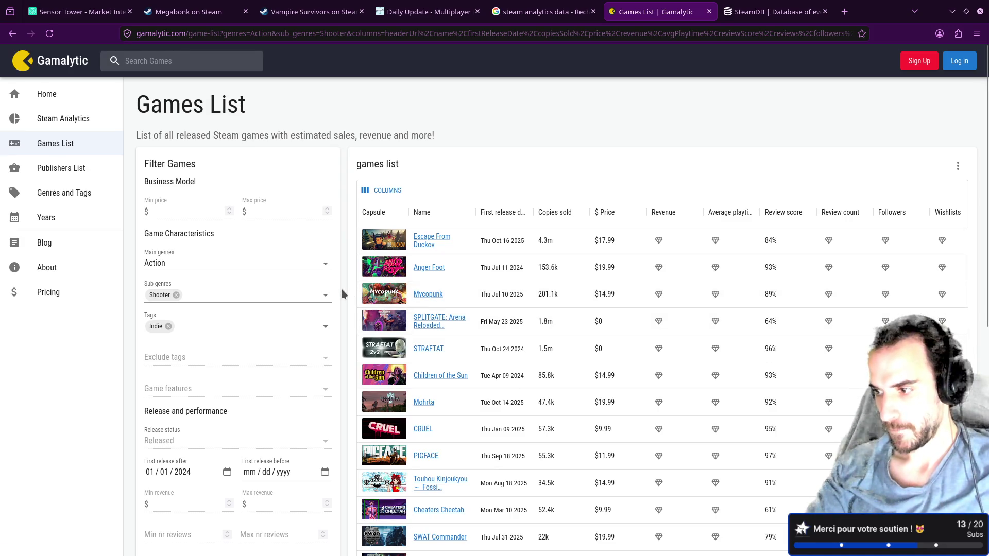
scroll(203, 312, "down", 7)
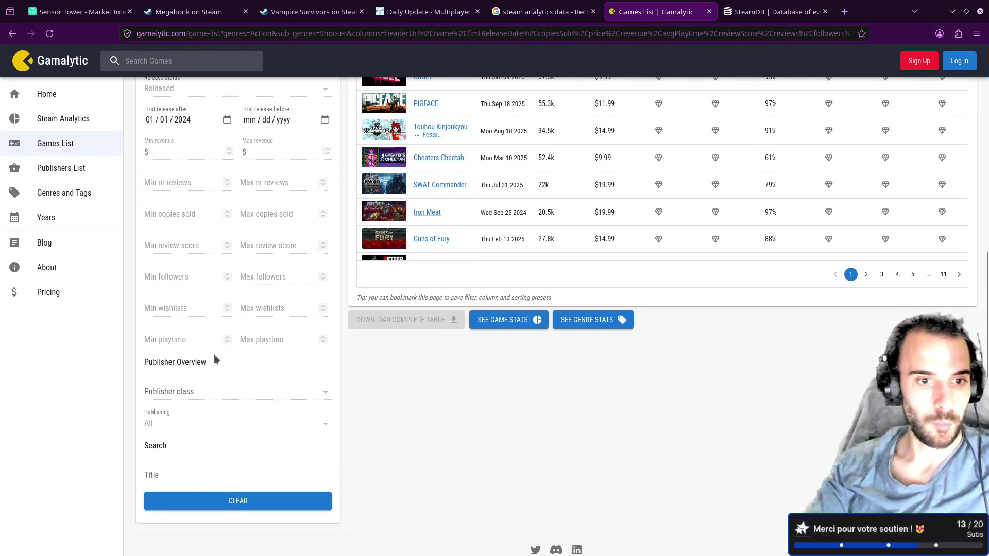
mouse_move(213, 395)
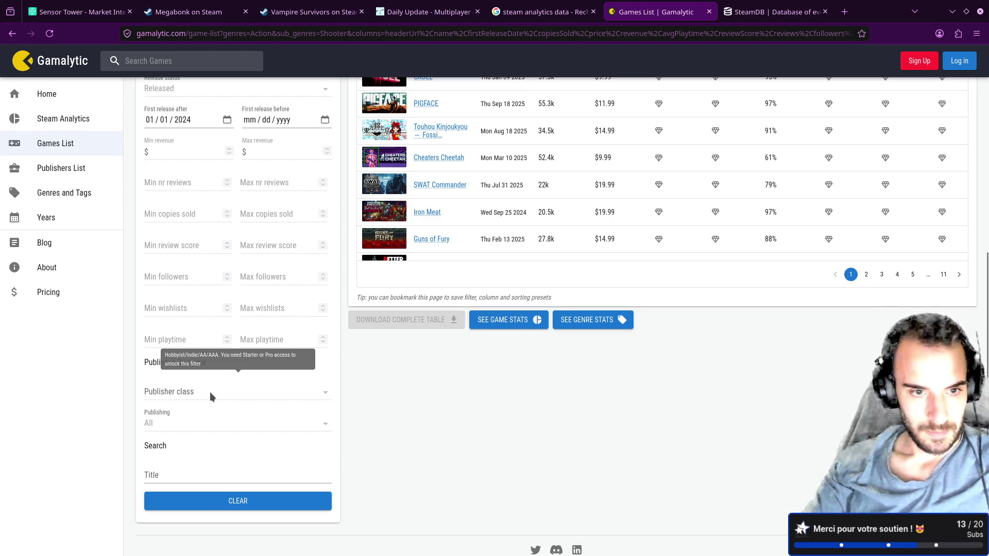
scroll(211, 395, "up", 7)
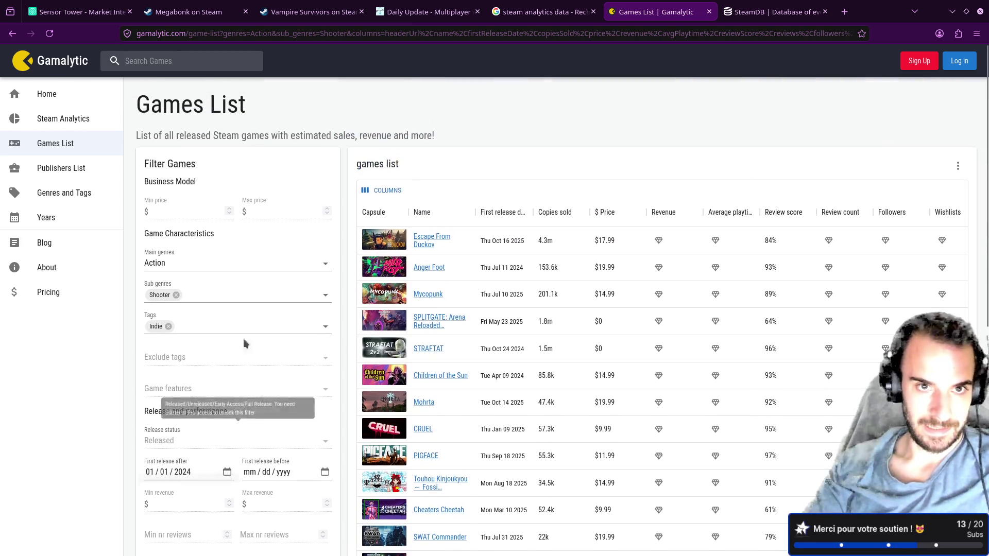
Switch to the Sensor Tower tab and go to Video Game Insights from the products menu
left_click(540, 11)
left_click(428, 11)
left_click(303, 11)
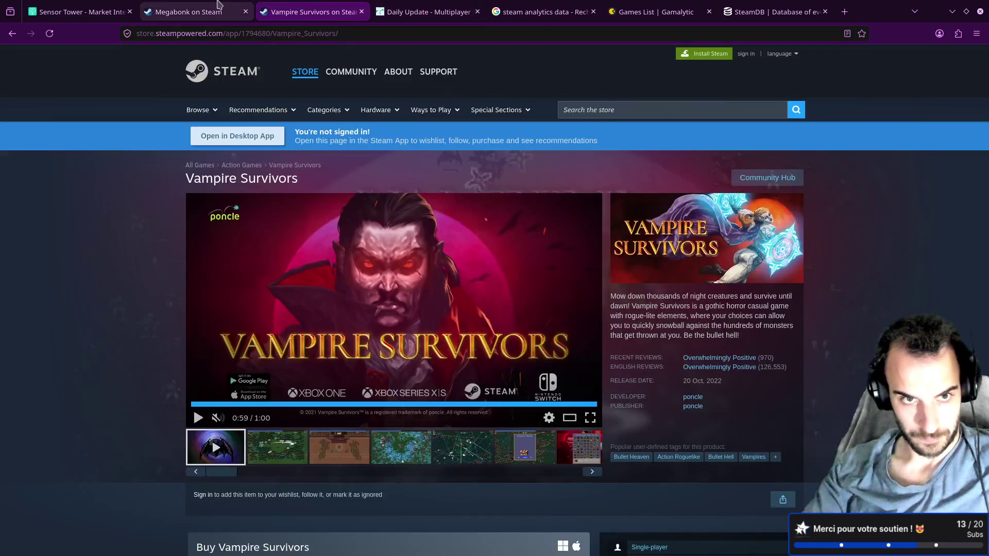
left_click(225, 6)
left_click(83, 11)
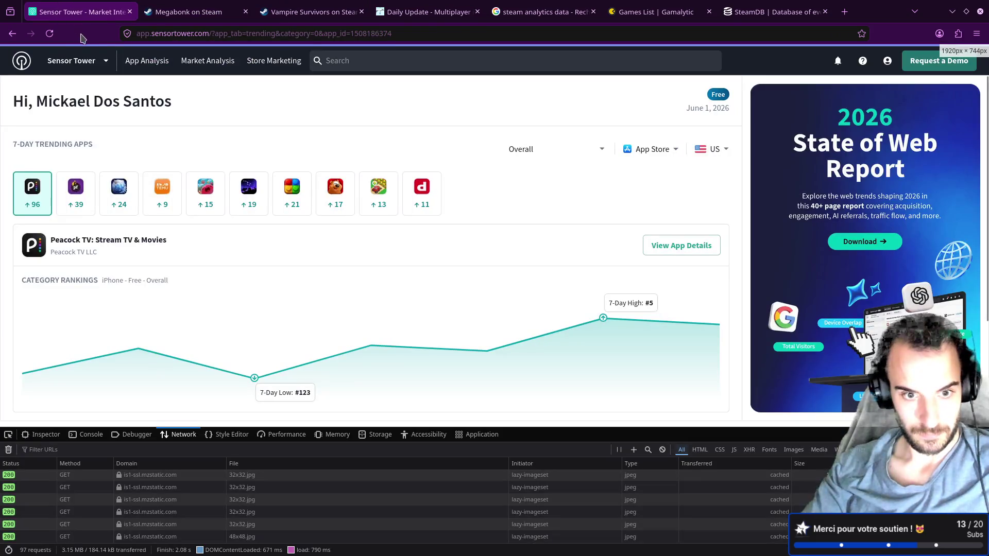
left_click(74, 62)
left_click(85, 189)
left_click(70, 76)
left_click(69, 61)
left_click(97, 221)
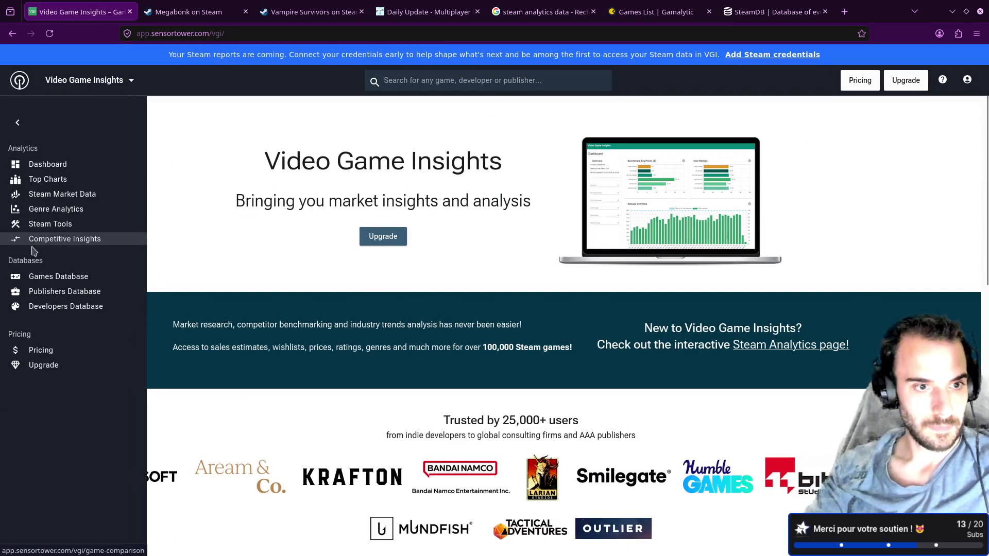
Open the Steam games database and limit the Genre filter to Action
left_click(48, 280)
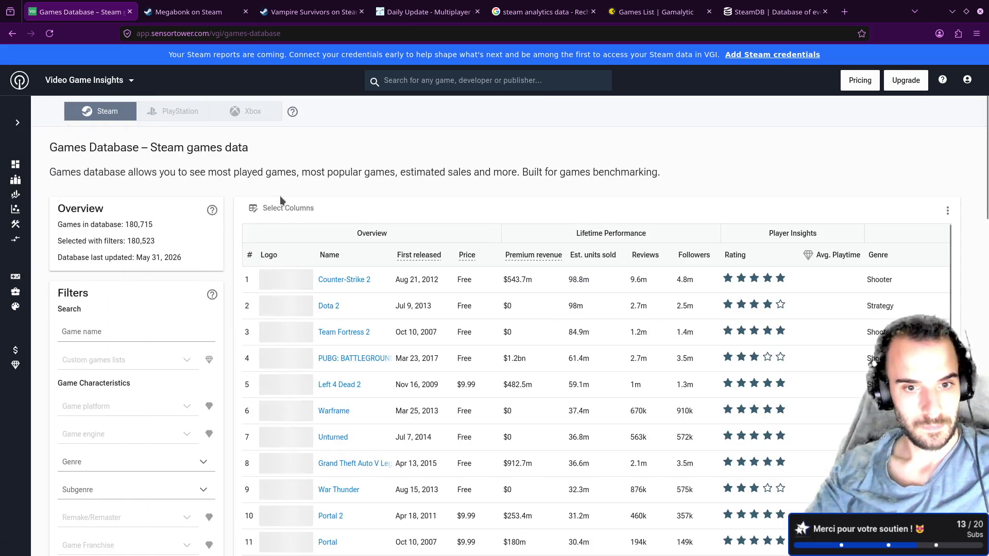
scroll(207, 280, "down", 3)
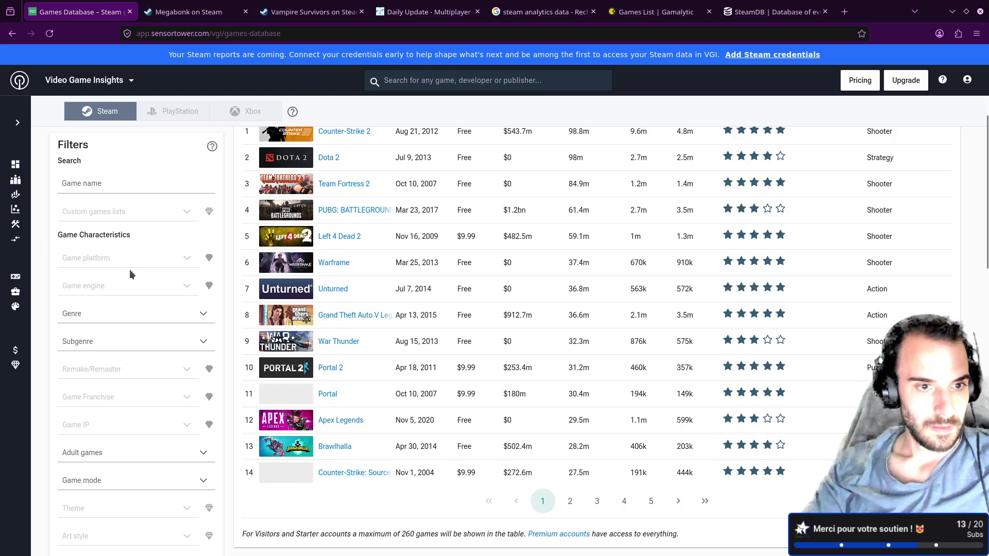
left_click(126, 313)
left_click(90, 386)
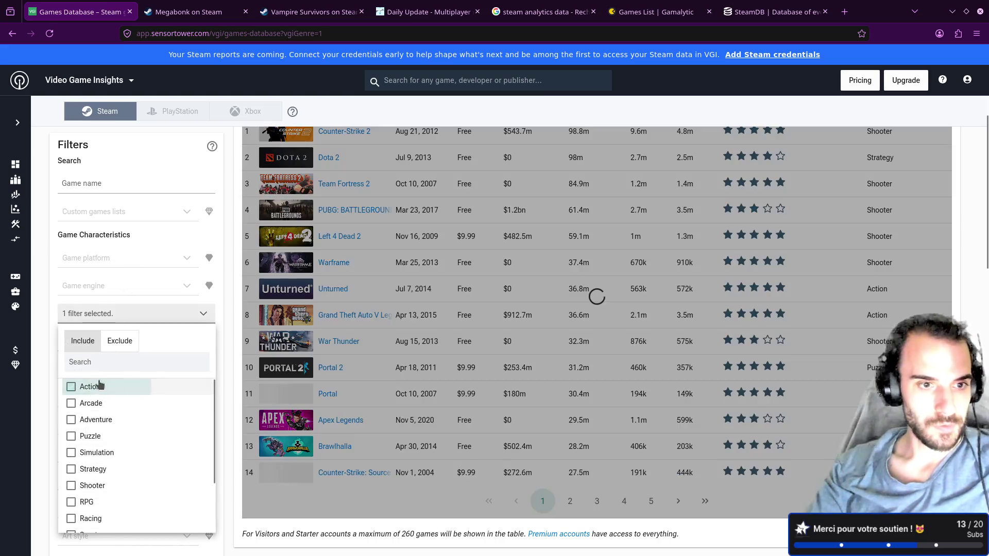
left_click(45, 320)
Add the Shoot 'em up subgenre filter to the Action games list
left_click(91, 344)
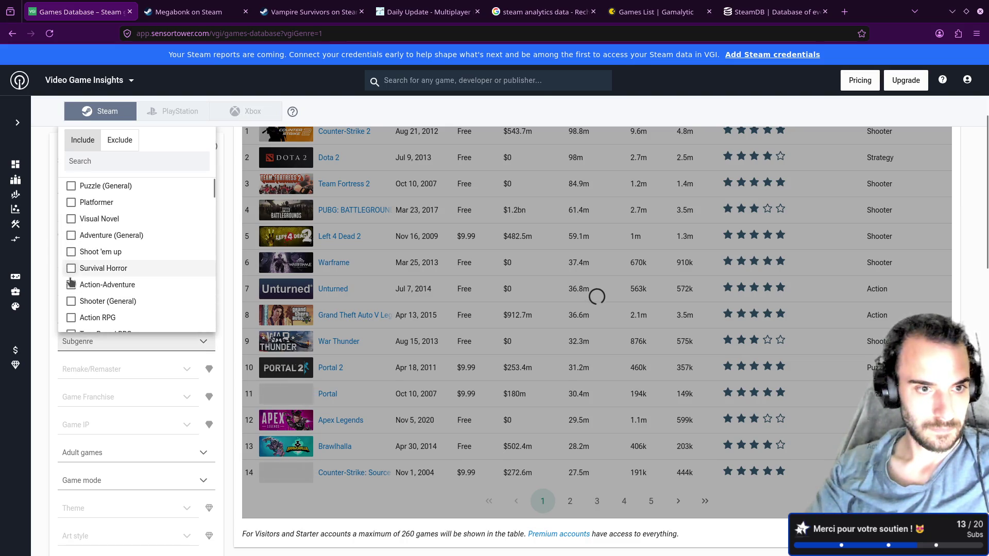
scroll(72, 283, "down", 2)
scroll(73, 285, "up", 2)
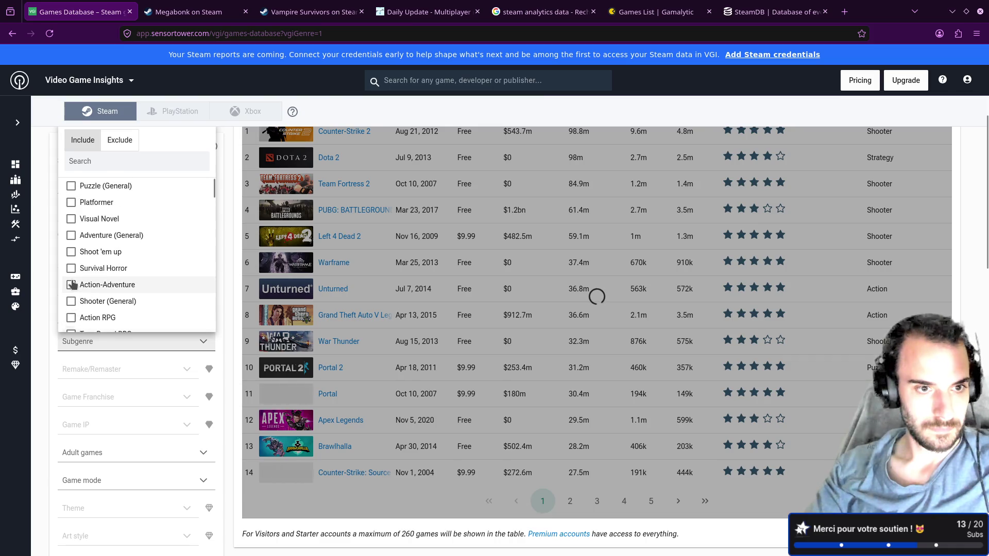
left_click(71, 252)
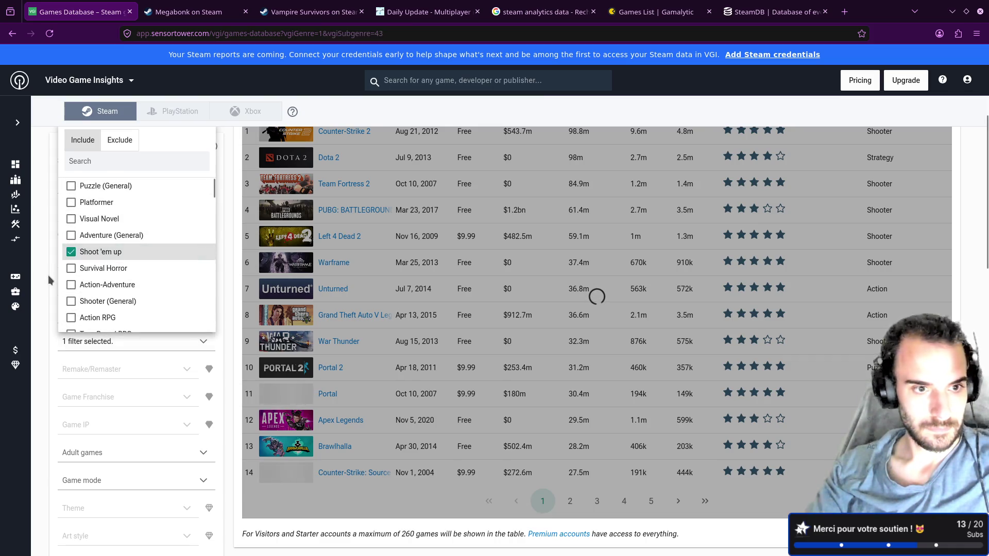
scroll(403, 326, "down", 2)
scroll(401, 323, "down", 5)
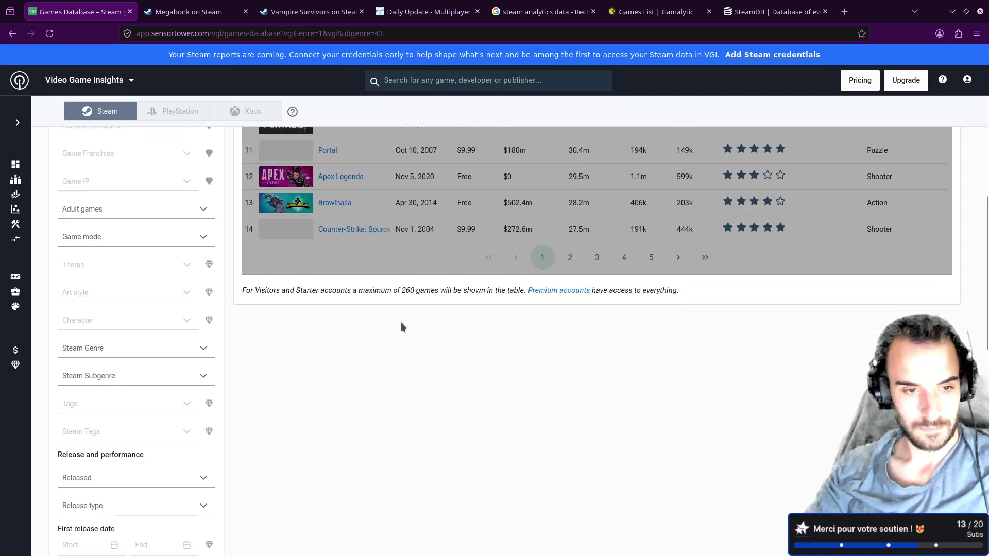
scroll(401, 324, "up", 5)
scroll(401, 324, "up", 5)
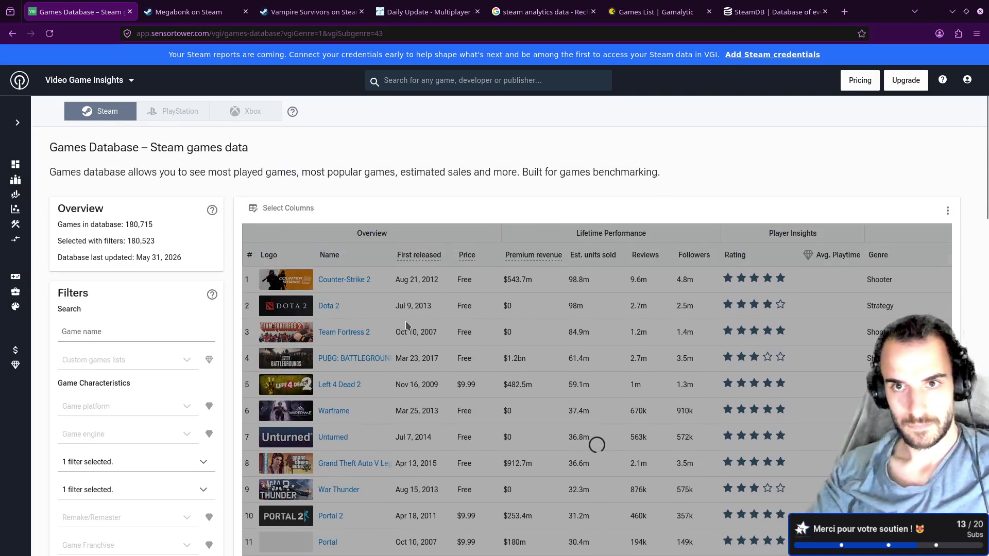
Add Bullet Hell as a second tag filter on Gamalytic's games list
left_click(762, 5)
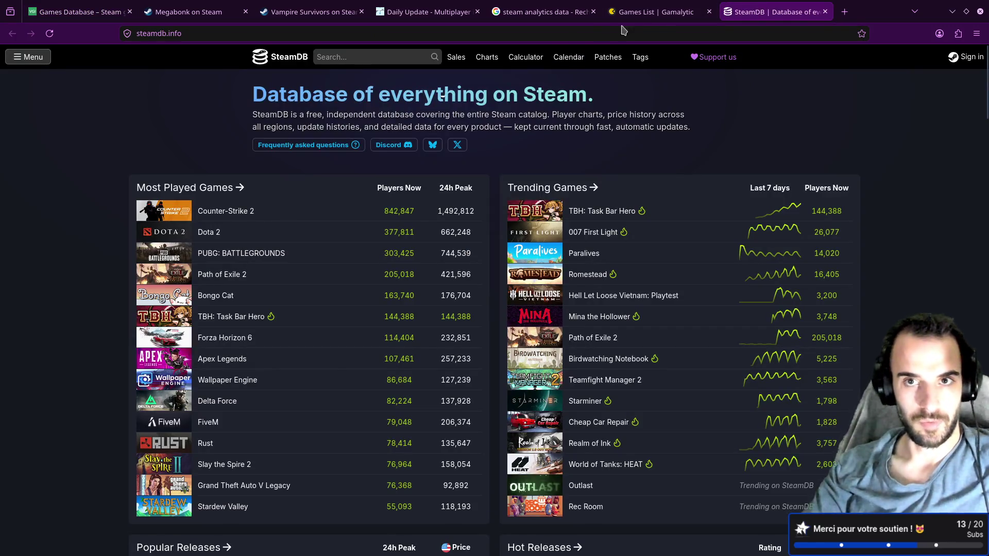
left_click(664, 12)
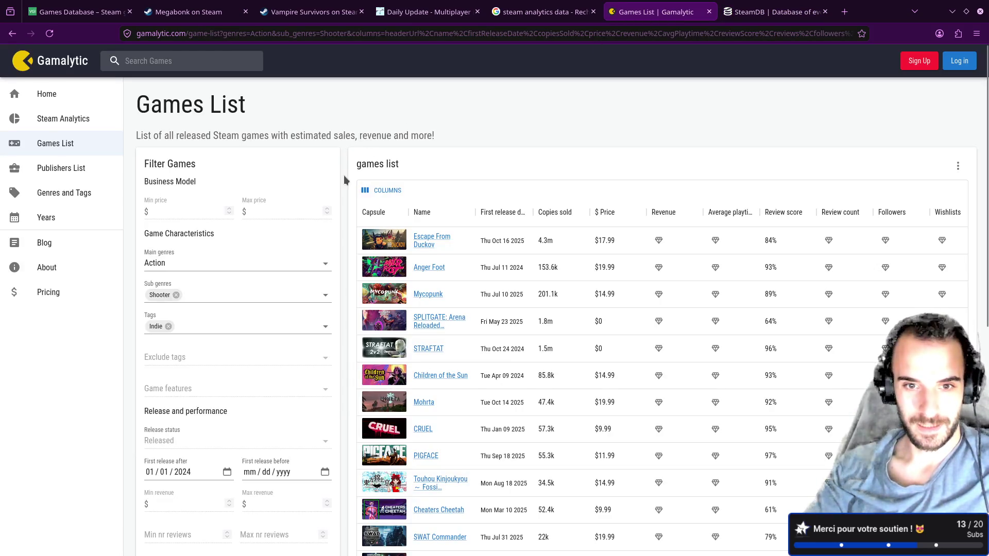
scroll(319, 211, "down", 1)
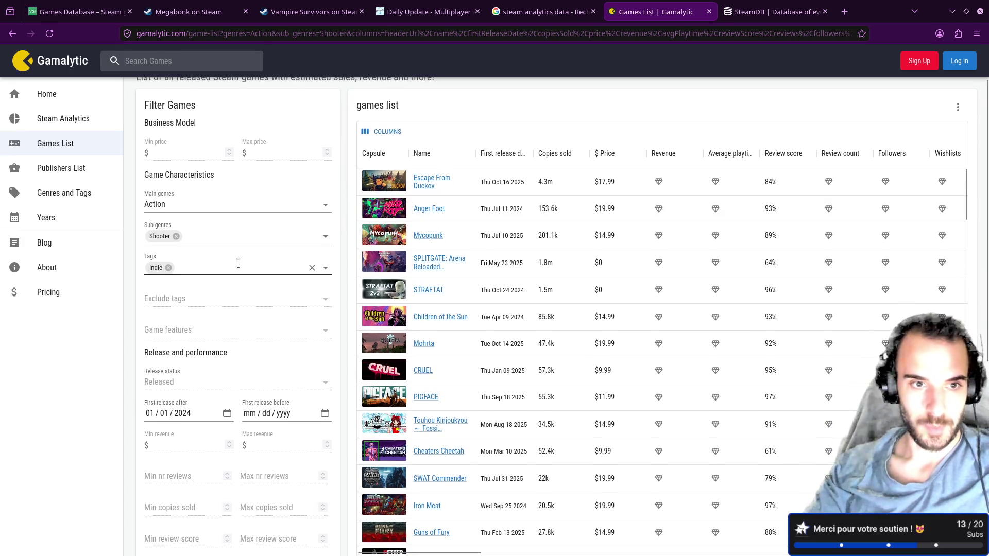
left_click(219, 269)
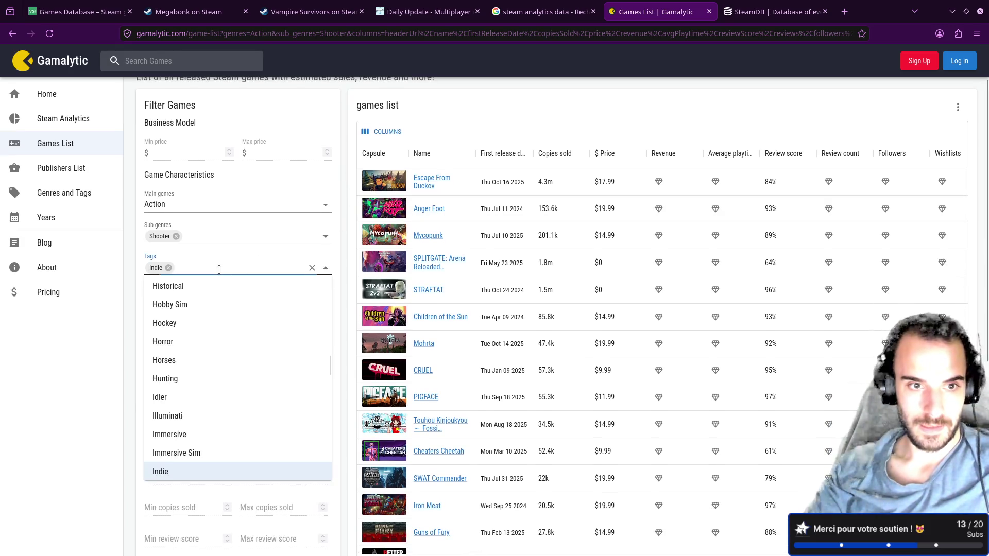
left_click(312, 11)
left_click(190, 12)
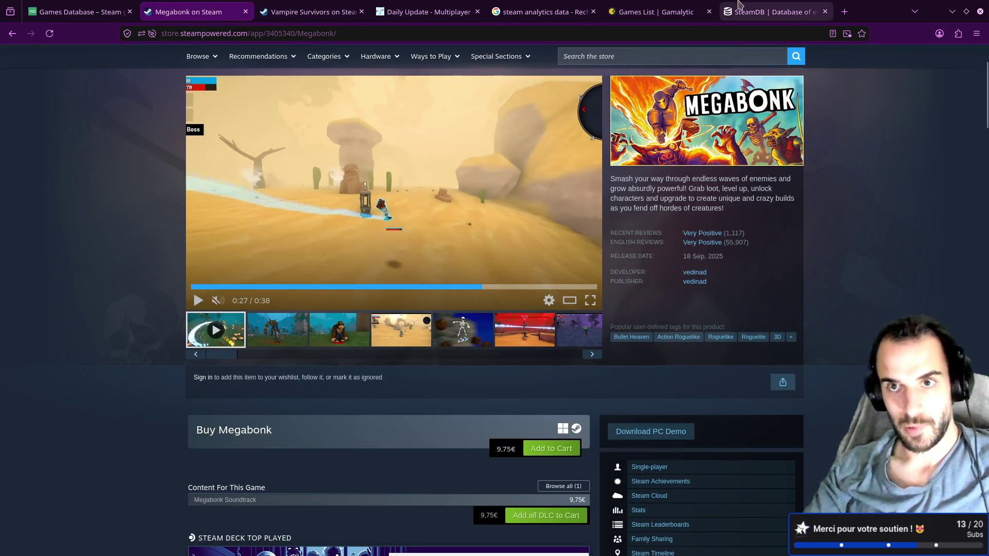
left_click(769, 12)
left_click(657, 5)
type("bull")
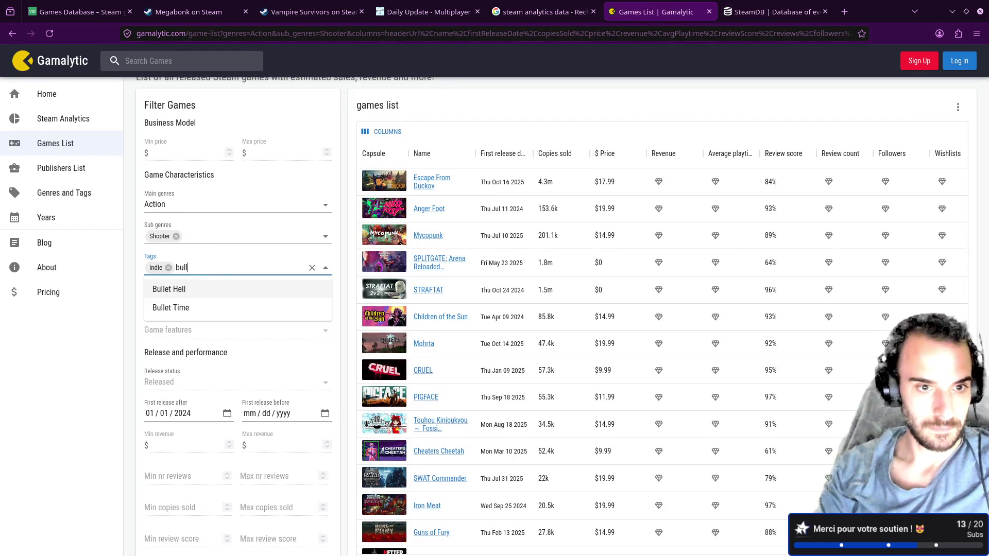
key("Return")
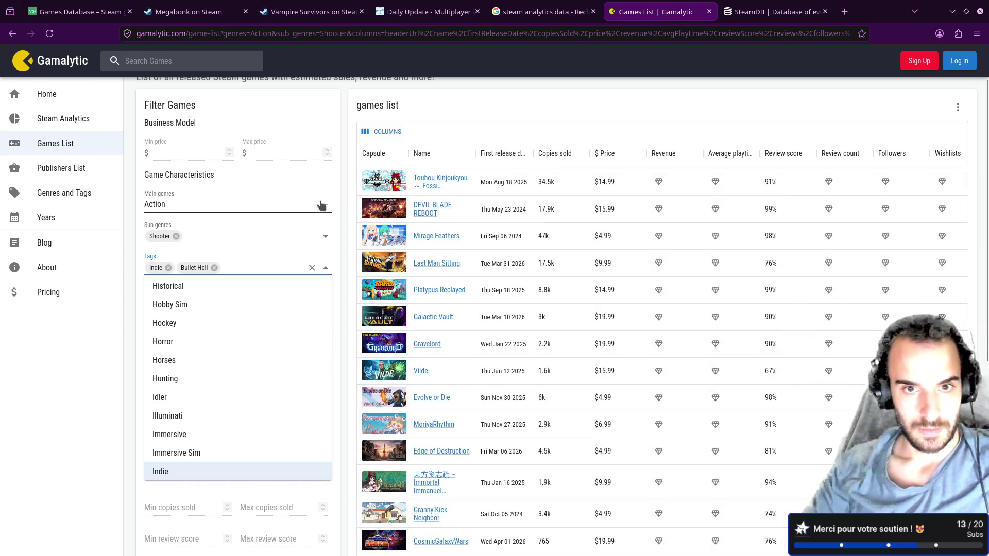
left_click(338, 238)
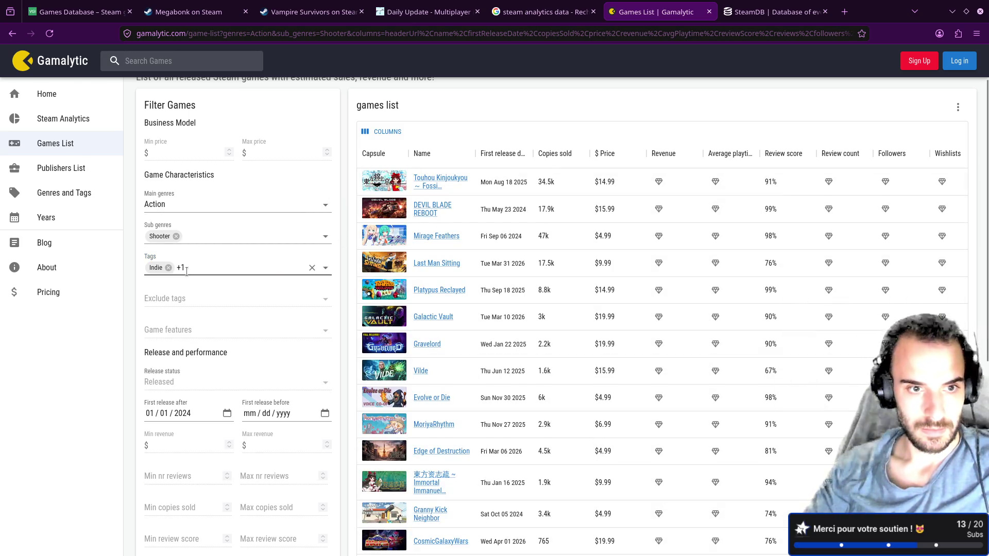
Check Megabonk's Steam tags and glance over the other research tabs
left_click(188, 11)
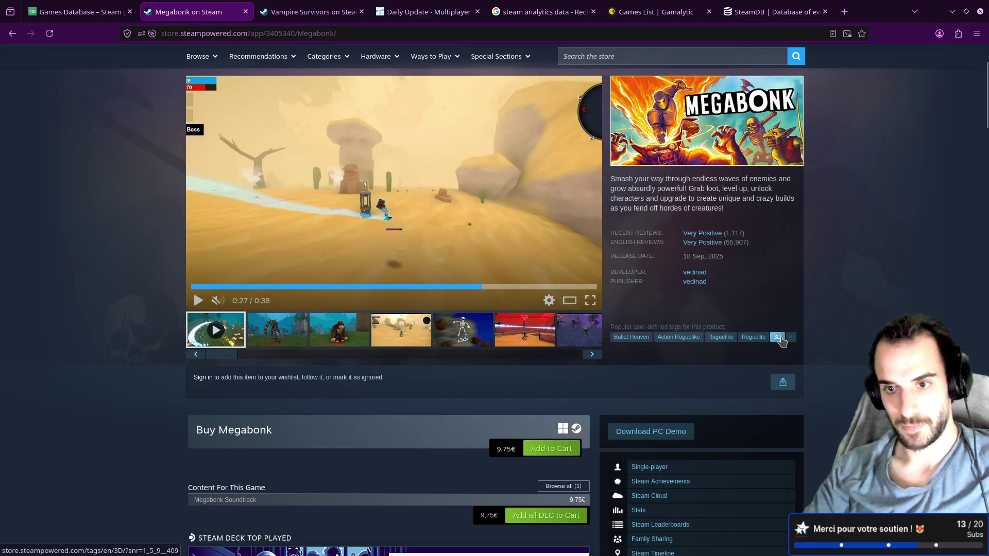
left_click(752, 9)
left_click(309, 11)
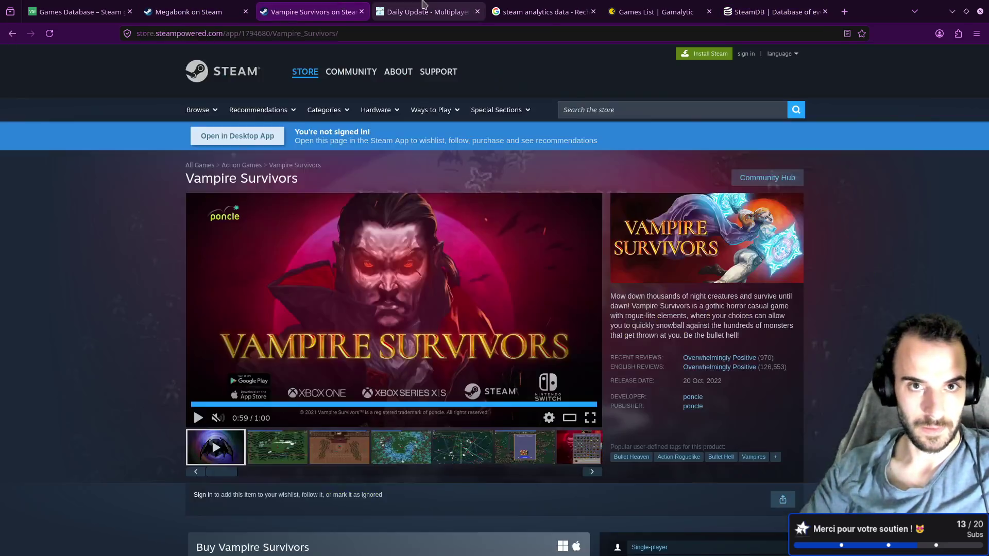
left_click(427, 12)
left_click(536, 7)
left_click(653, 8)
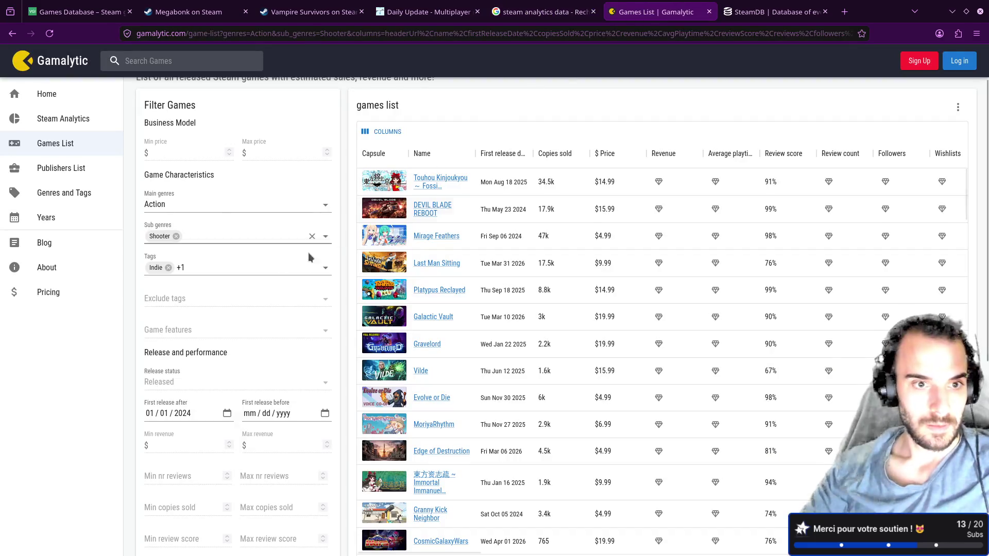
Replace the Indie tag with 3D and rank the games by copies sold
left_click(168, 268)
type("3")
left_click(168, 308)
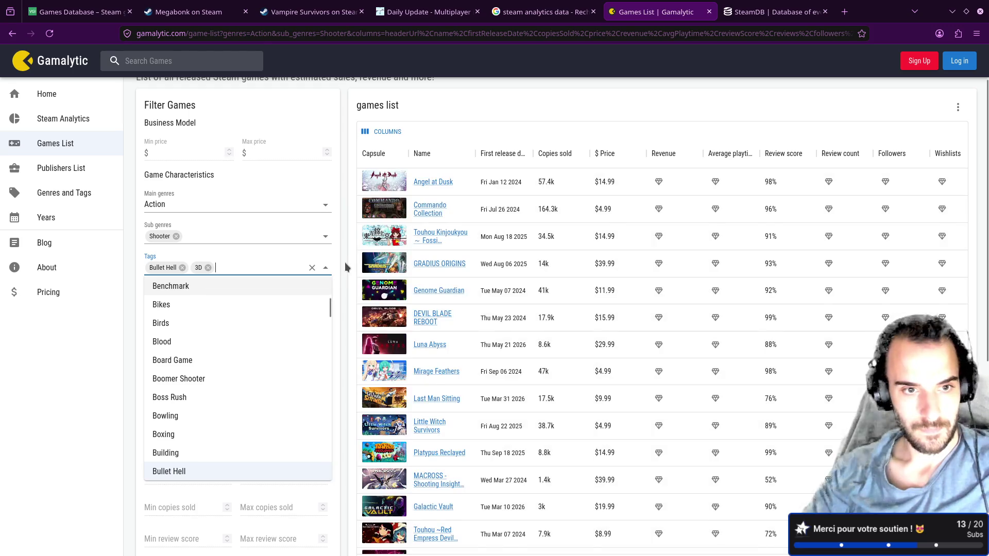
left_click(348, 285)
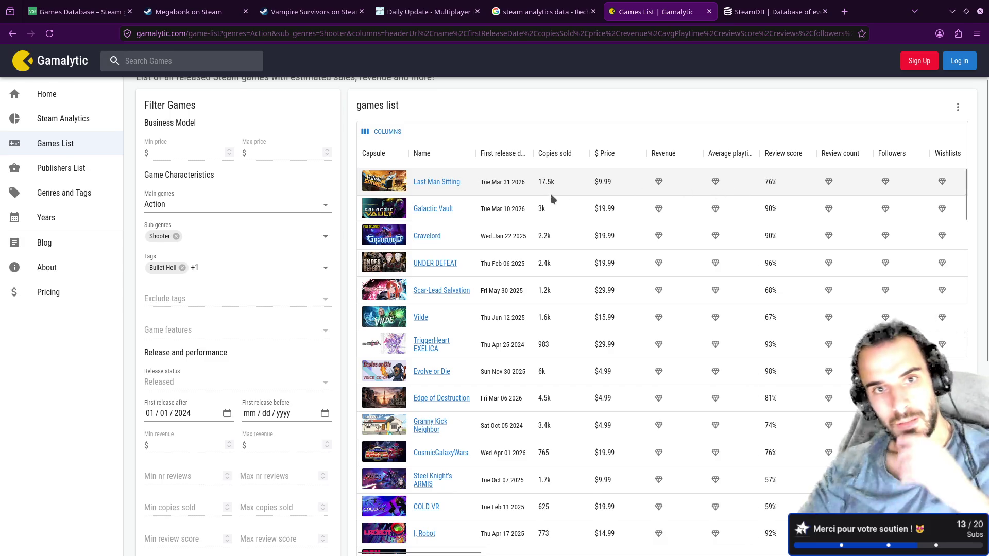
scroll(555, 192, "up", 2)
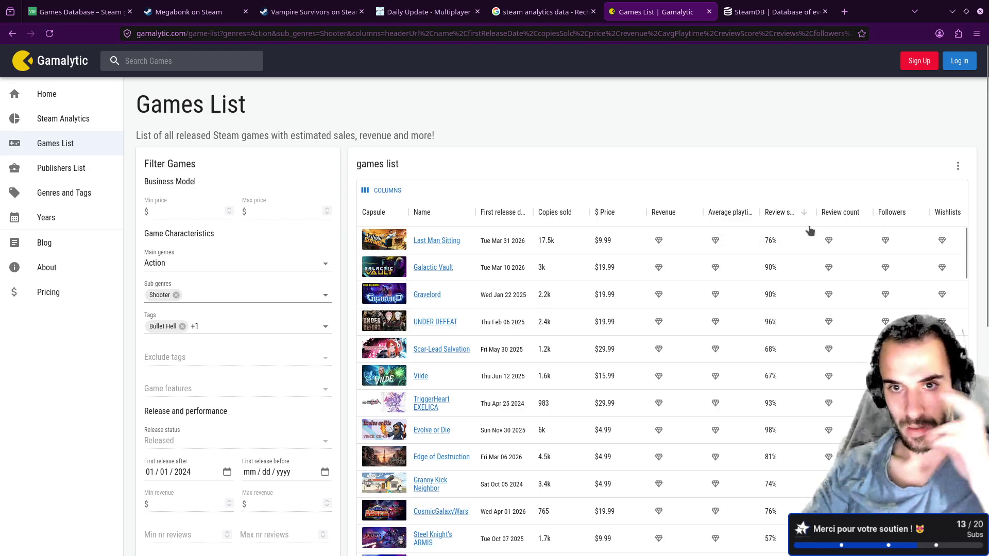
left_click(558, 218)
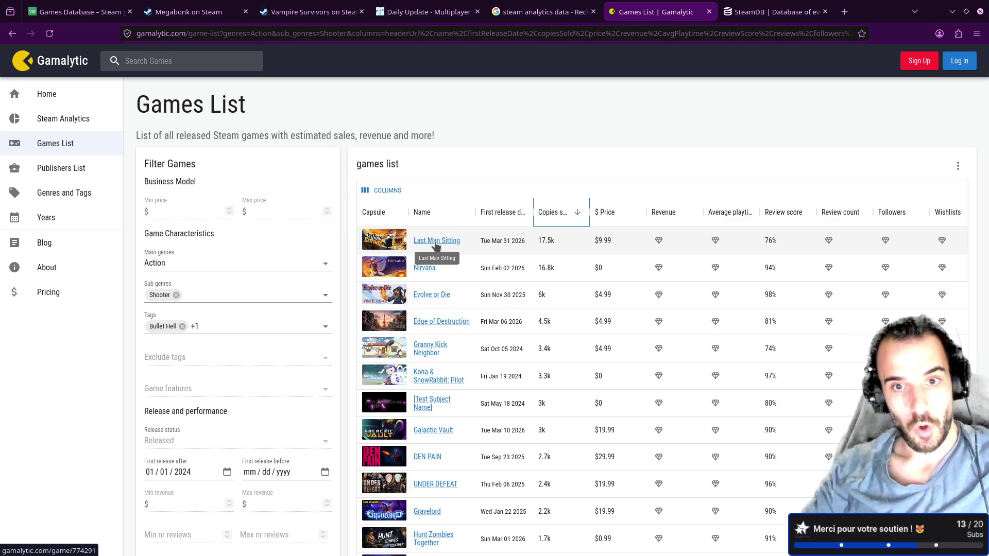
Open Last Man Sitting's Gamalytic stats, expand its description, then open its Steam page
middle_click(436, 241)
left_click(721, 12)
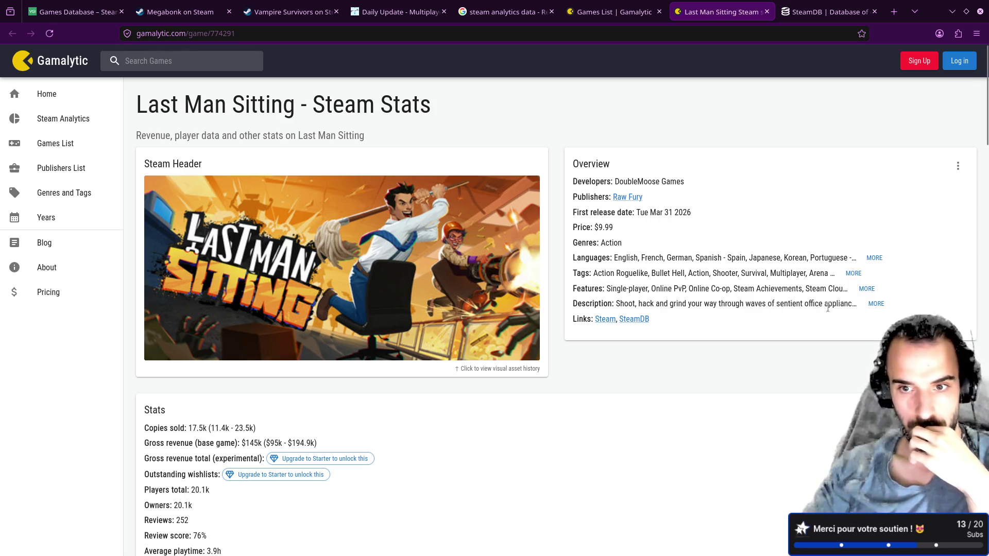
left_click(874, 304)
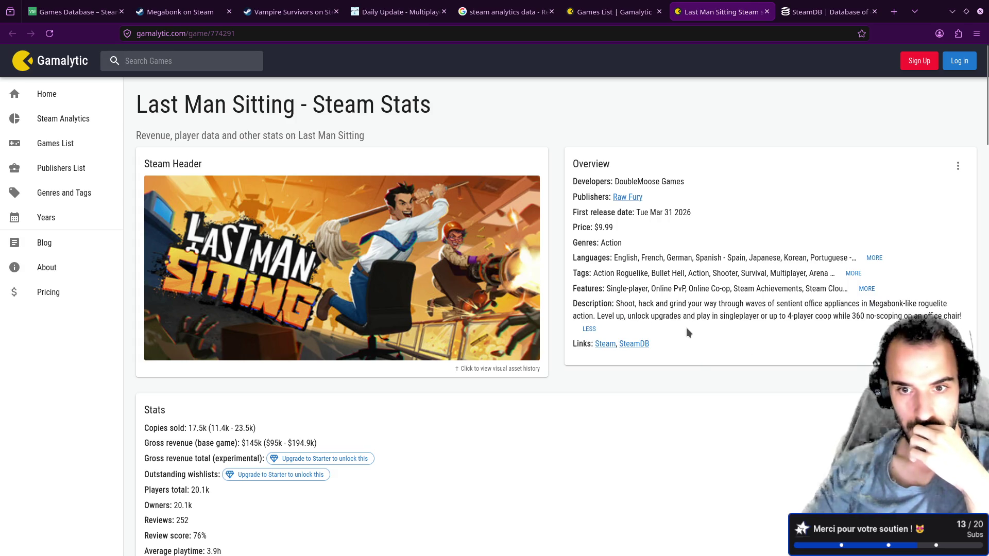
scroll(572, 313, "down", 8)
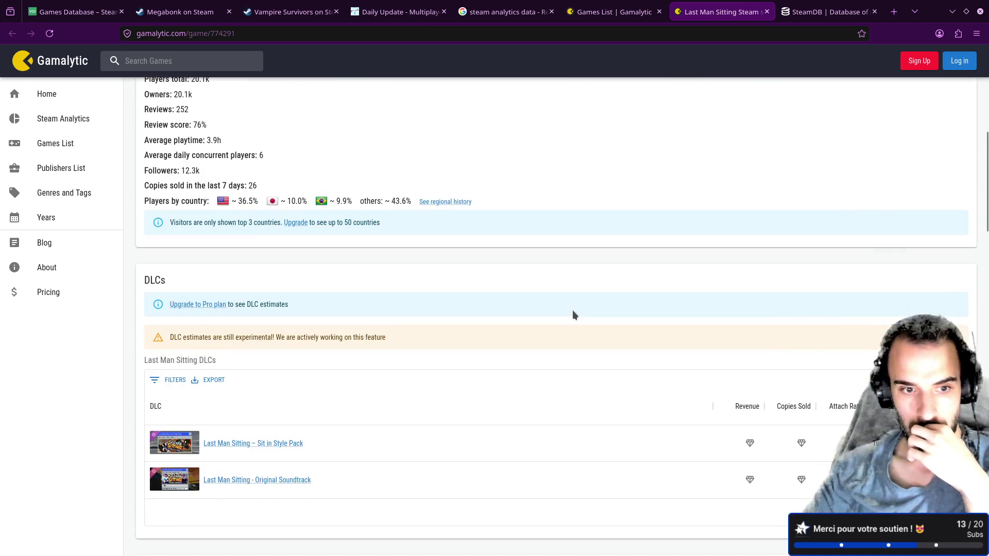
scroll(573, 309, "up", 3)
scroll(573, 311, "up", 3)
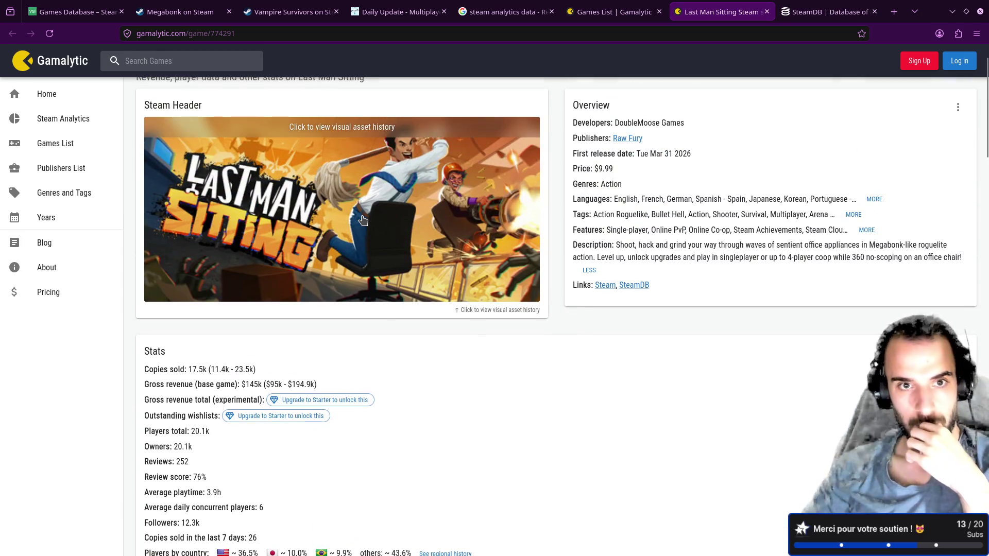
scroll(579, 303, "up", 1)
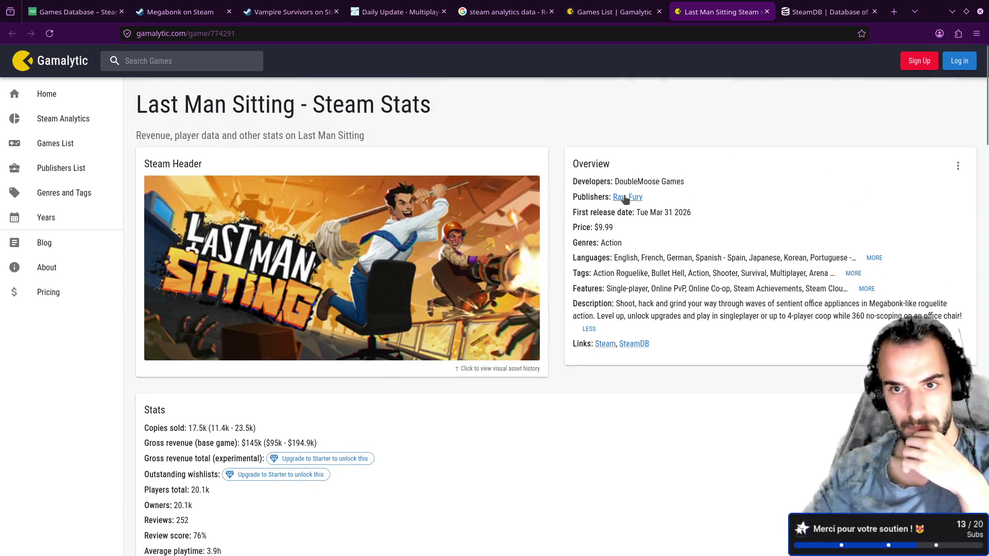
middle_click(605, 344)
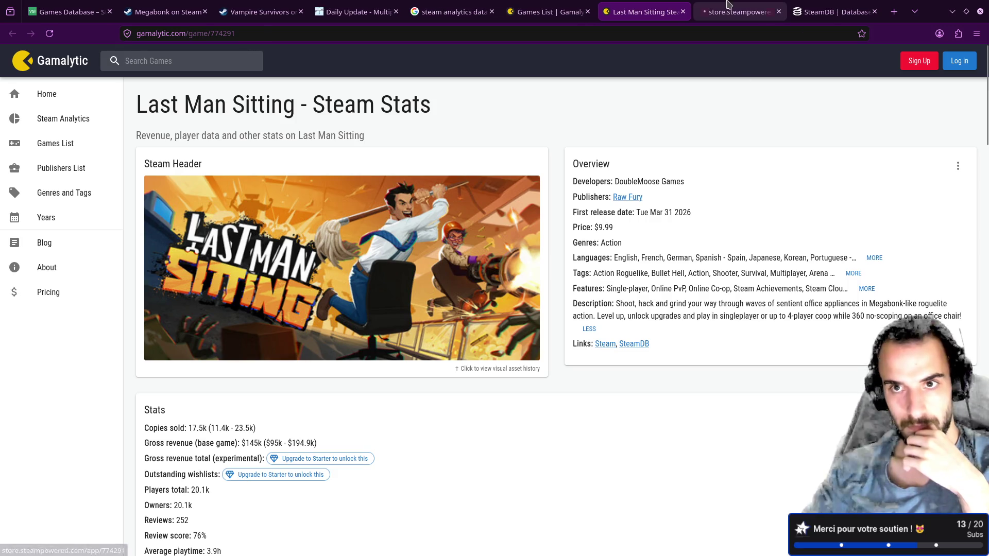
left_click(732, 11)
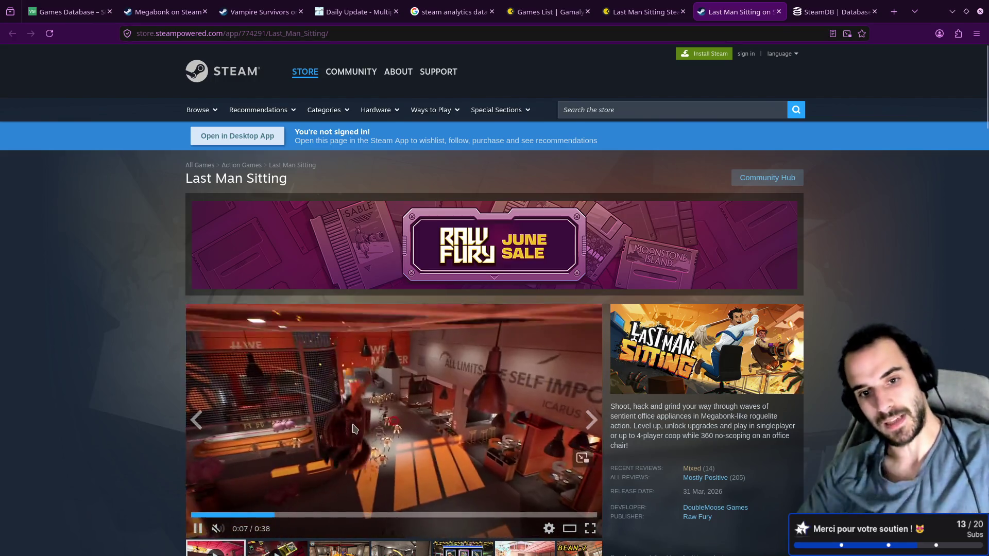
Pause the Last Man Sitting trailer at 0:08 on its Steam page
left_click(354, 429)
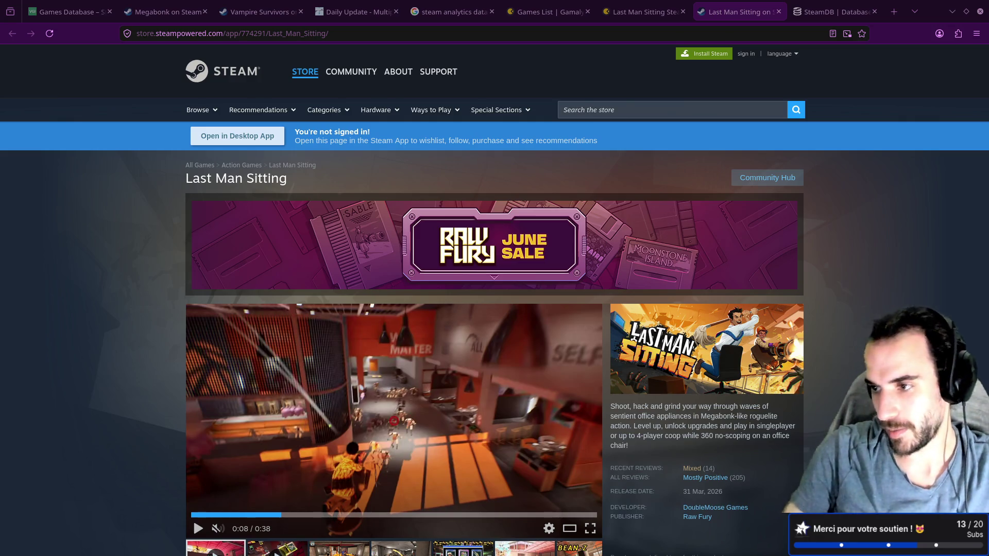
Glance at the Godot editor, then the Sensor Tower and Gamalytic tabs
key("alt+Tab")
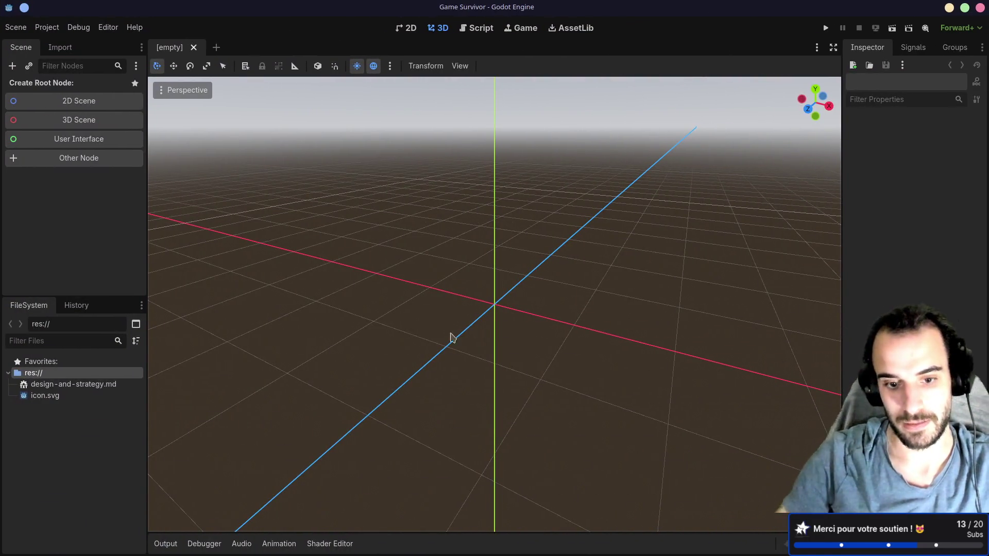
key("alt+Tab")
key("alt+Tab")
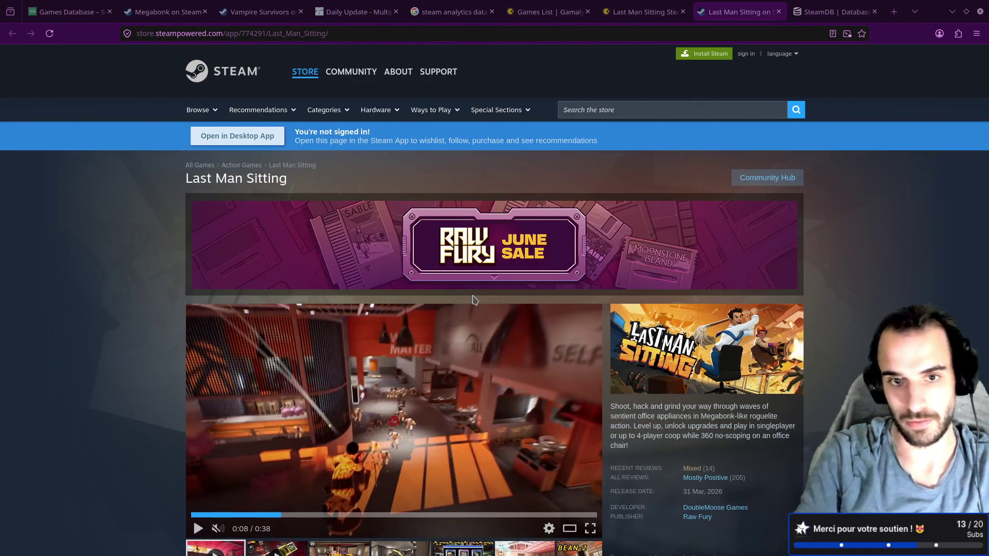
key("alt+Tab")
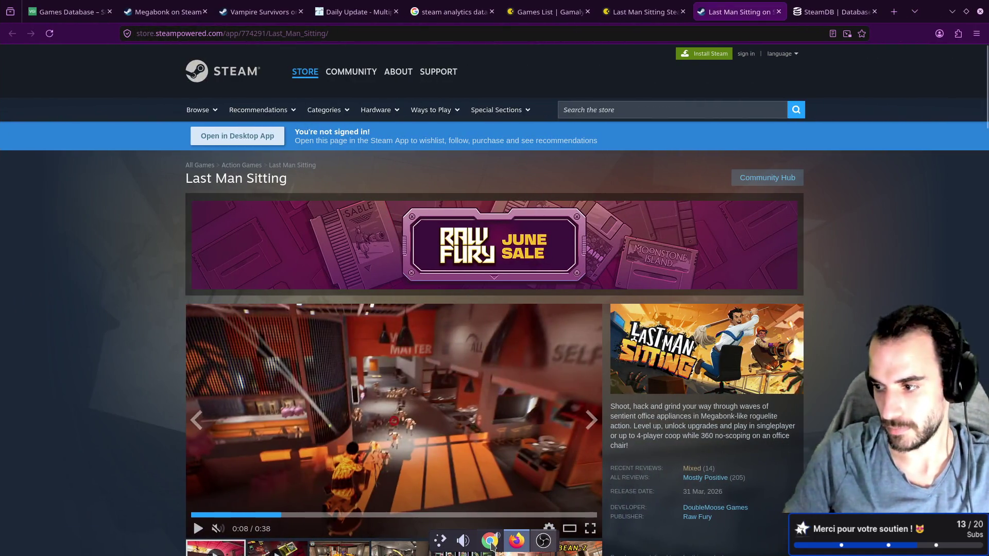
key("alt+Tab")
key("alt+Tab")
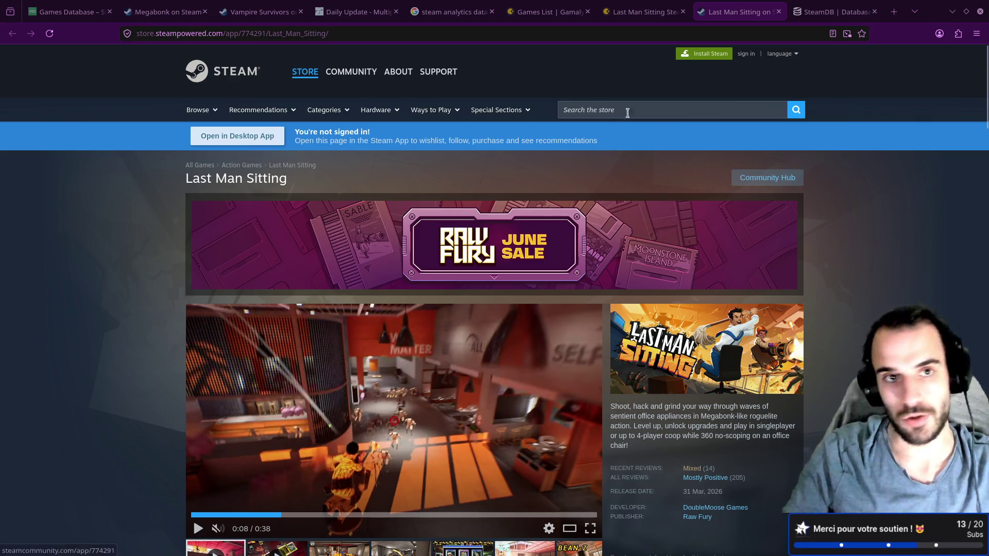
left_click(77, 12)
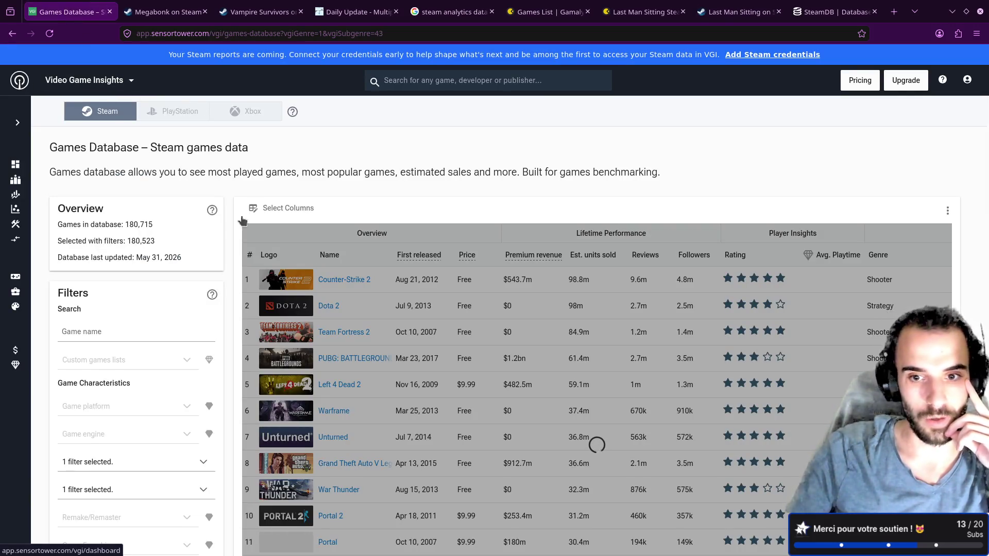
scroll(590, 329, "down", 3)
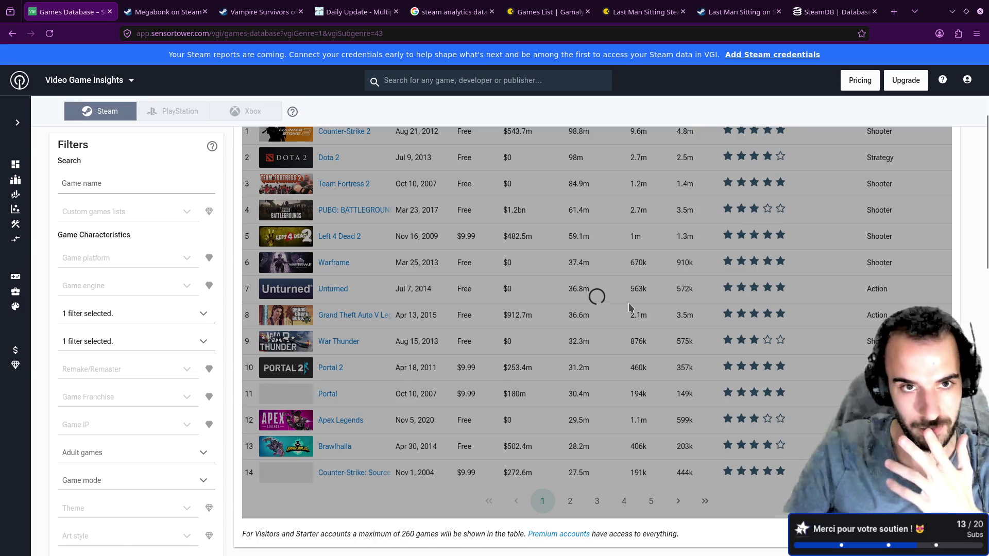
left_click(549, 11)
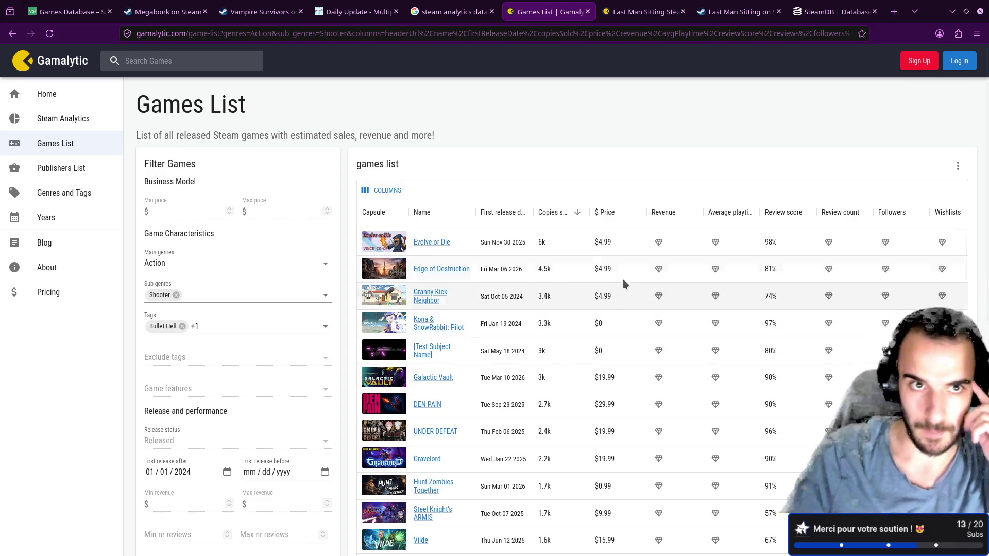
Look over the Megabonk and Vampire Survivors pages, then orbit the Blender crate view
left_click(158, 9)
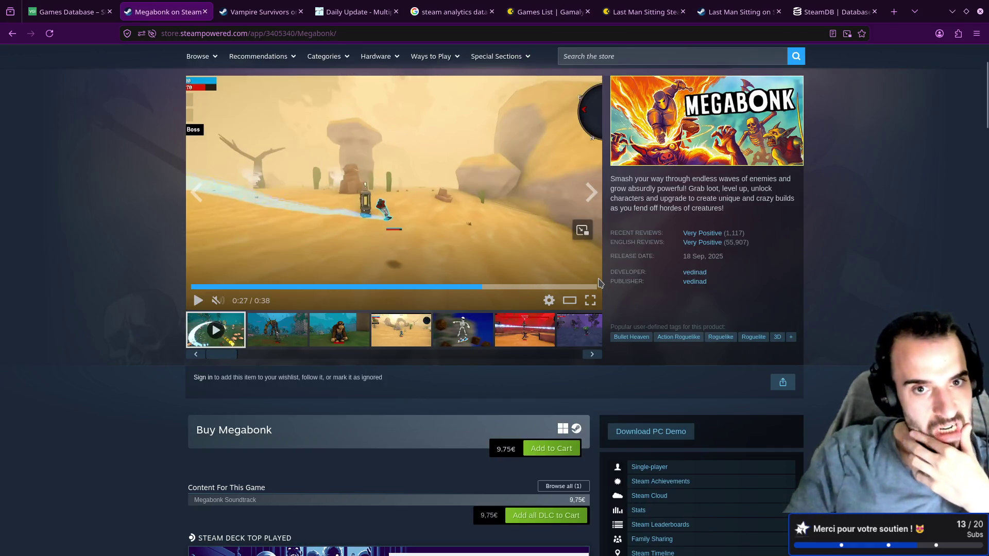
left_click(261, 12)
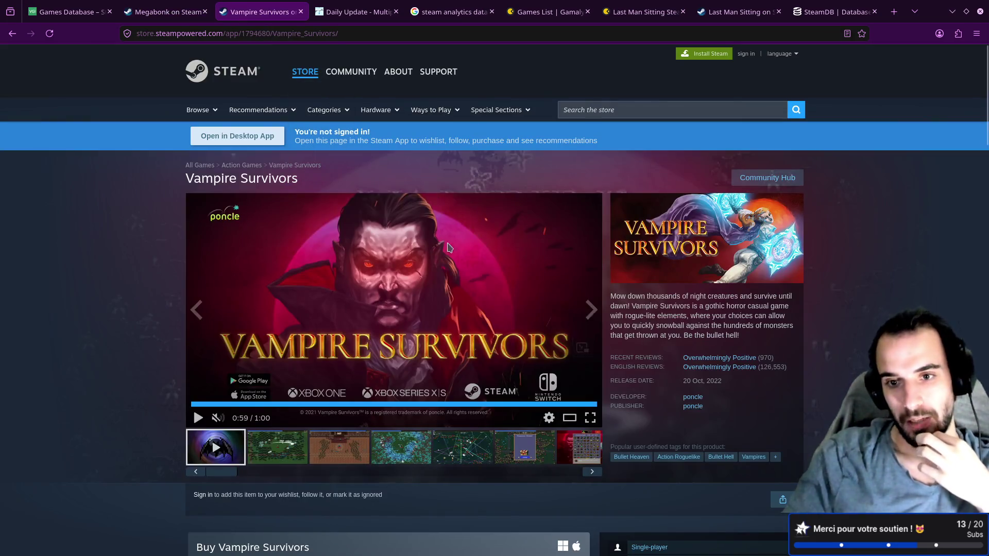
scroll(449, 220, "down", 3)
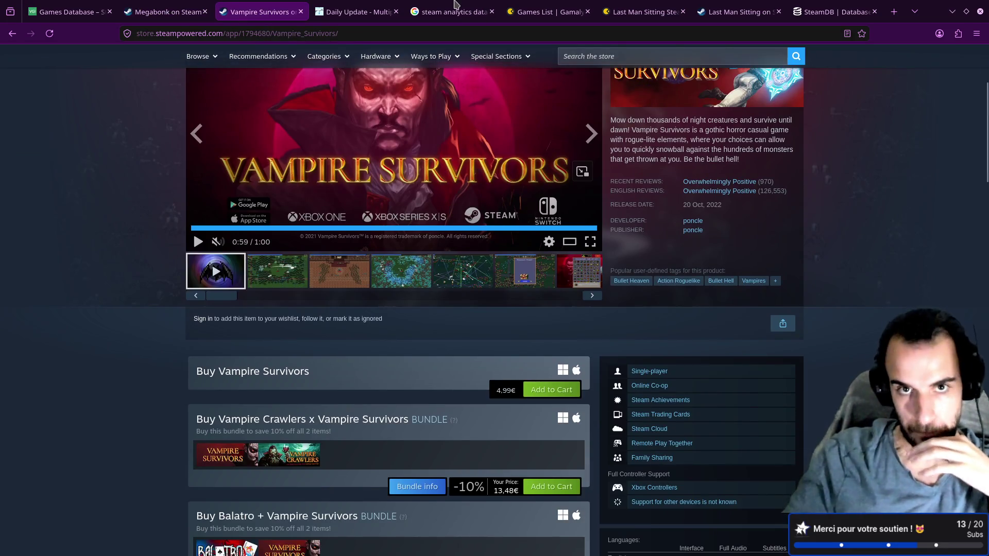
left_click(454, 6)
key("ctrl+super+Right")
key("ctrl+super+Right")
mouse_move(424, 198)
left_mouse_down()
mouse_move(415, 165)
mouse_move(303, 156)
mouse_move(333, 121)
mouse_move(508, 132)
mouse_move(482, 133)
left_mouse_up()
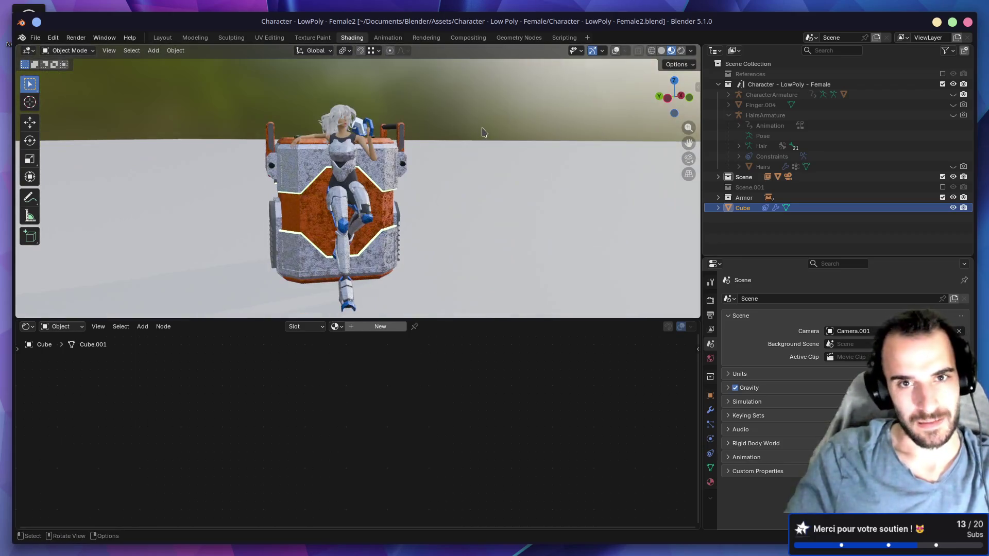
key("ctrl+super+Left")
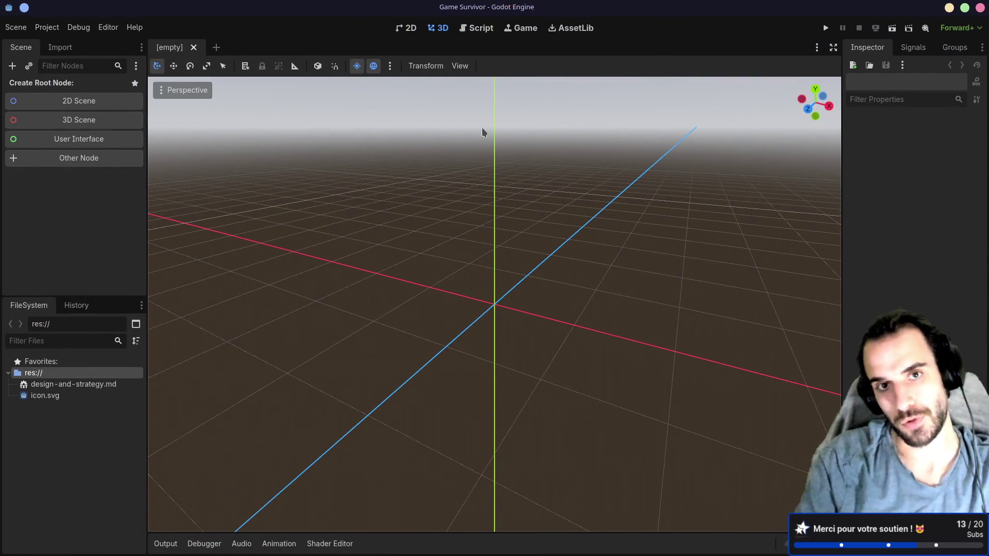
key("ctrl+super+Left")
Cycle through the Last Man Sitting tabs back to the filtered Gamalytic games list
left_click(710, 11)
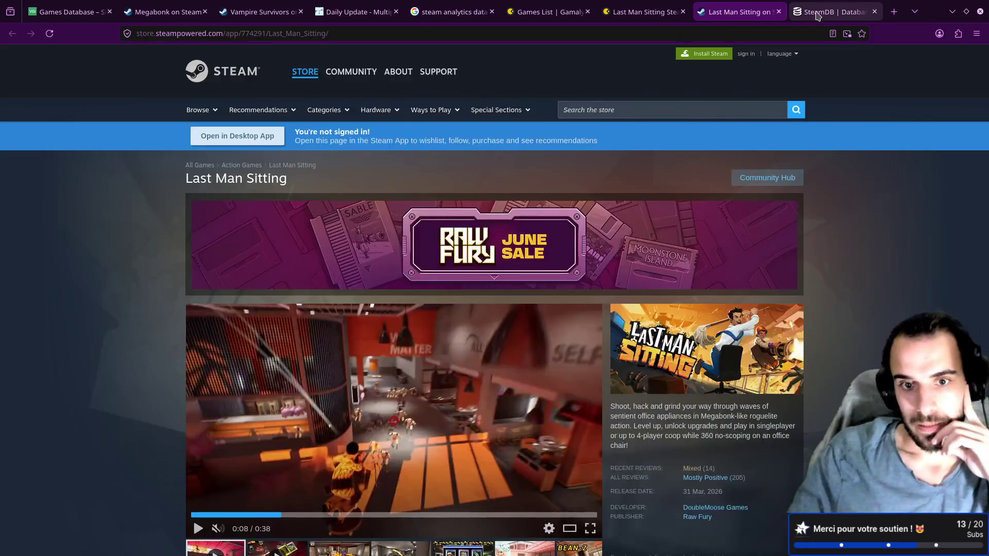
left_click(816, 14)
left_click(628, 11)
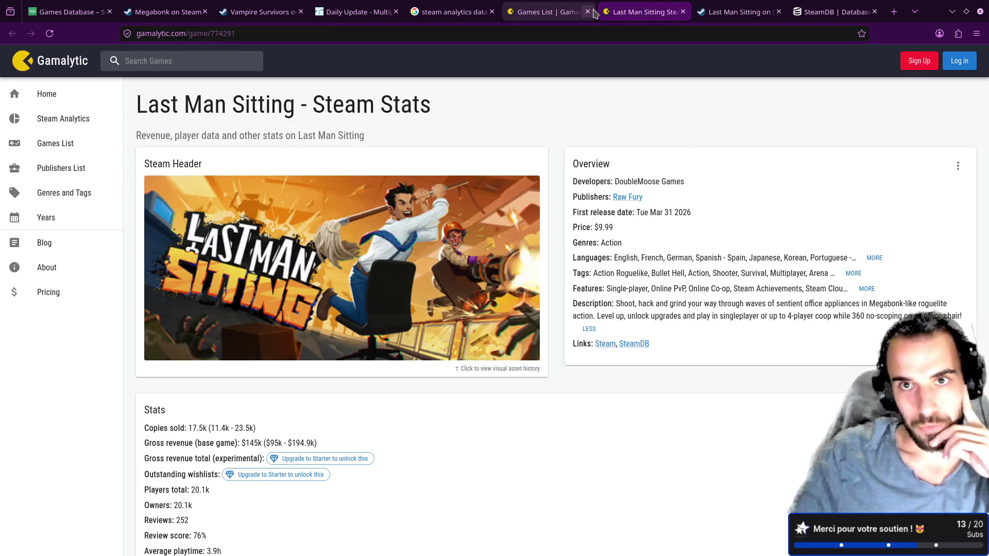
left_click(594, 12)
scroll(289, 286, "down", 2)
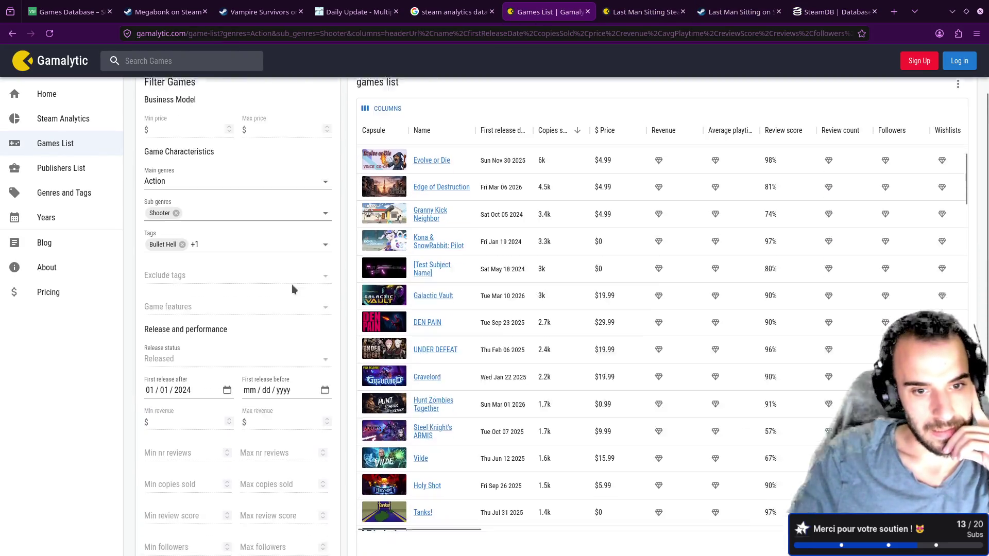
Review Last Man Sitting's Gamalytic sales and review stats, then return to its Steam page
scroll(292, 289, "down", 1)
scroll(388, 323, "up", 5)
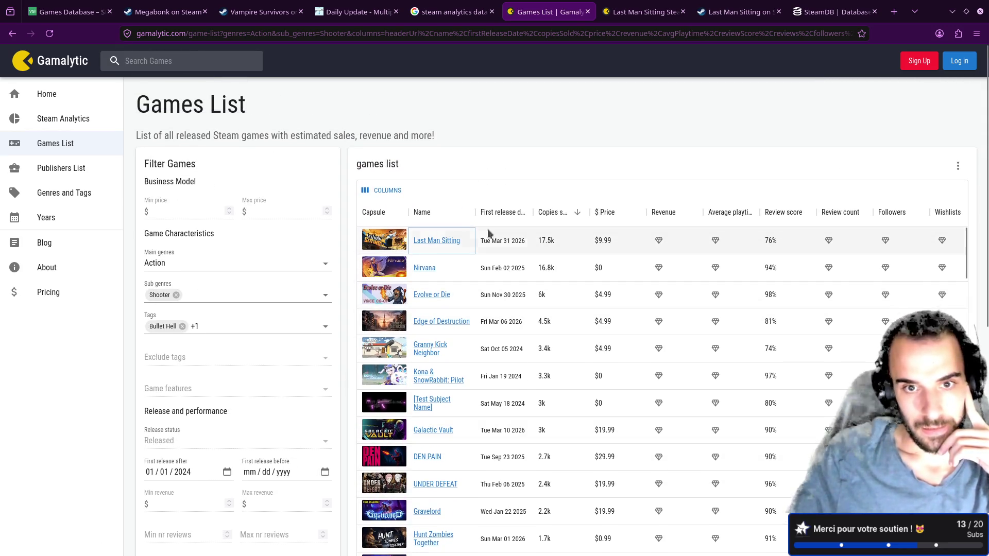
left_click(631, 10)
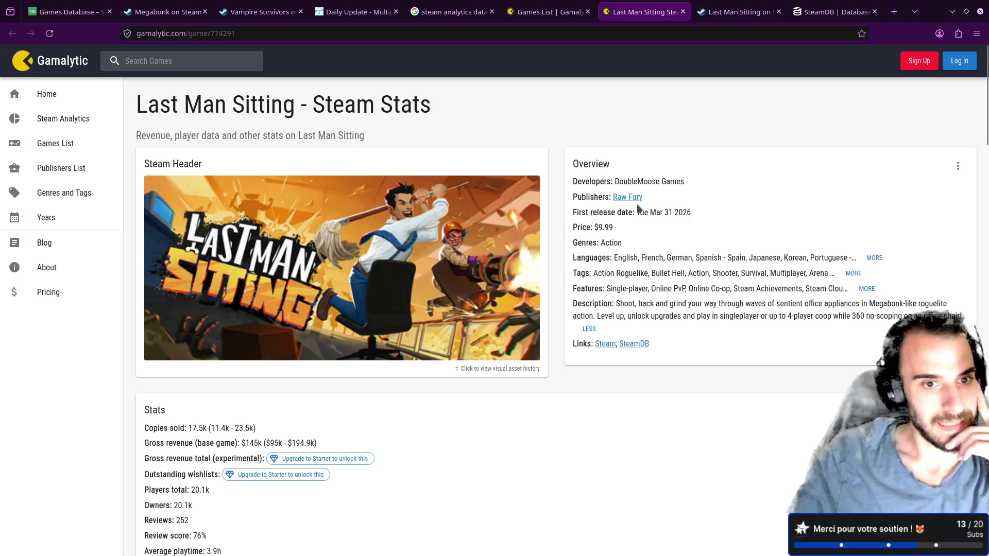
left_click(742, 12)
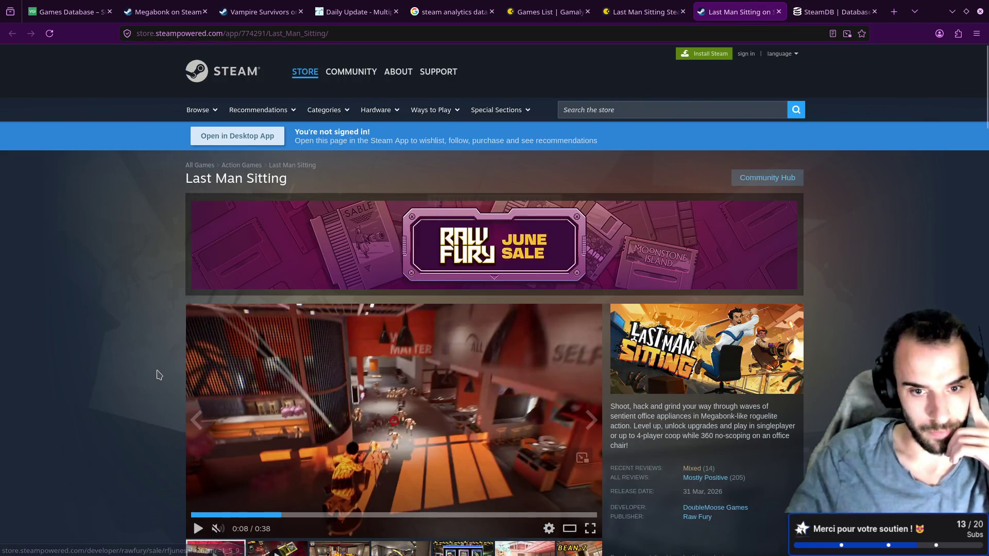
Browse Last Man Sitting's screenshots, including Level Up Offers, BEAN-Z and Quick Dash II
scroll(158, 374, "down", 5)
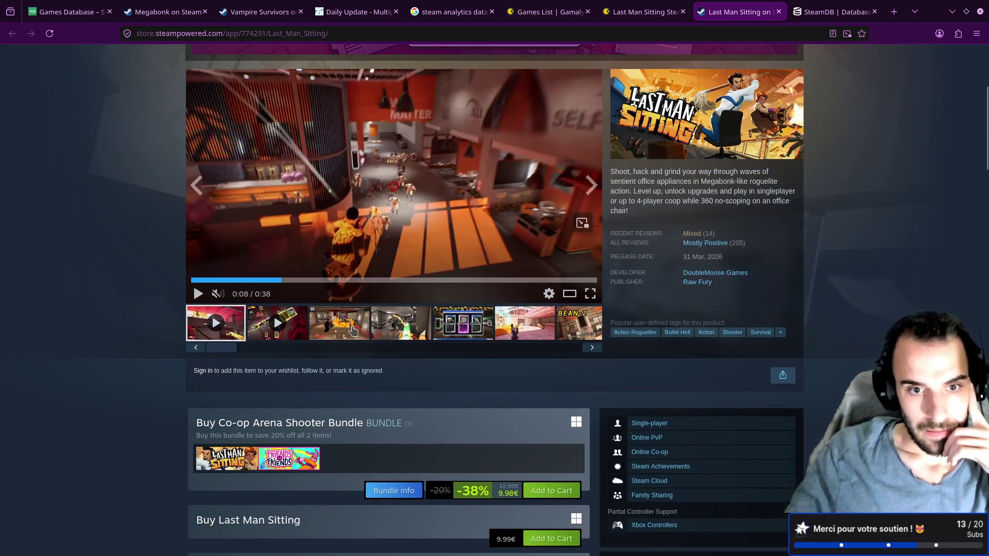
left_click(353, 330)
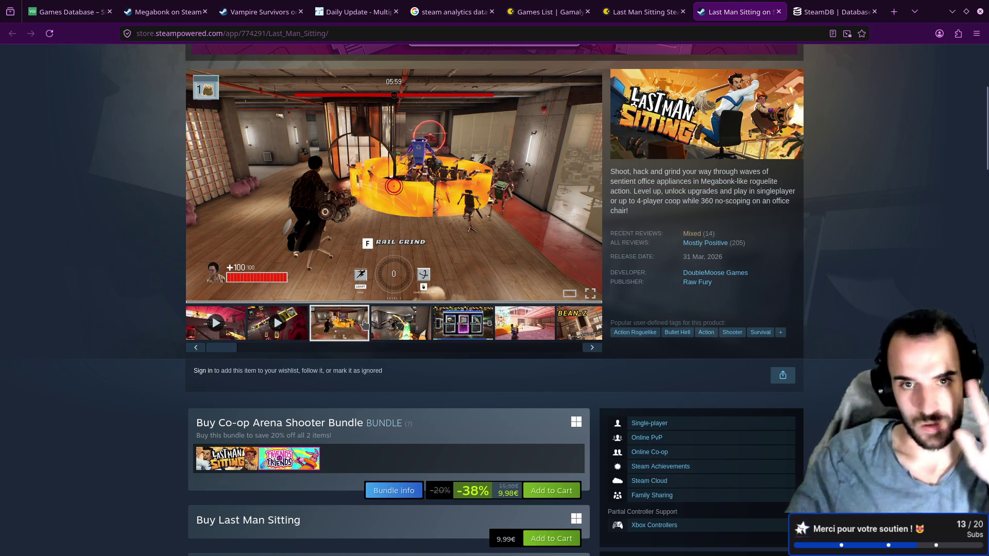
left_click(375, 329)
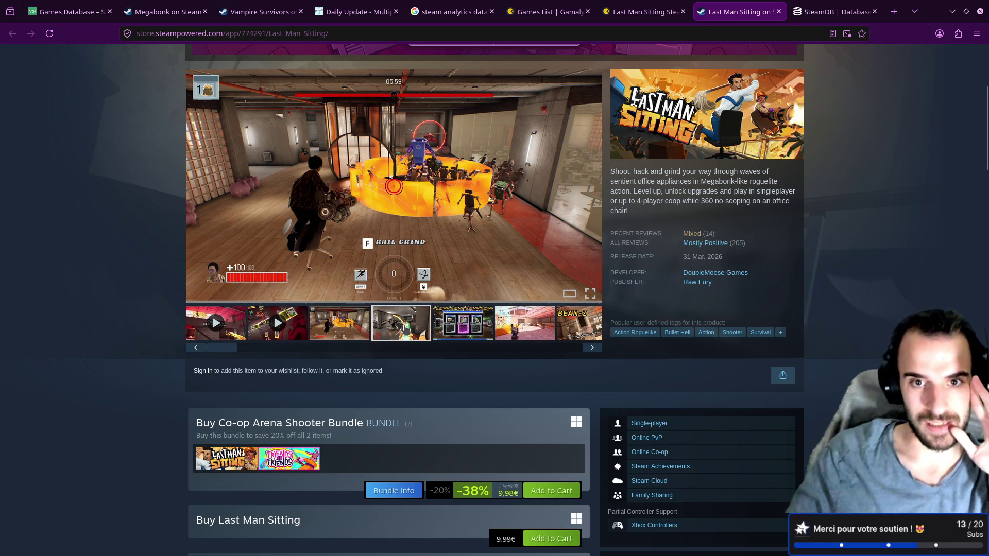
left_click(474, 325)
left_click(527, 322)
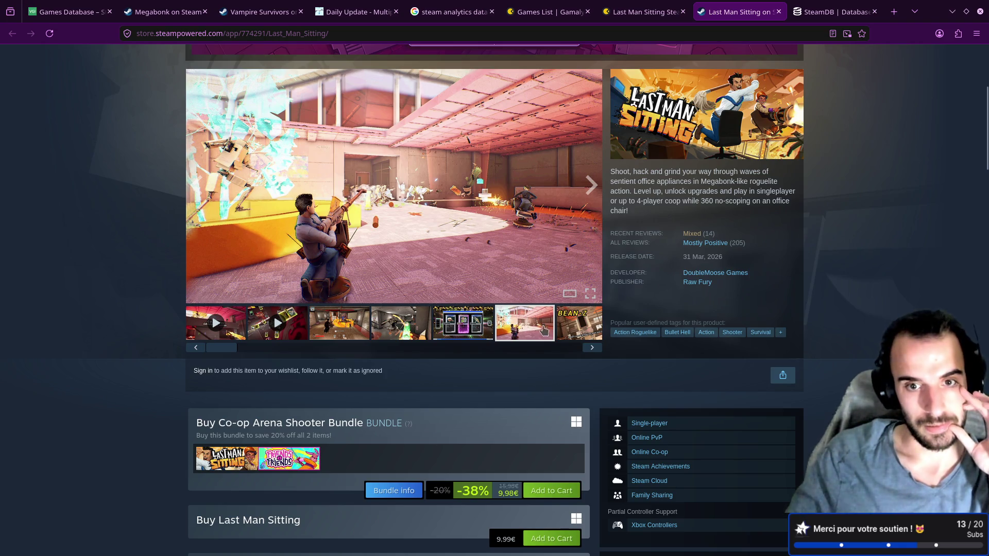
left_click(571, 330)
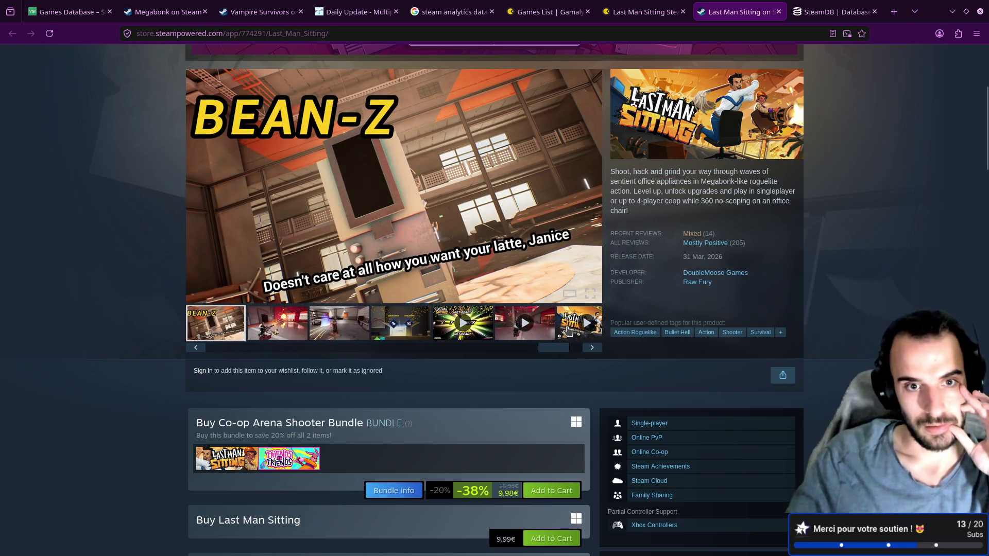
left_click(311, 335)
left_click(387, 330)
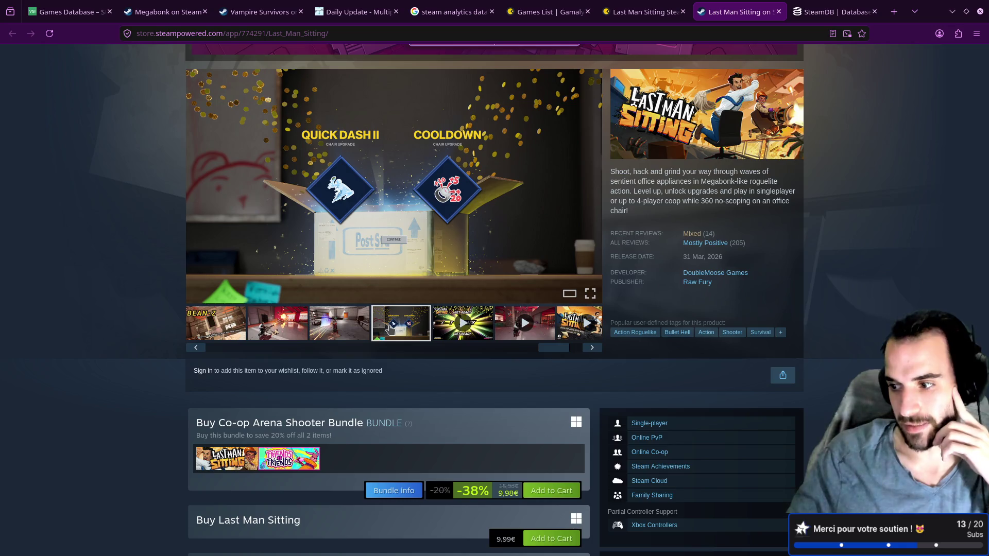
left_click_drag(547, 348, 561, 348)
Play the gameplay trailer, pause it at 0:07, and review the 9.99€ price and bundles
left_click(447, 325)
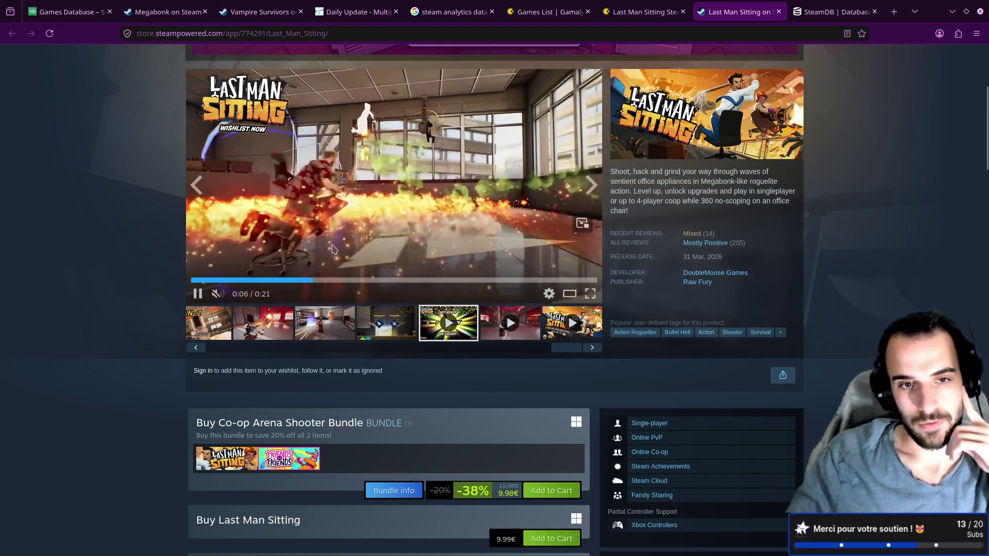
left_click(358, 243)
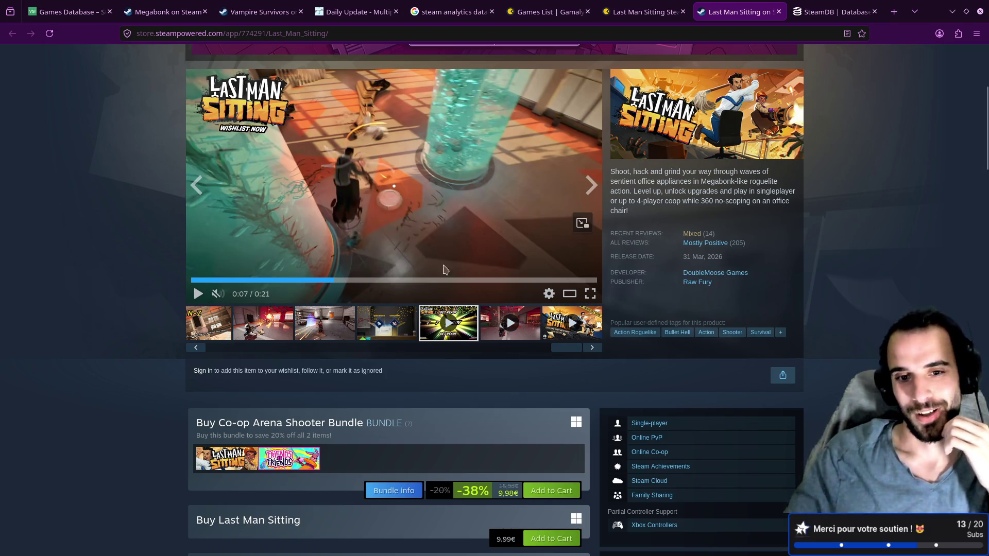
scroll(383, 268, "down", 12)
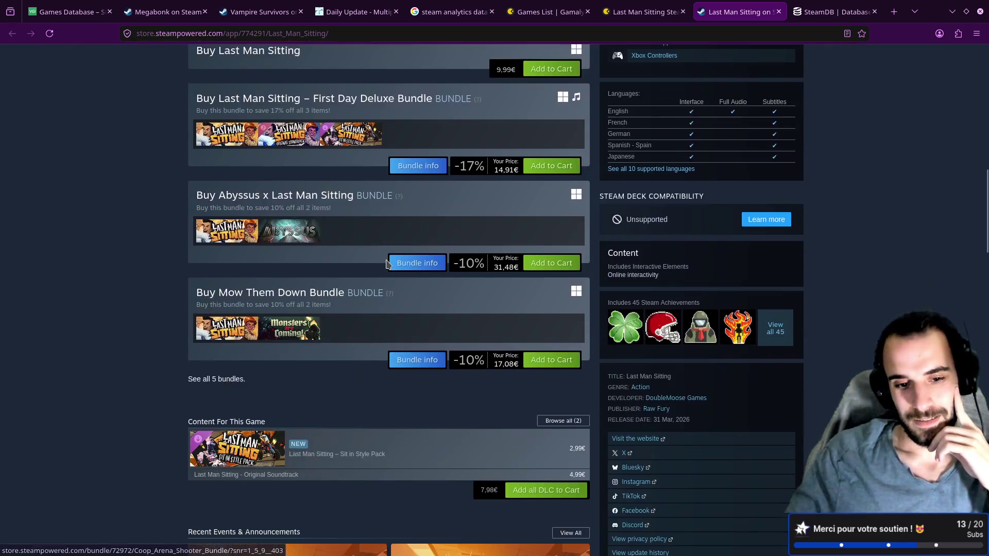
scroll(387, 264, "down", 6)
scroll(399, 255, "up", 9)
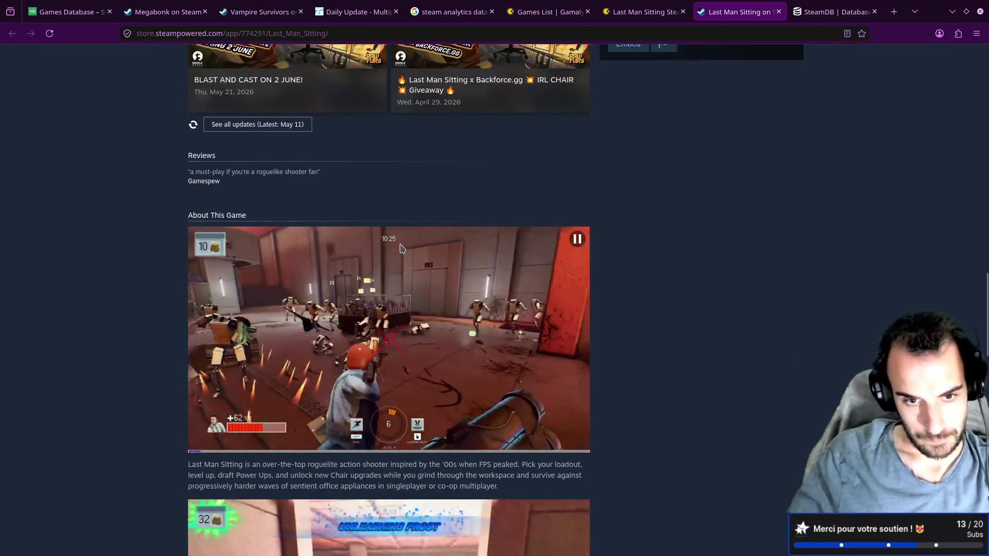
scroll(404, 250, "up", 10)
scroll(405, 250, "down", 2)
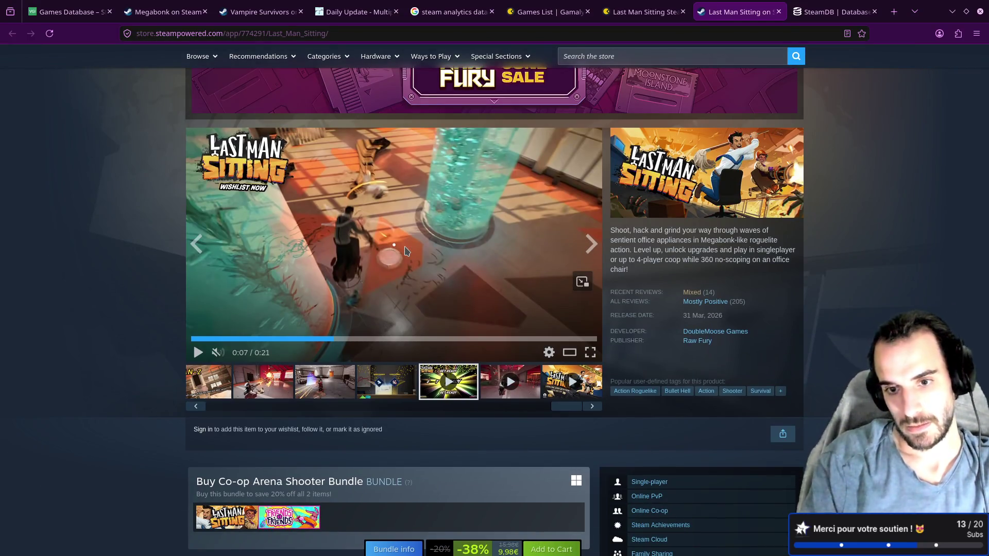
Add '- Action' and '- Bullet Hell' under Corresponding genres and save design-and-strategy.md
key("alt+Tab")
key("j")
type("jo")
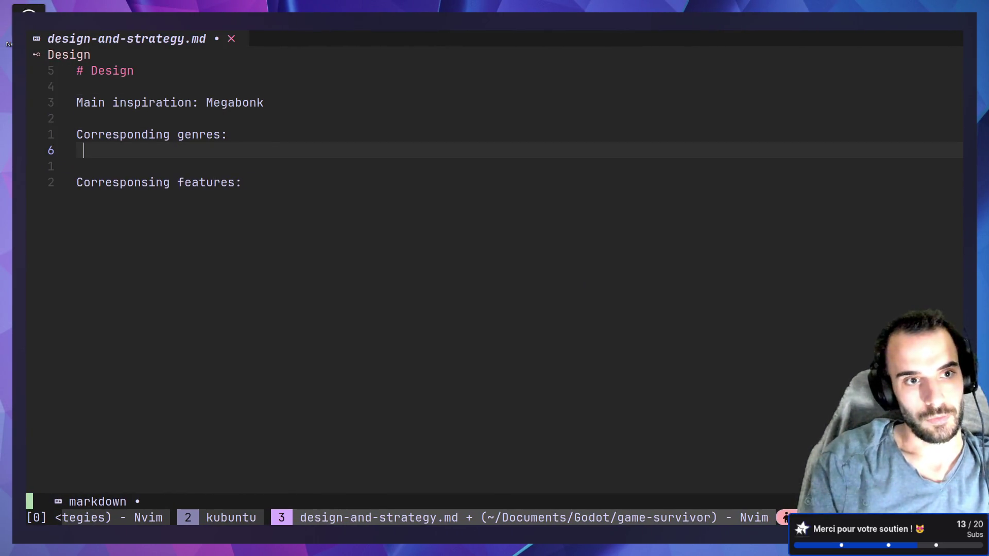
type("- Action")
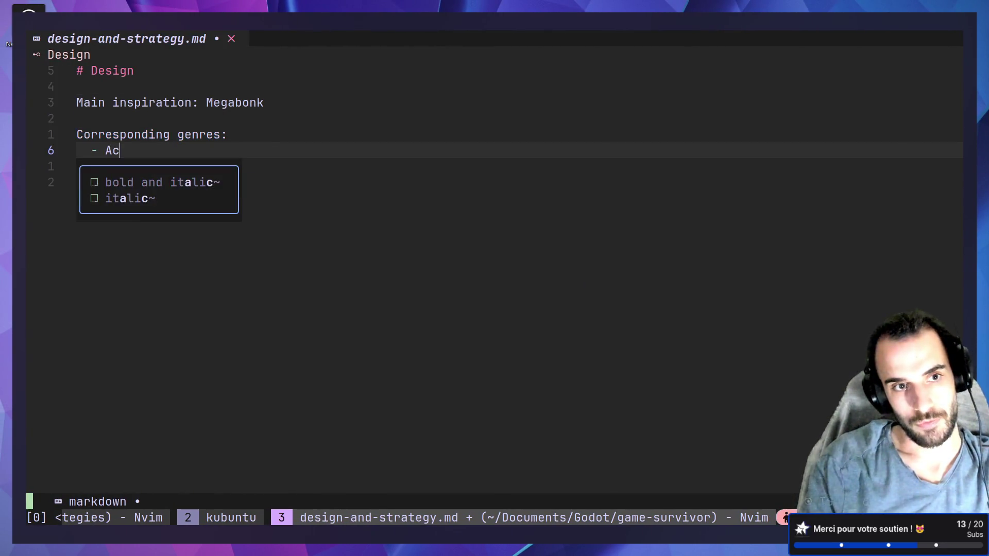
key("Return")
type("- ")
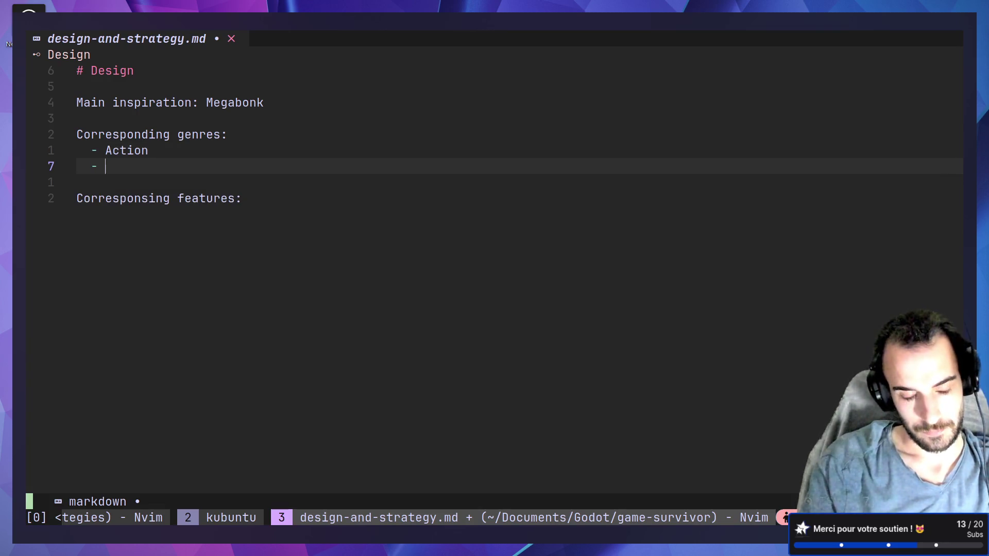
type("Bullet ")
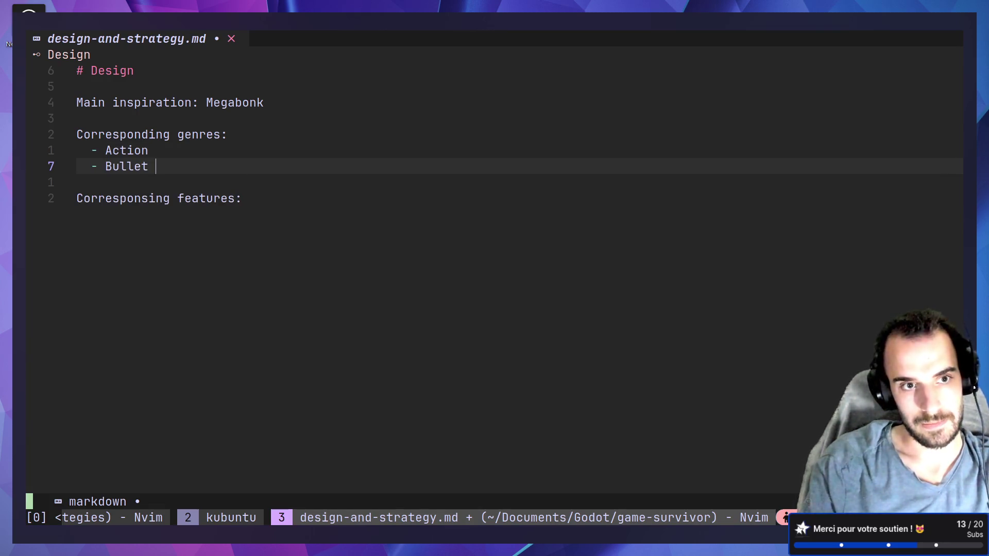
type("Hell")
key("Escape")
key("k")
key("j")
key("j")
key("j")
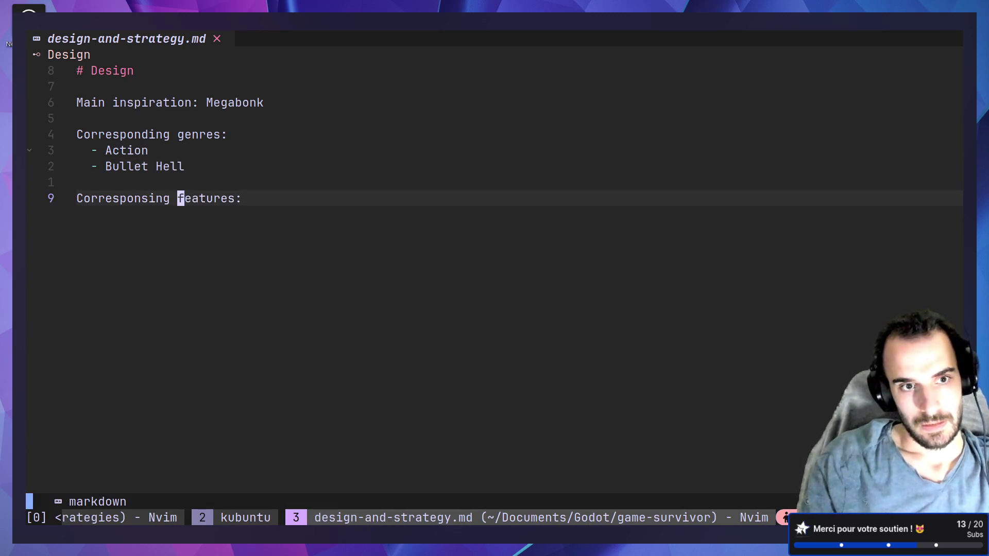
key("alt+Tab")
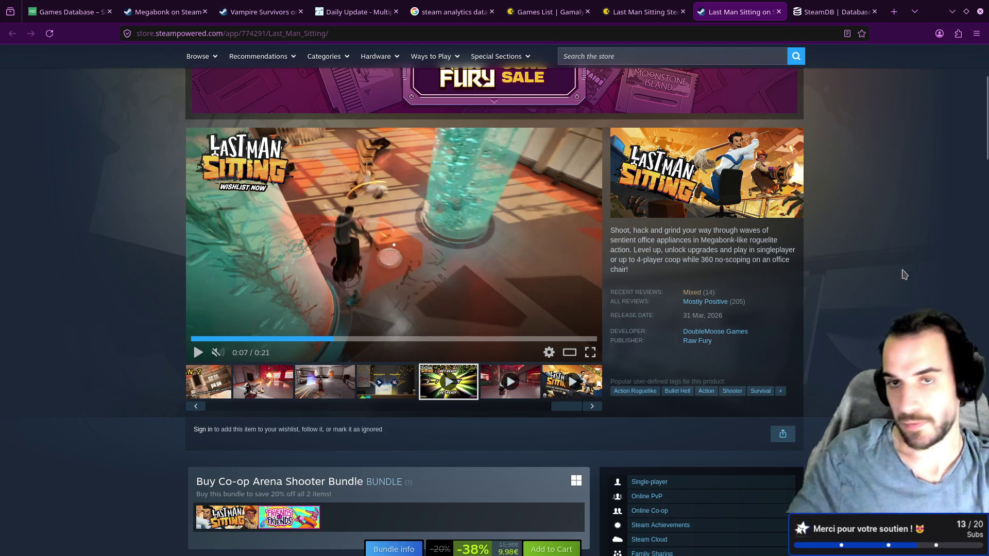
Search Google for 'risk of rain 2' and open its Steam store page
left_click(879, 17)
left_click(893, 11)
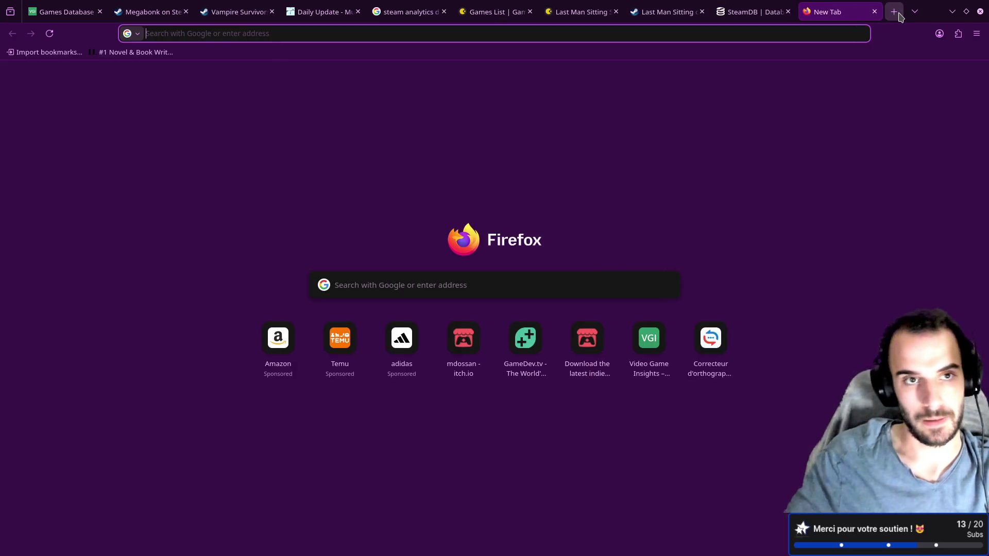
type("risk of rain 2")
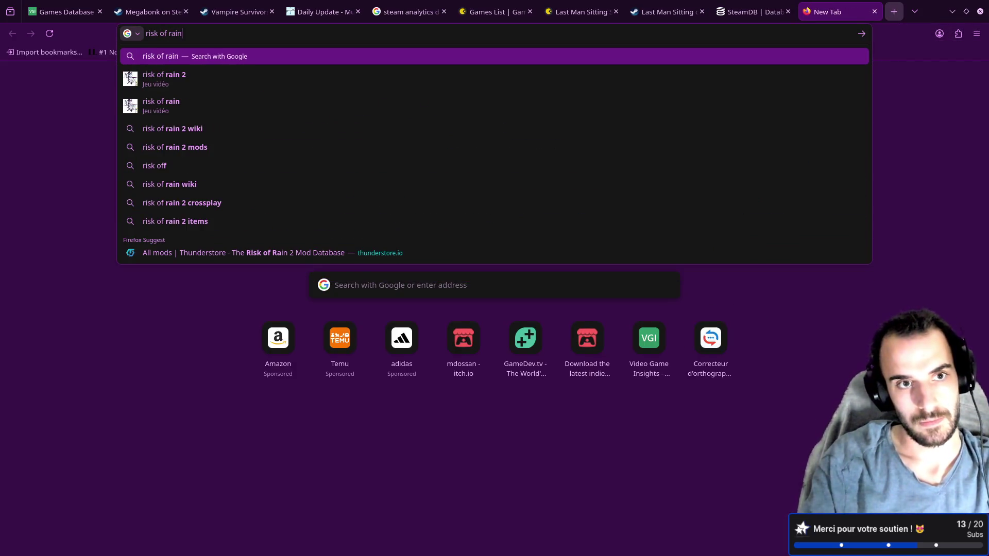
key("Return")
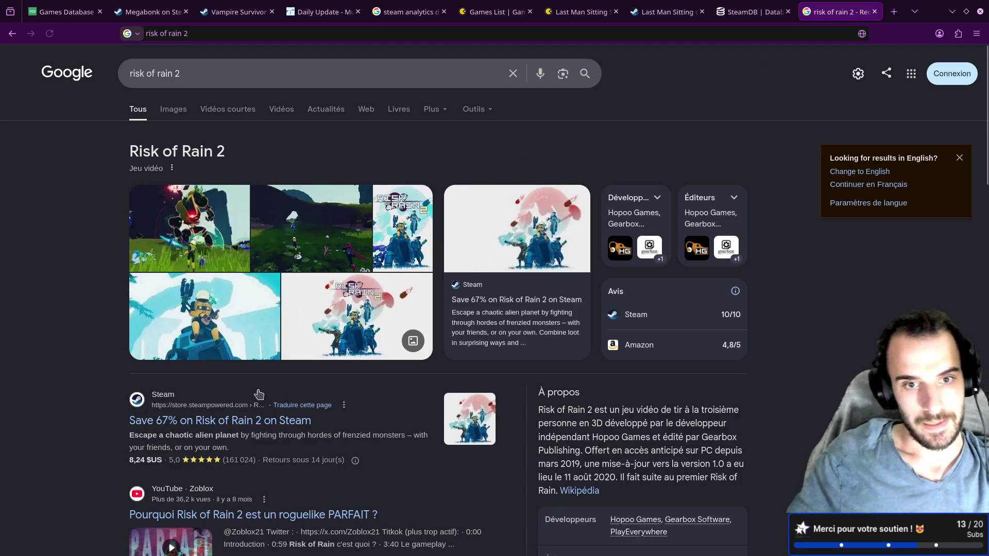
left_click(247, 424)
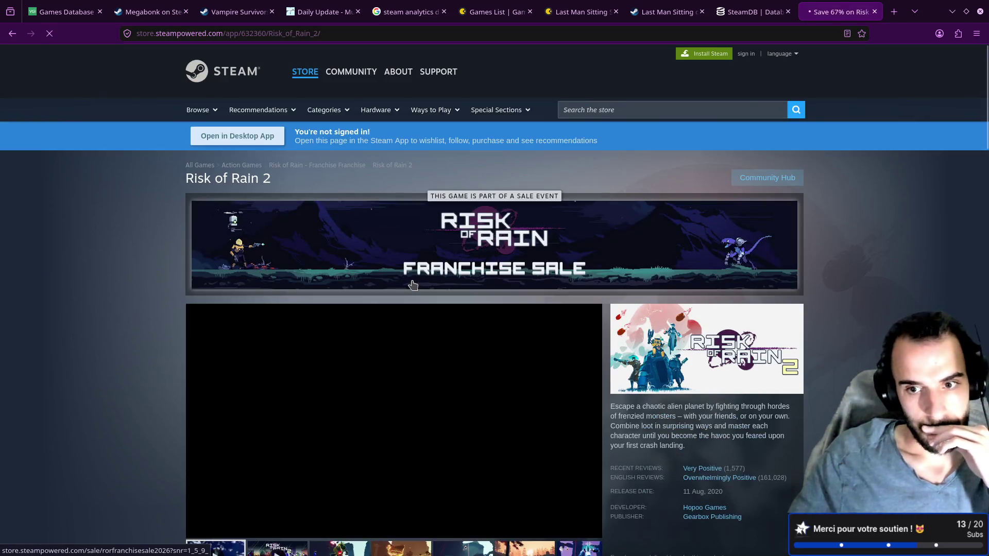
Look through Risk of Rain 2's screenshots and its 8,24€ discounted purchase option
scroll(410, 283, "down", 2)
scroll(412, 284, "down", 1)
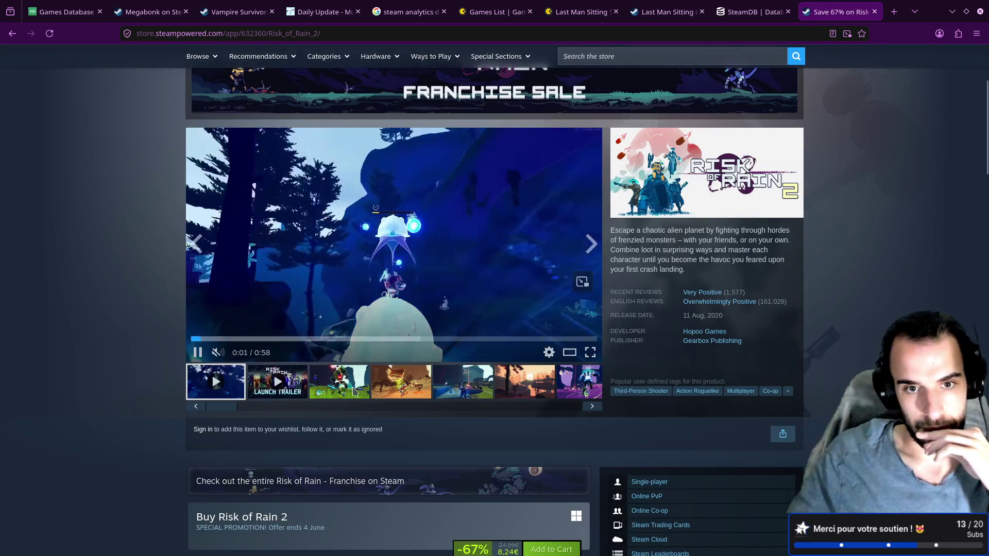
left_click(339, 382)
left_click(407, 391)
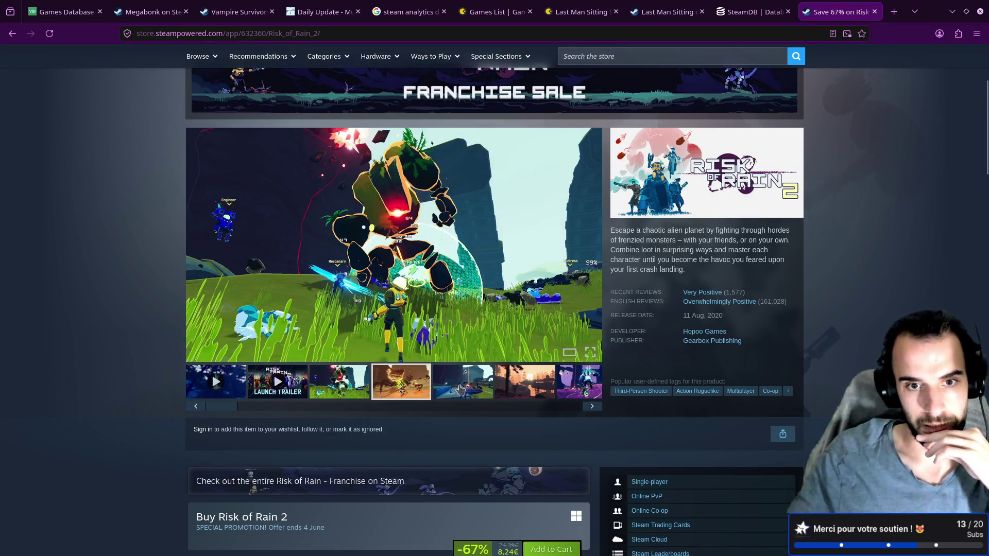
left_click(466, 390)
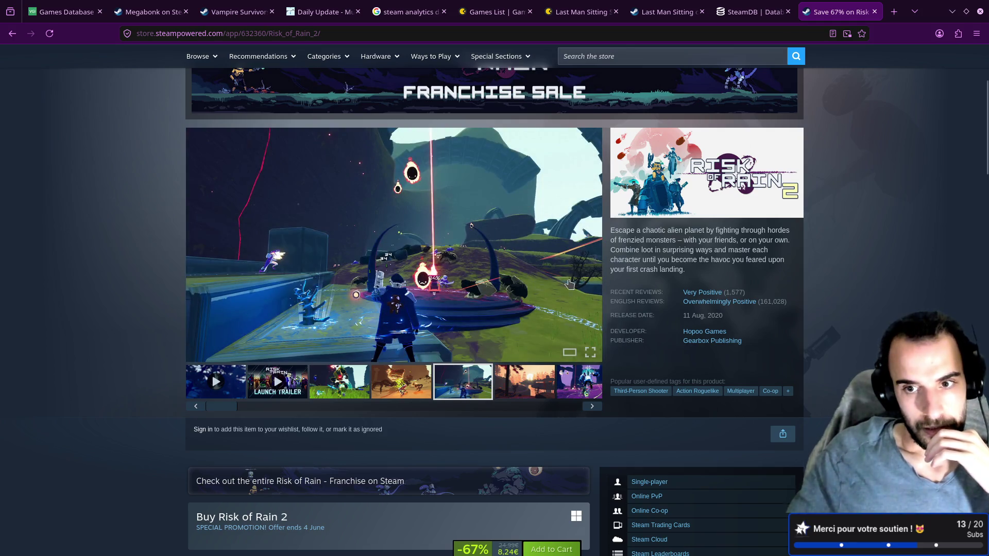
scroll(634, 176, "down", 3)
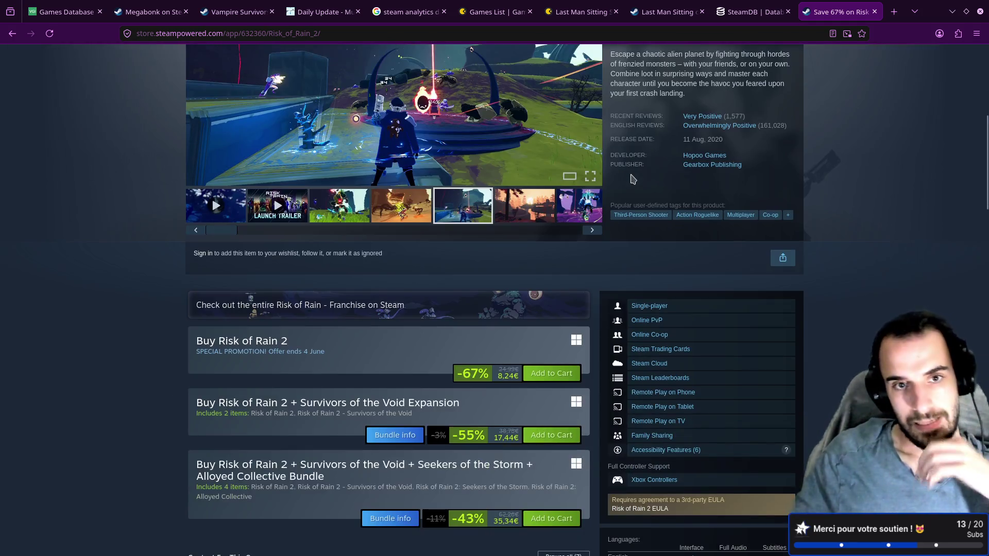
key("alt+Tab")
List Megabonk and Risk of rain 2 as bullets under Main inspiration, starting a third bullet
key("k")
key("k")
key("k")
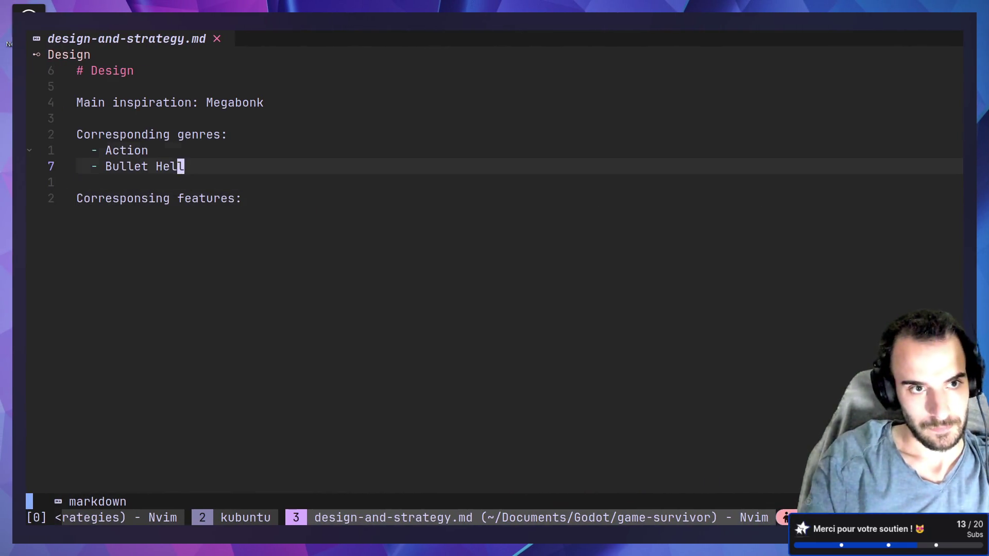
key("l")
key("l")
key("l")
key("s")
key("Return")
key("Return")
key("BackSpace")
type("-")
key("Return")
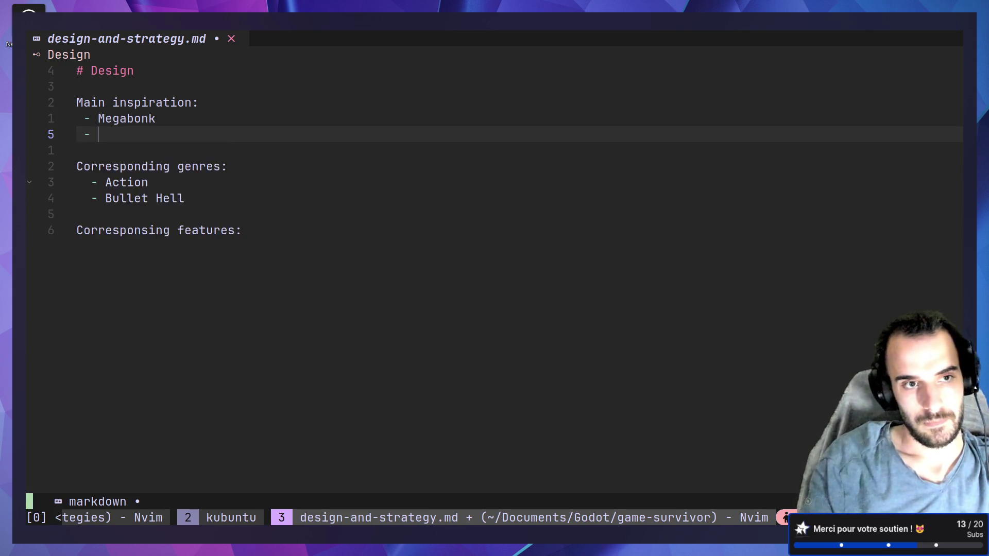
type("Risk of rain 2")
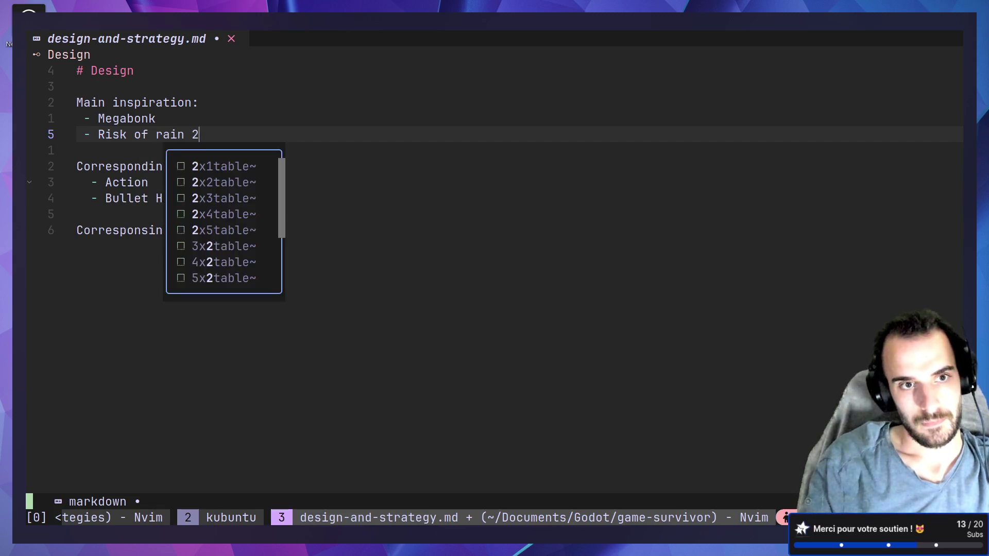
key("Return")
type("-")
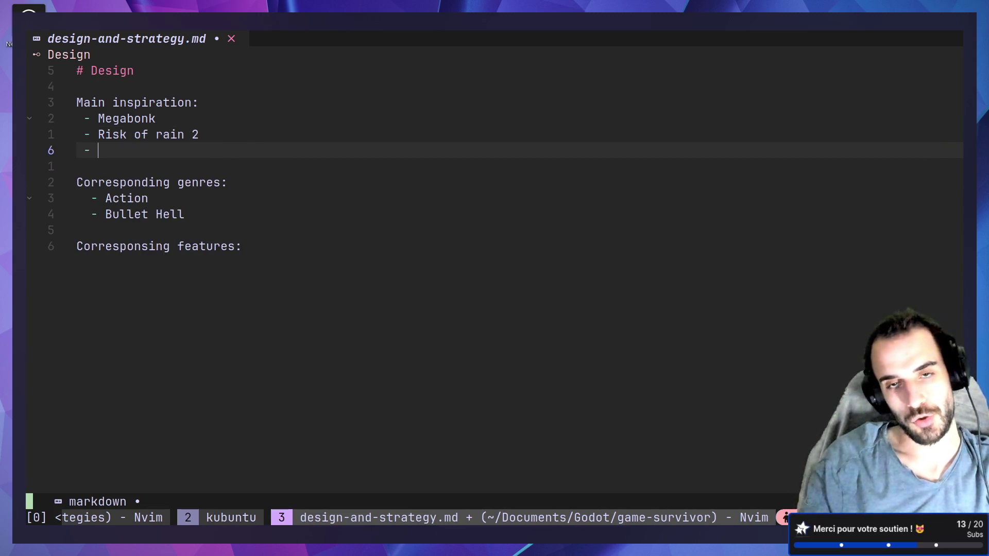
key("alt+Tab")
left_click(495, 11)
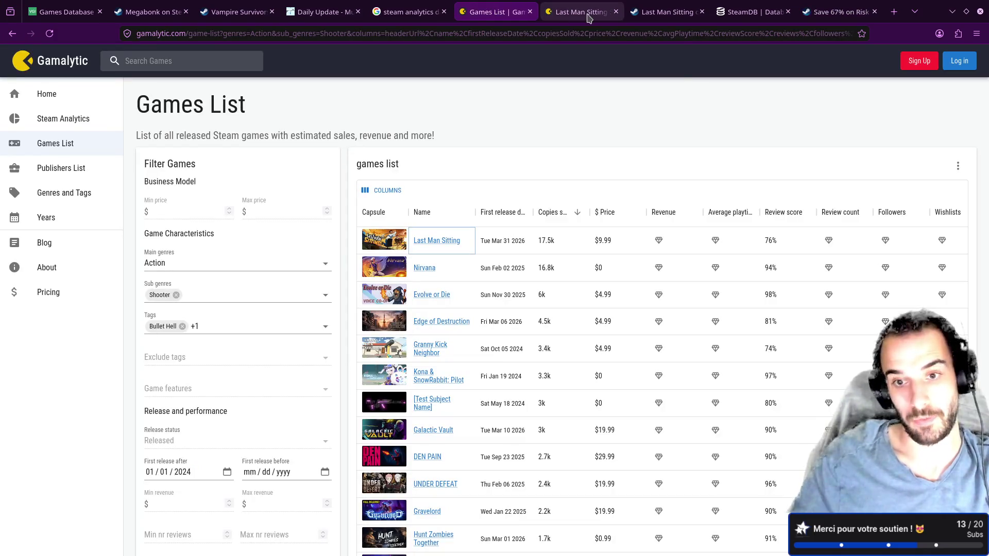
Show Gamalytic's Last Man Sitting stats: 17.5k copies sold, 252 reviews, 3.9h average playtime
mouse_move(588, 17)
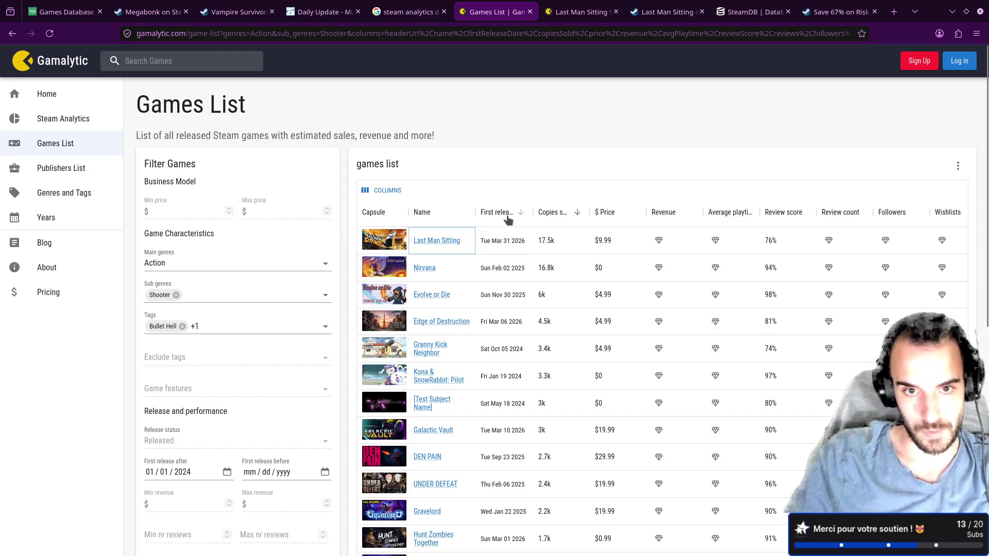
left_click(581, 11)
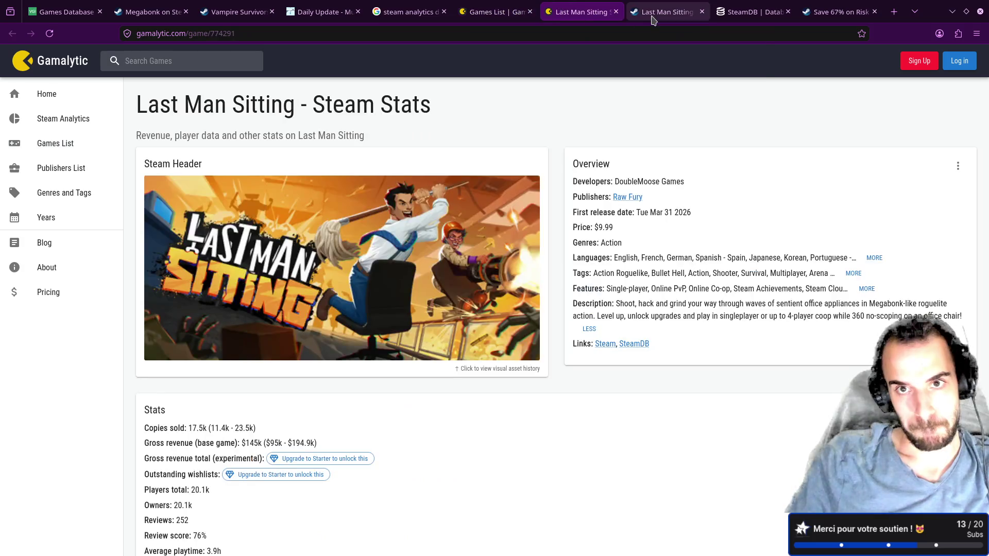
Add 'Last Man Sitting' as the third main inspiration on line 6 and save the notes
key("alt+Tab")
type("Last ")
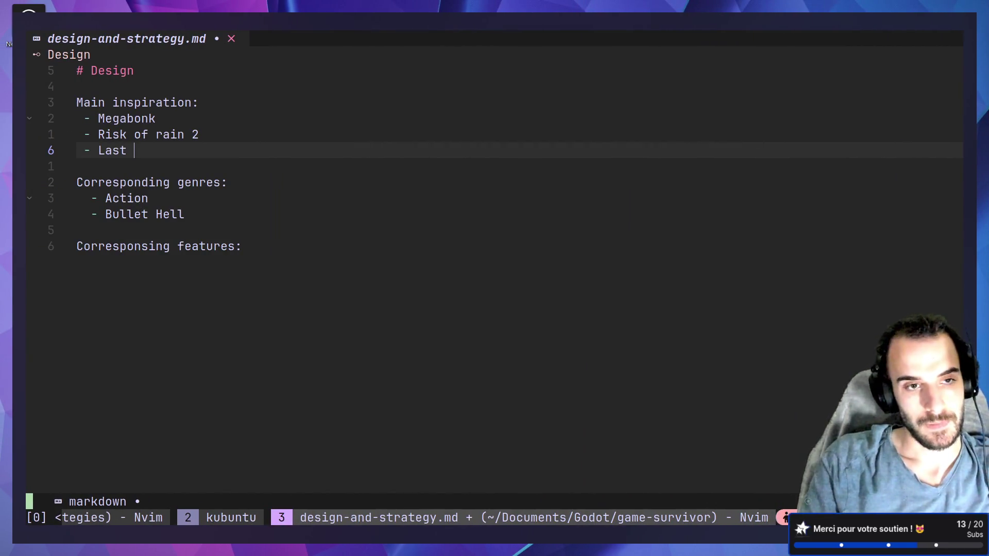
type("Man Sitting")
key("Escape")
type(":w")
key("Return")
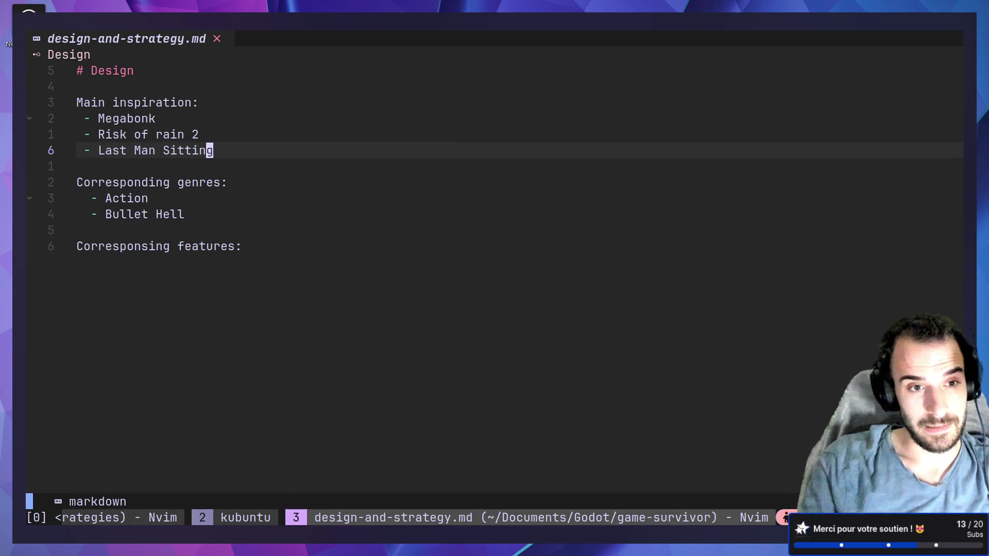
key("alt+Tab")
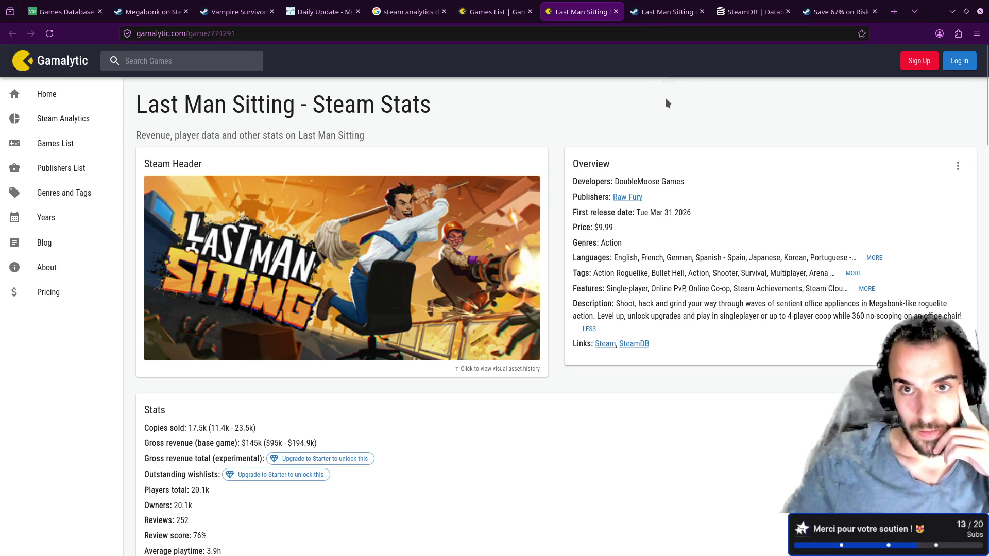
Scroll down Last Man Sitting's Steam page to the top user review
key("ctrl+Tab")
scroll(519, 192, "down", 15)
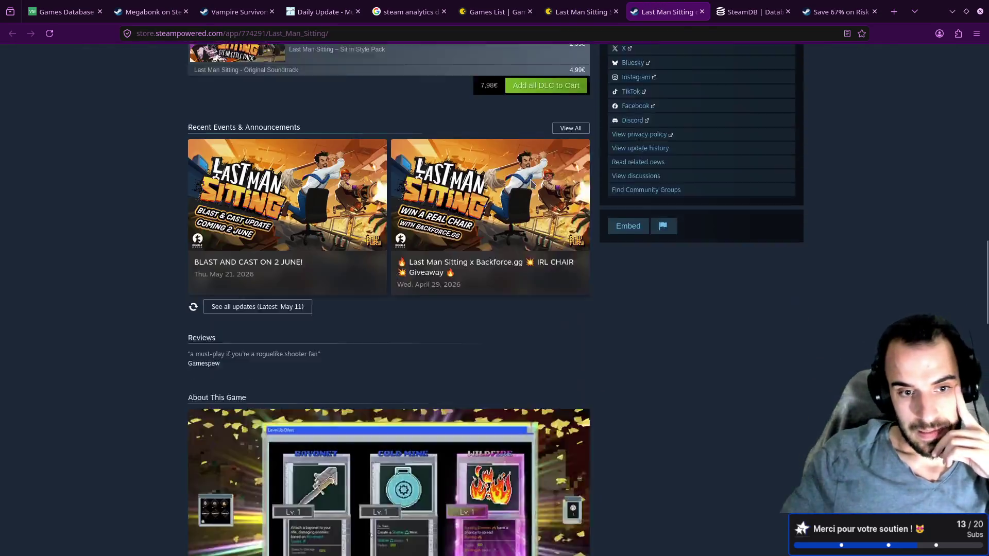
scroll(533, 177, "down", 8)
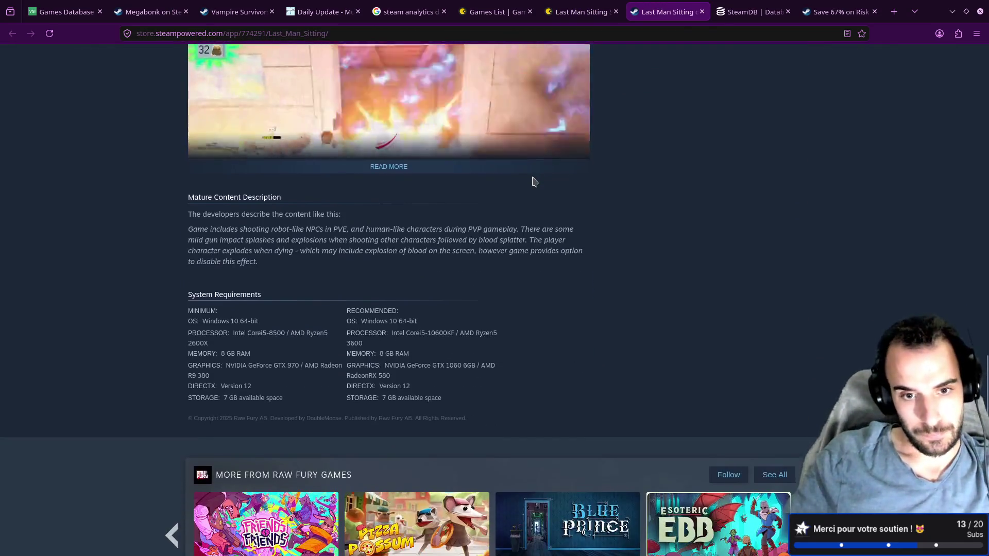
scroll(532, 176, "down", 15)
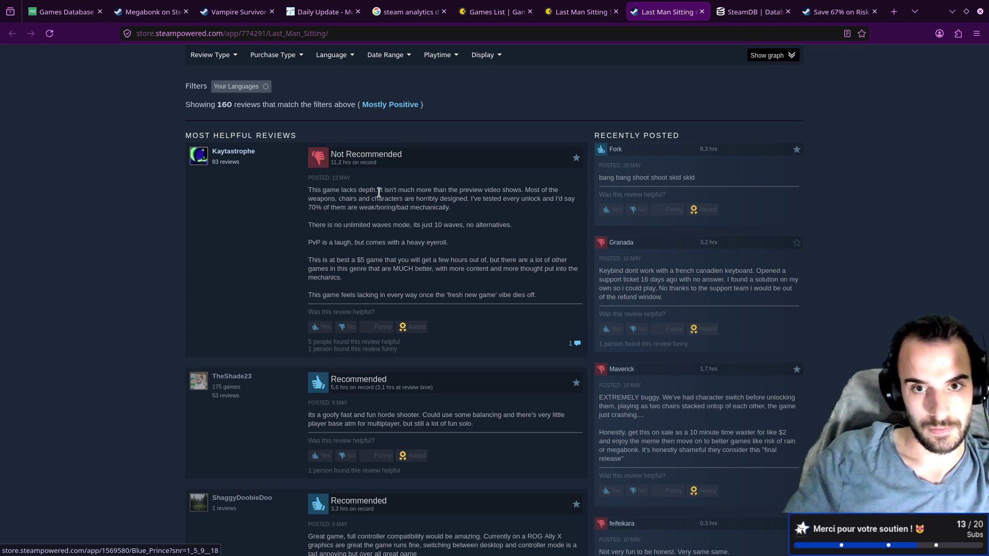
left_click_drag(379, 193, 457, 193)
left_click(468, 215)
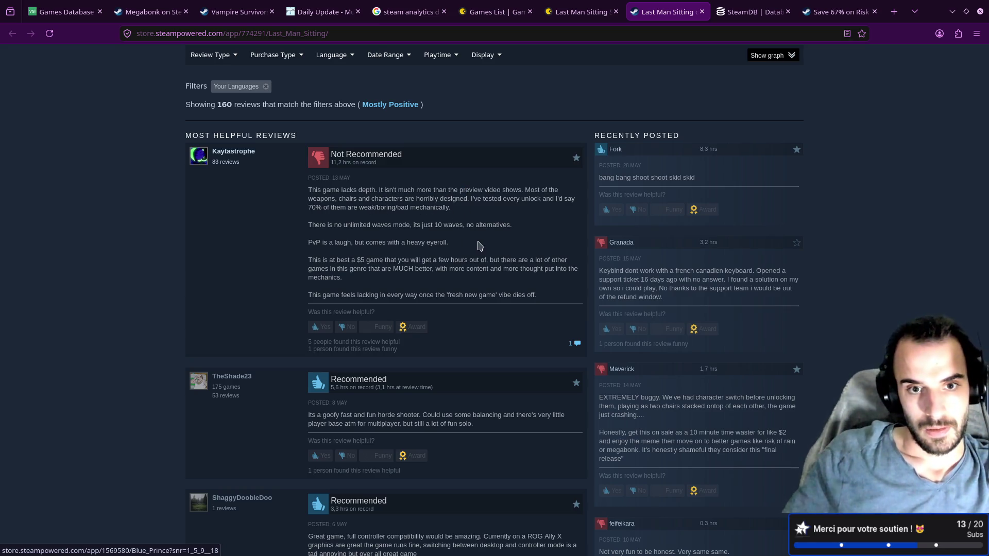
Read the review's complaints about the preview video, weak content and horribly designed items
scroll(448, 232, "up", 5, "ctrl")
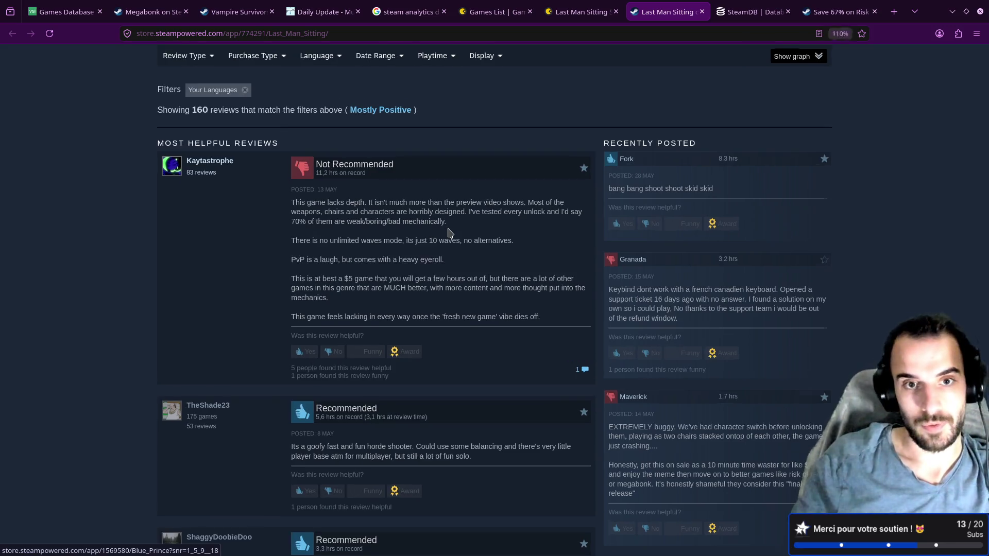
scroll(450, 234, "down", 5)
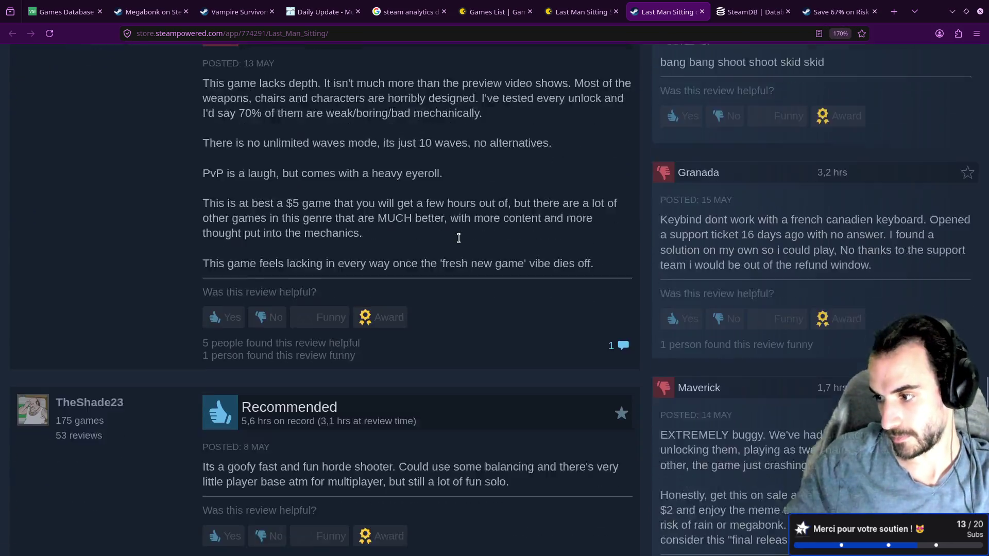
scroll(458, 239, "up", 5)
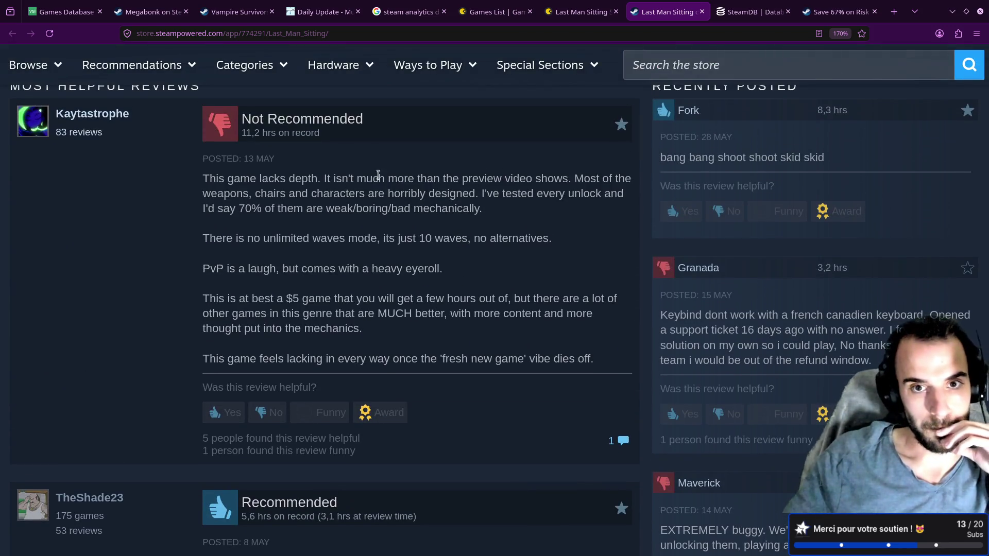
left_click_drag(318, 182, 497, 195)
left_click(384, 219)
left_click_drag(286, 183, 234, 185)
left_click_drag(326, 208, 333, 205)
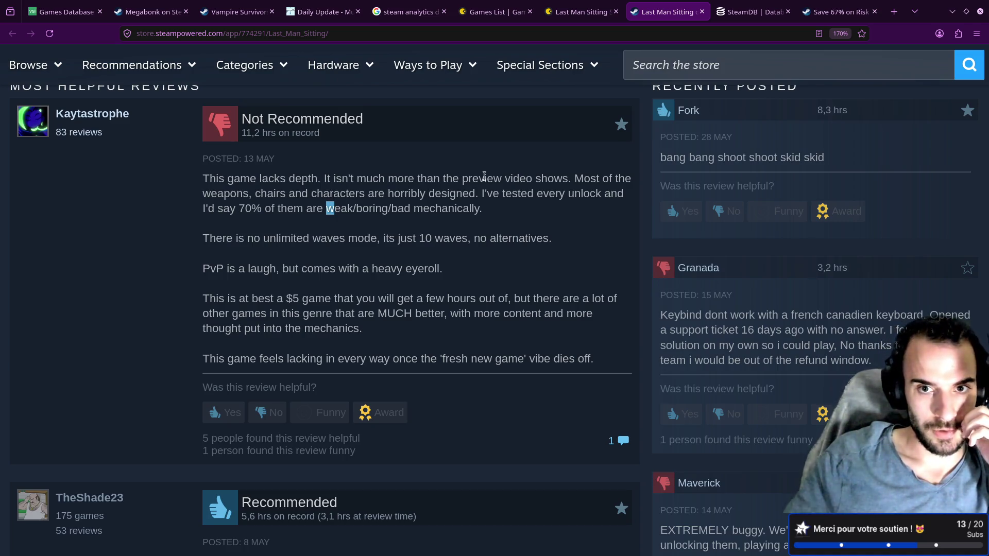
left_click_drag(460, 179, 565, 181)
left_click(575, 182)
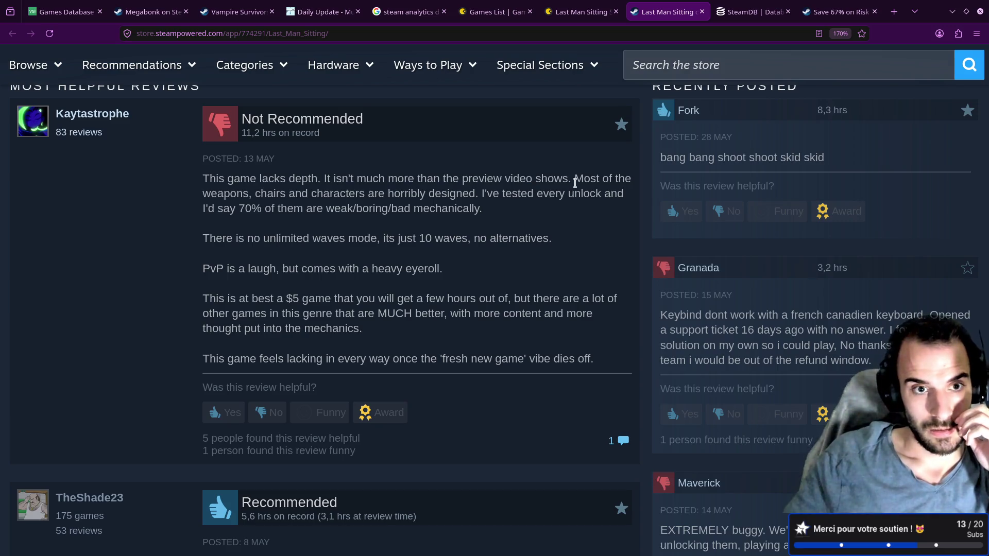
mouse_move(482, 195)
left_mouse_down()
mouse_move(372, 194)
mouse_move(391, 208)
left_mouse_up()
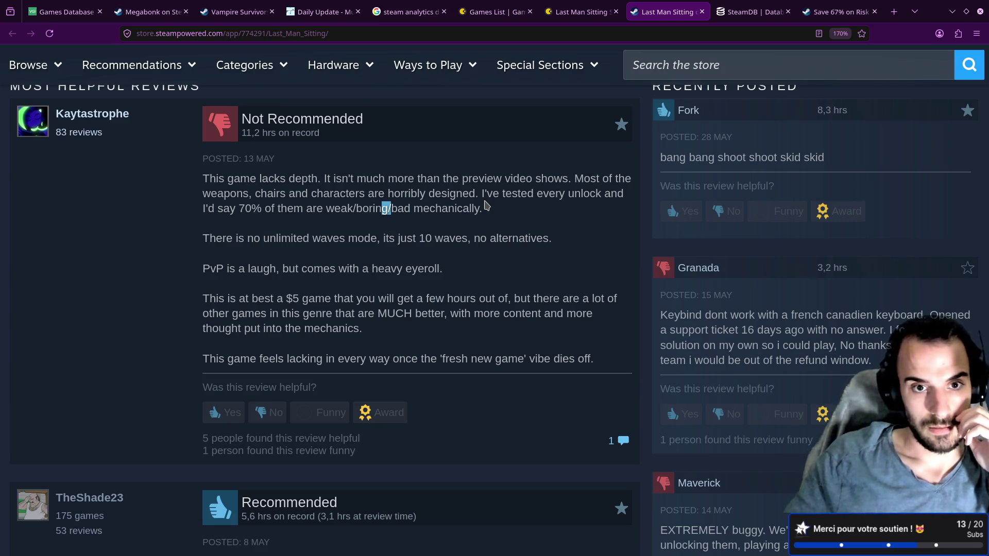
mouse_move(483, 208)
left_mouse_down()
mouse_move(274, 209)
mouse_move(242, 118)
left_mouse_up()
left_click(476, 210)
Reread the remark that there are only 10 waves and no unlimited waves mode
mouse_move(477, 207)
left_mouse_down()
mouse_move(482, 195)
mouse_move(538, 195)
mouse_move(454, 208)
left_mouse_up()
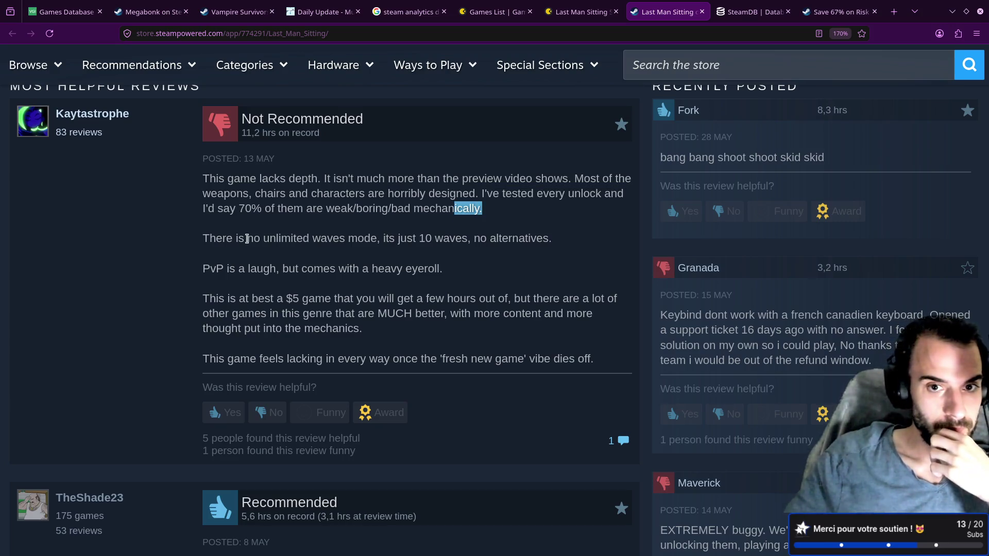
left_click_drag(554, 239, 203, 235)
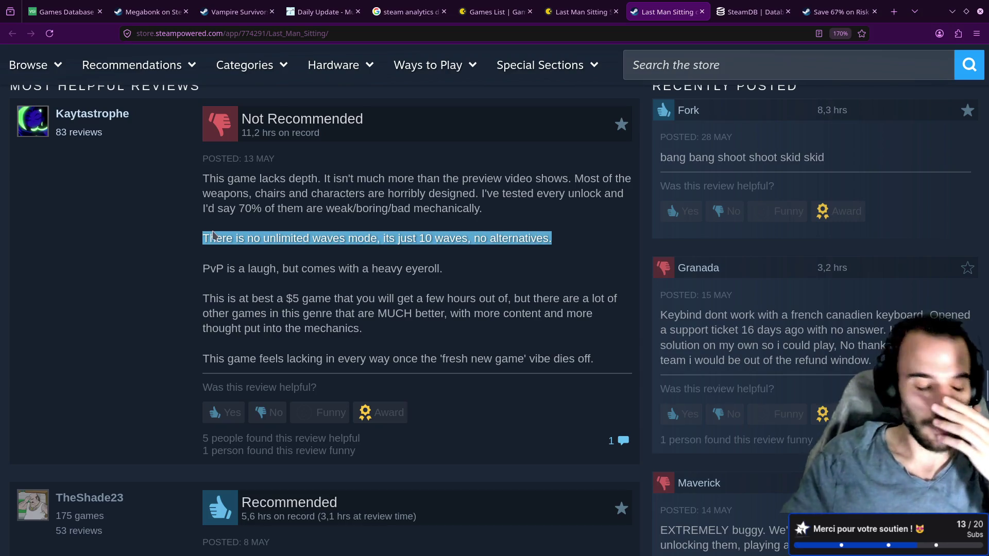
left_click(337, 261)
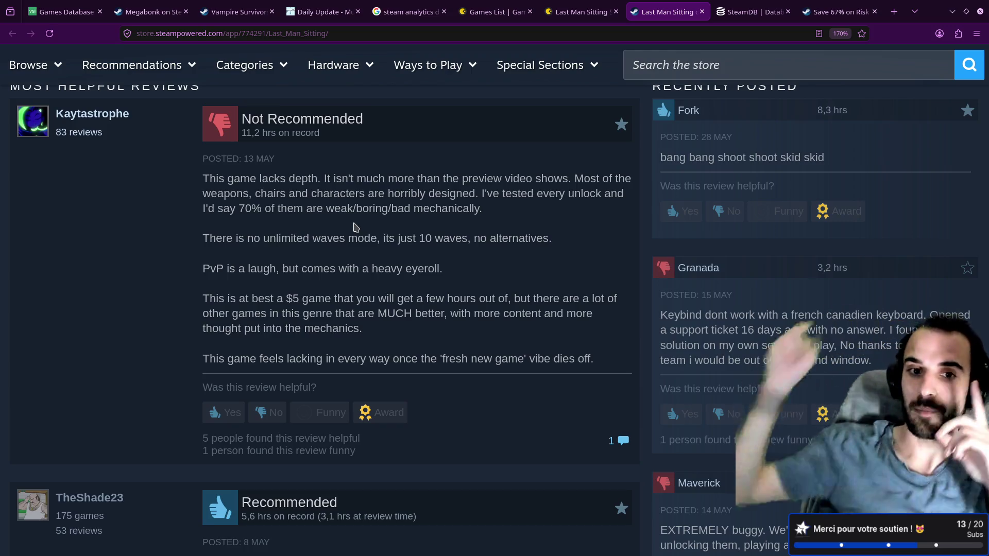
left_click_drag(205, 238, 382, 242)
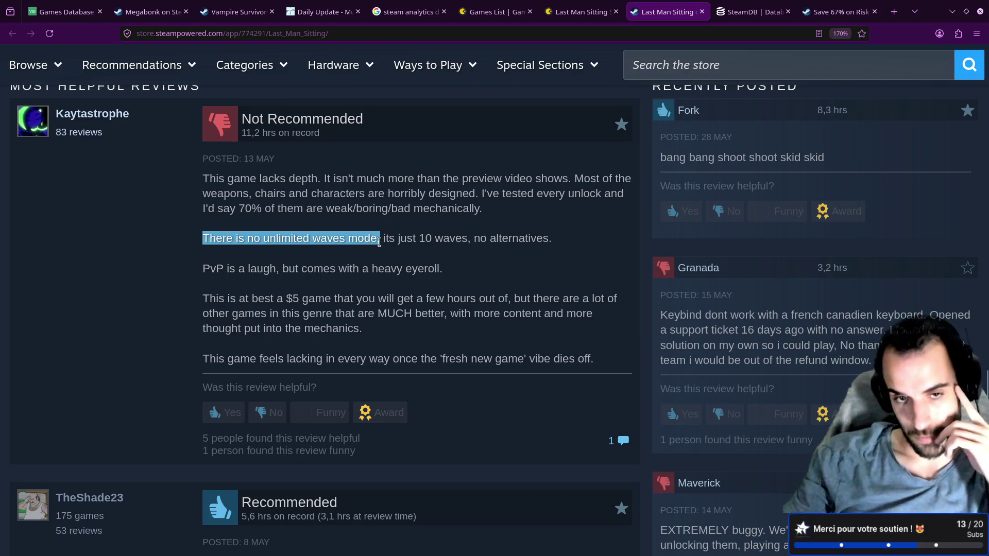
mouse_move(364, 267)
left_mouse_down()
mouse_move(376, 241)
mouse_move(226, 257)
left_mouse_up()
left_click(276, 265)
left_click_drag(375, 235, 202, 238)
left_click(330, 251)
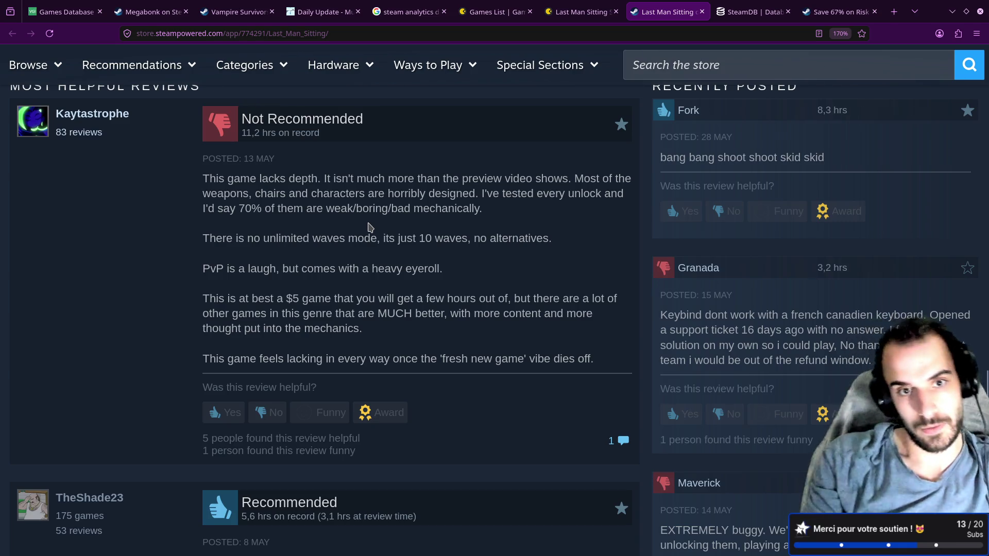
Add a '## Games analyse' heading below the Last Man Sitting inspiration line and save
key("alt+Tab")
key("k")
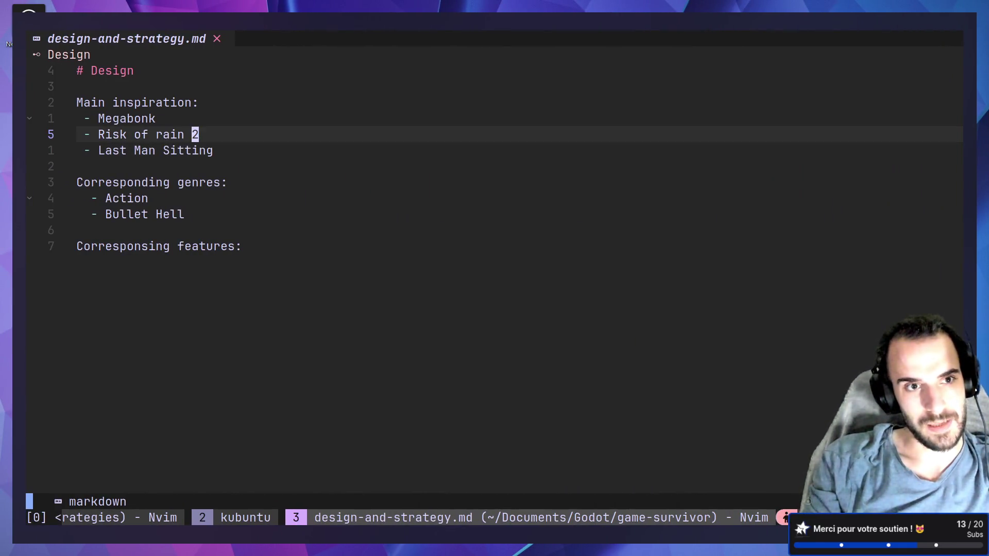
key("j")
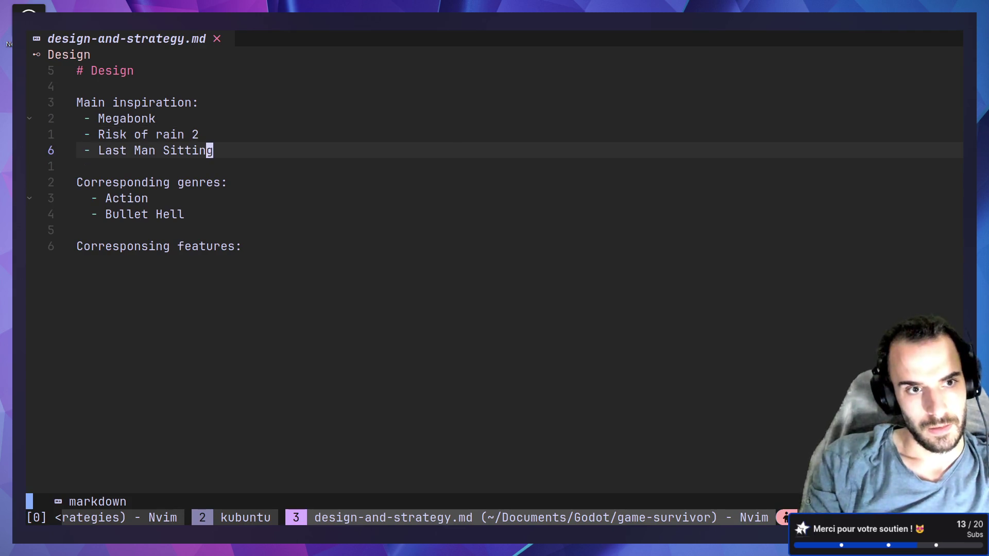
key("o")
key("Return")
type("Last")
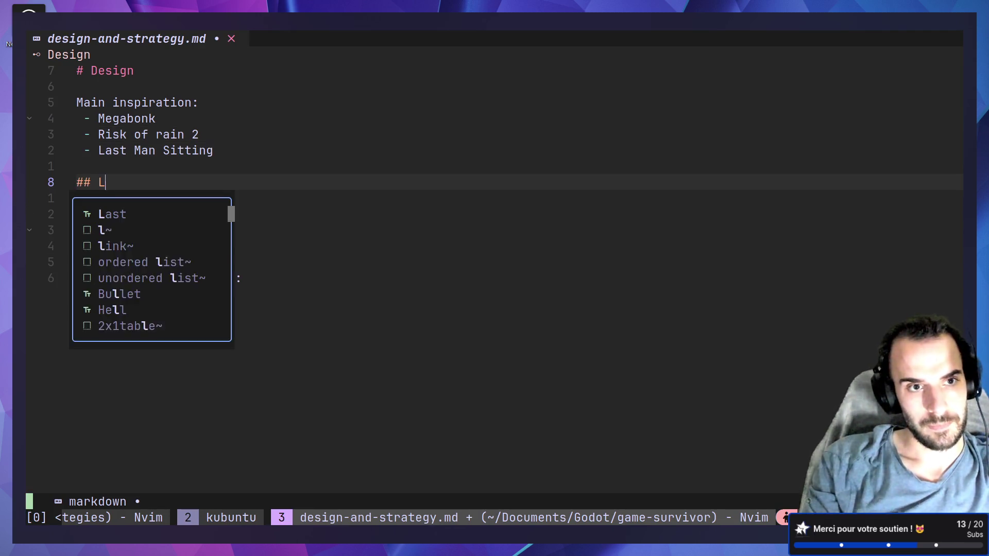
key("BackSpace")
key("BackSpace")
key("BackSpace")
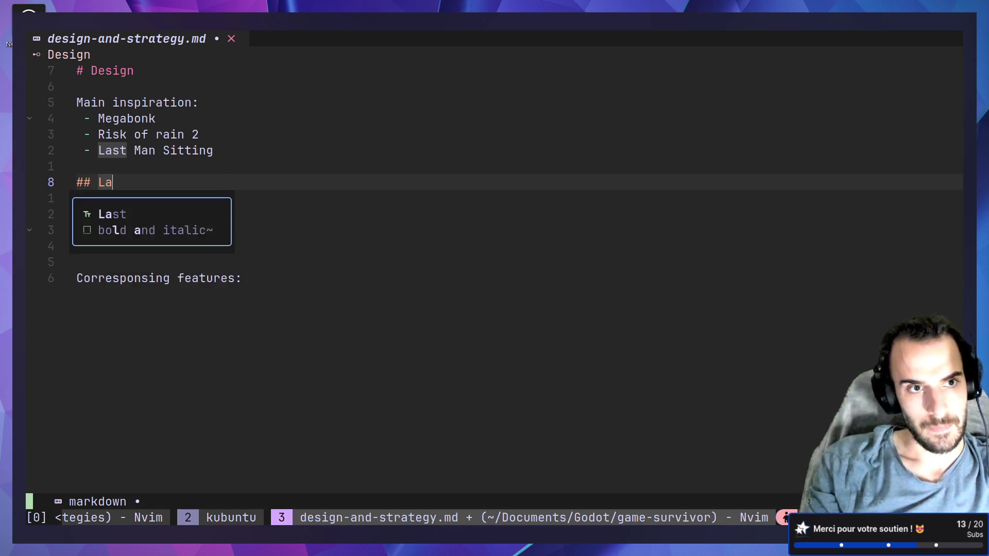
type("Ga")
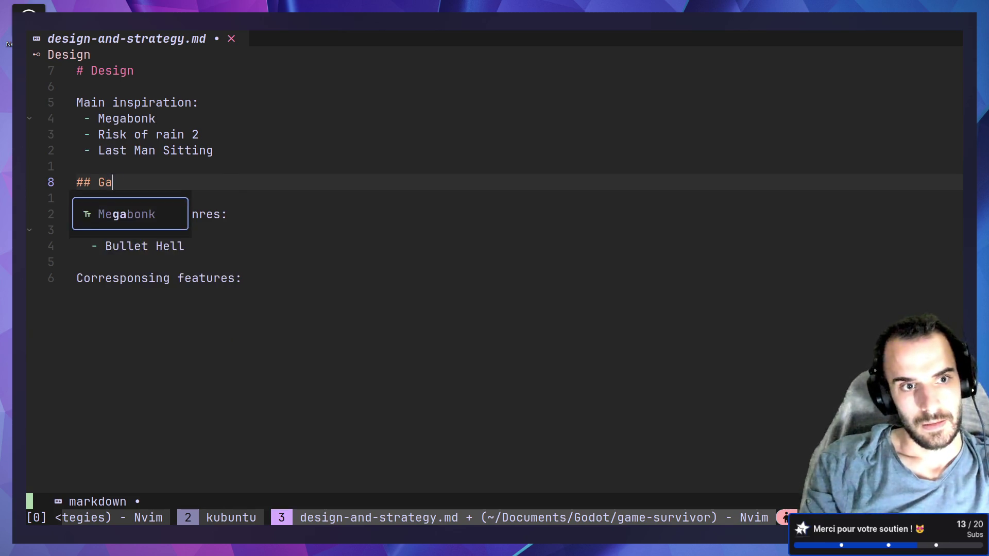
type("mes anal")
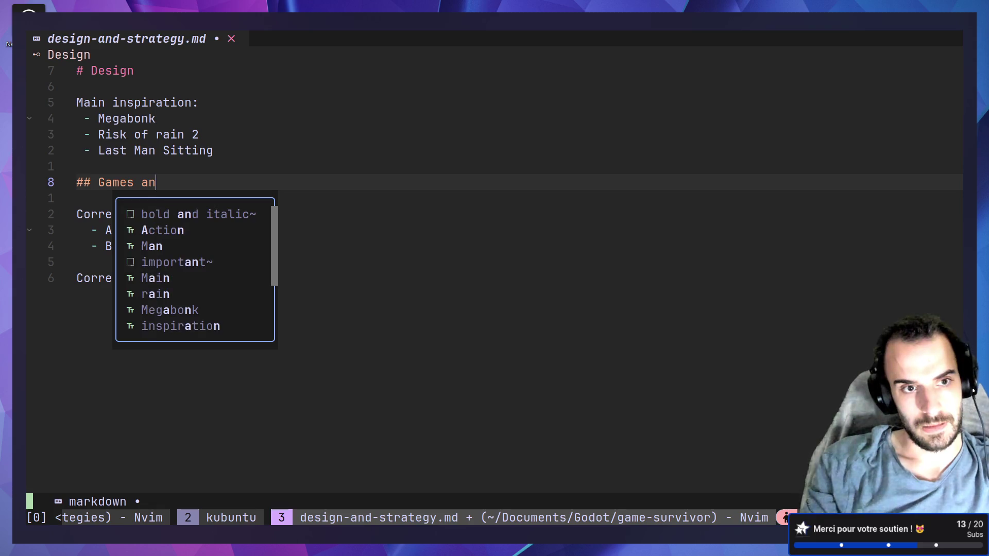
key("BackSpace")
key("BackSpace")
key("BackSpace")
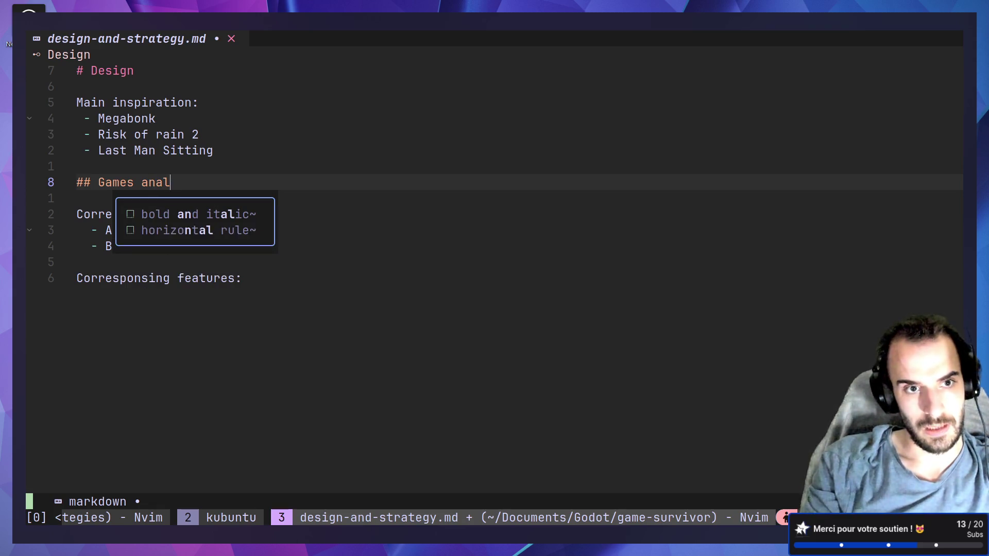
type("yse")
key("Escape")
type(":w")
key("Return")
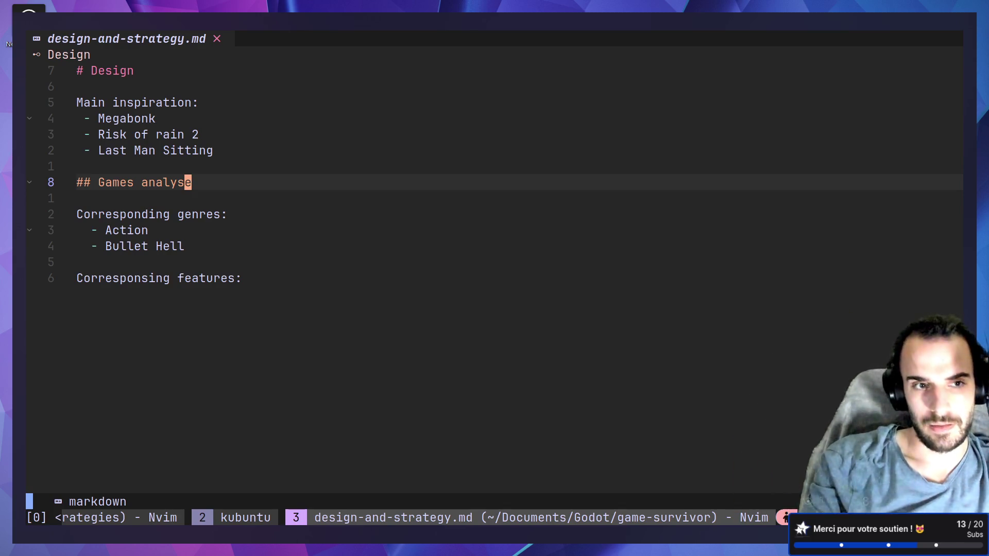
Begin an empty '###' subheading beneath the Games analyse heading
key("o")
key("Return")
type("###")
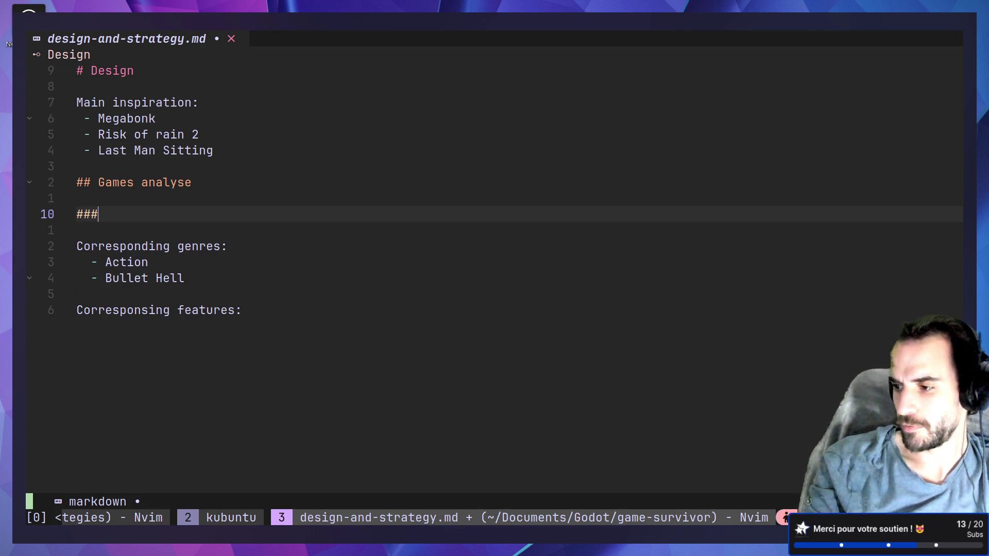
type("G")
key("BackSpace")
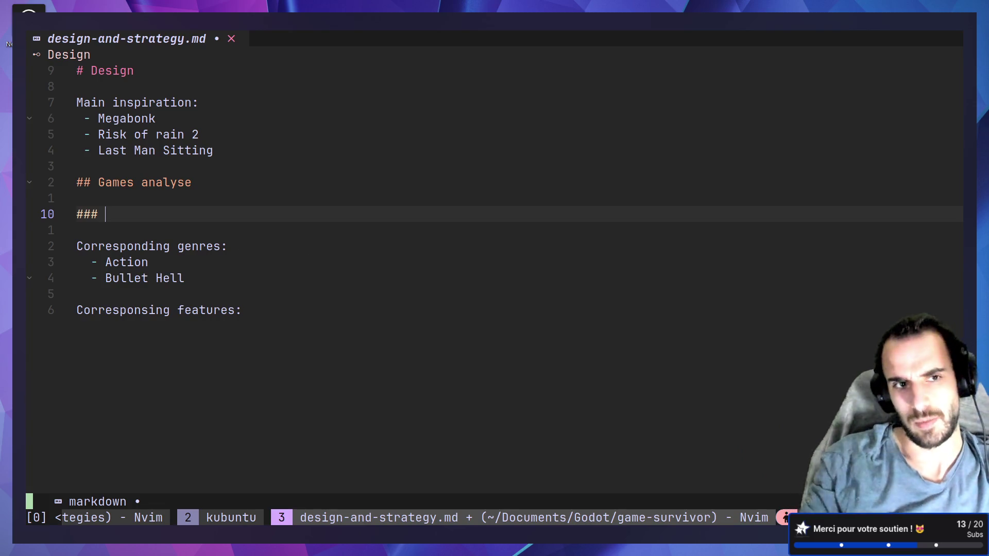
key("ctrl+alt+Right")
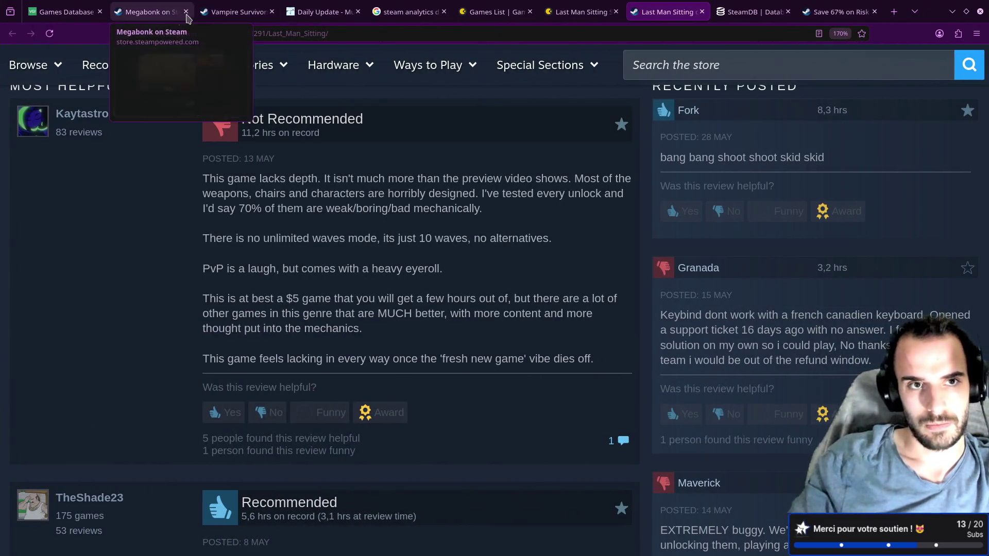
Glance at the Megabonk Steam store page, then return to the design notes
left_click(146, 11)
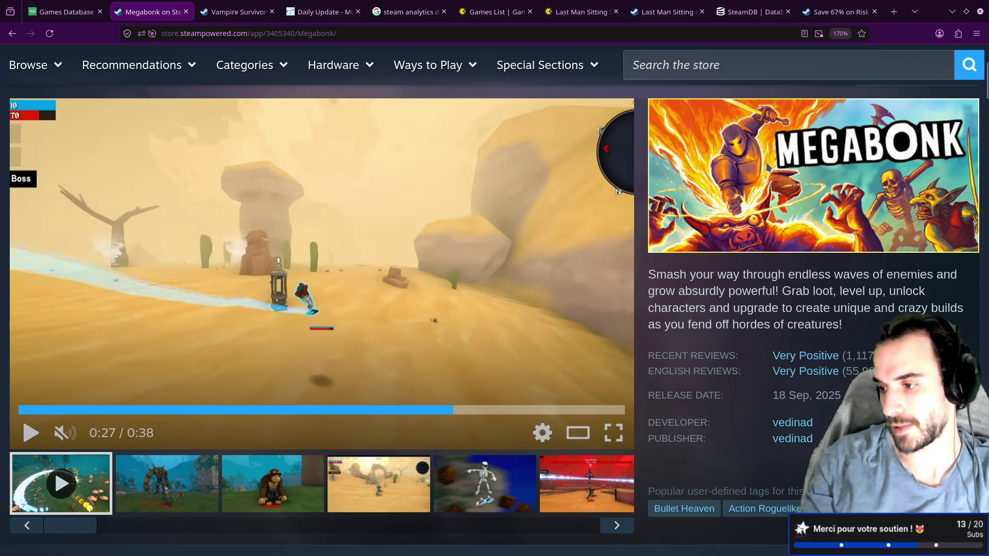
key("ctrl+super+Left")
key("Escape")
Write the '### Last Man Sitting' subheading under Games analyse
key("k")
key("k")
key("k")
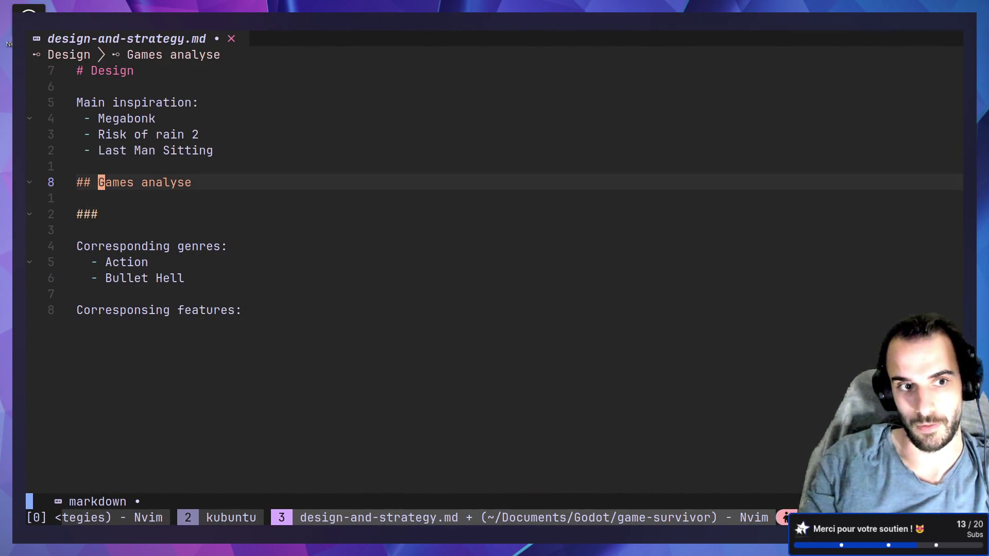
key("j")
key("j")
key("j")
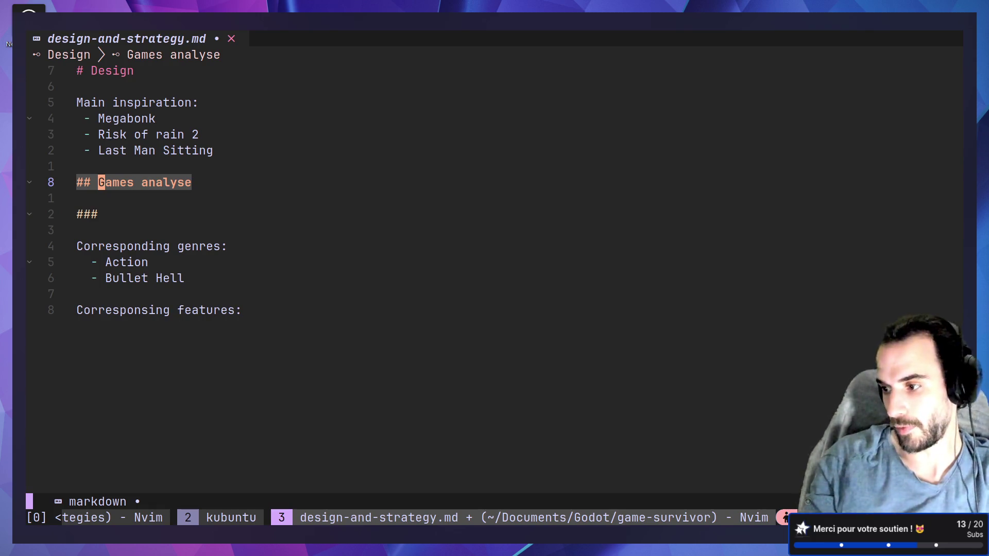
key("j")
key("j")
type("A ")
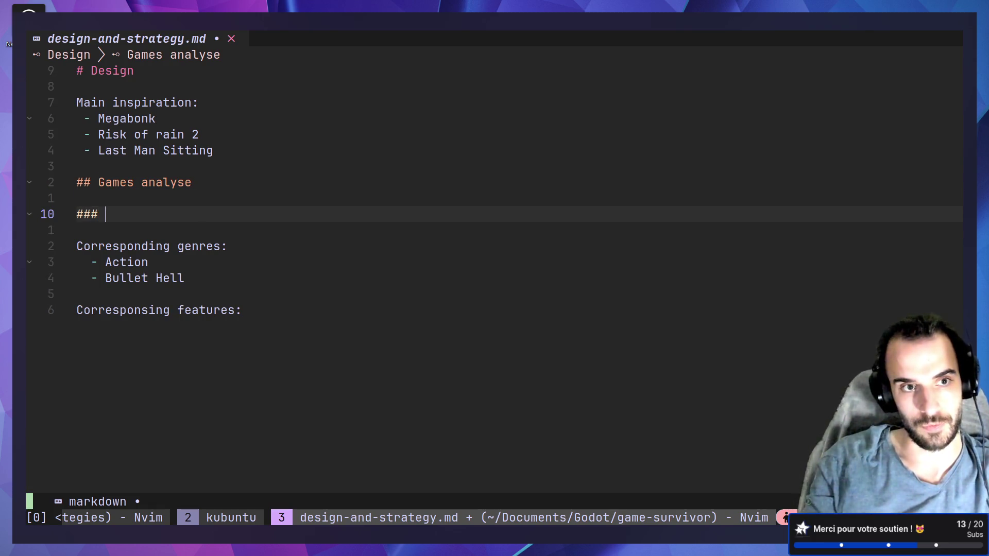
type("Last Man Sit")
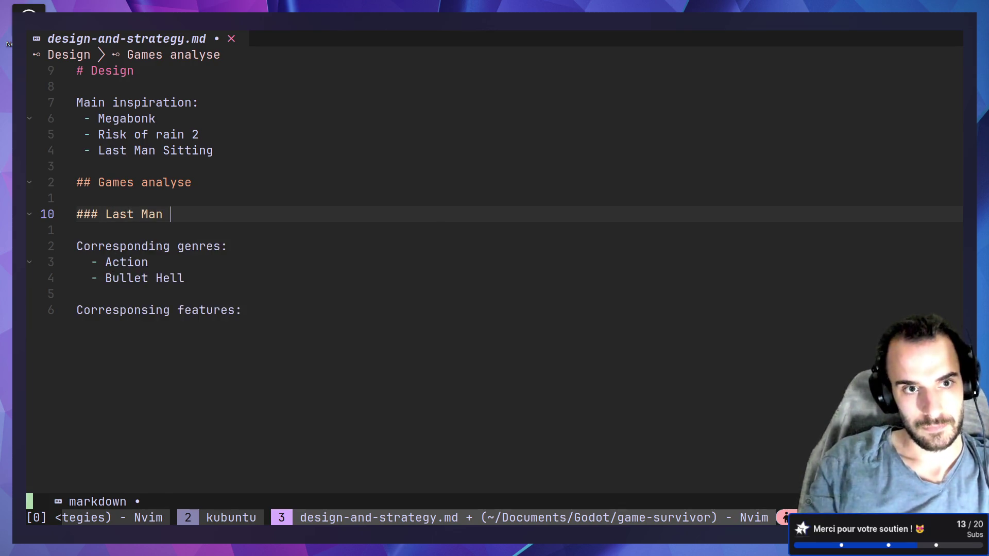
key("Return")
key("Return")
key("Return")
key("Escape")
key("k")
key("k")
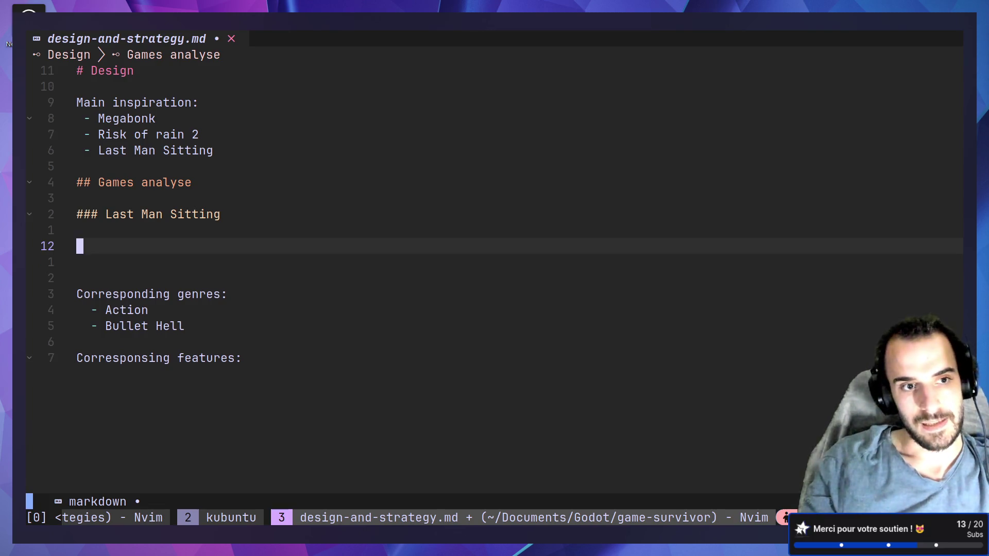
key("j")
Add '#### Positive' and '#### Negative' subheadings beneath it, separated by blank lines
type("i")
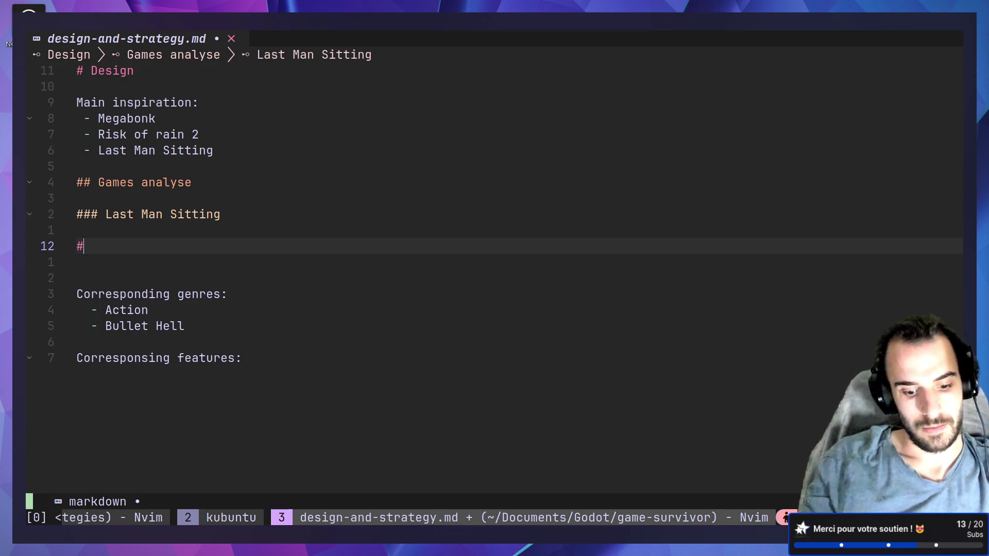
type("####")
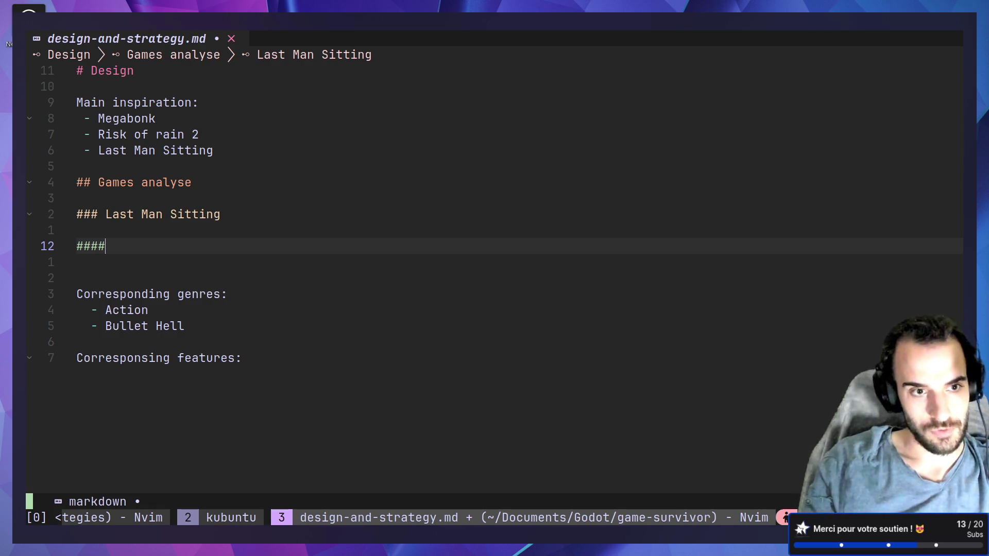
type(" Positive")
key("Escape")
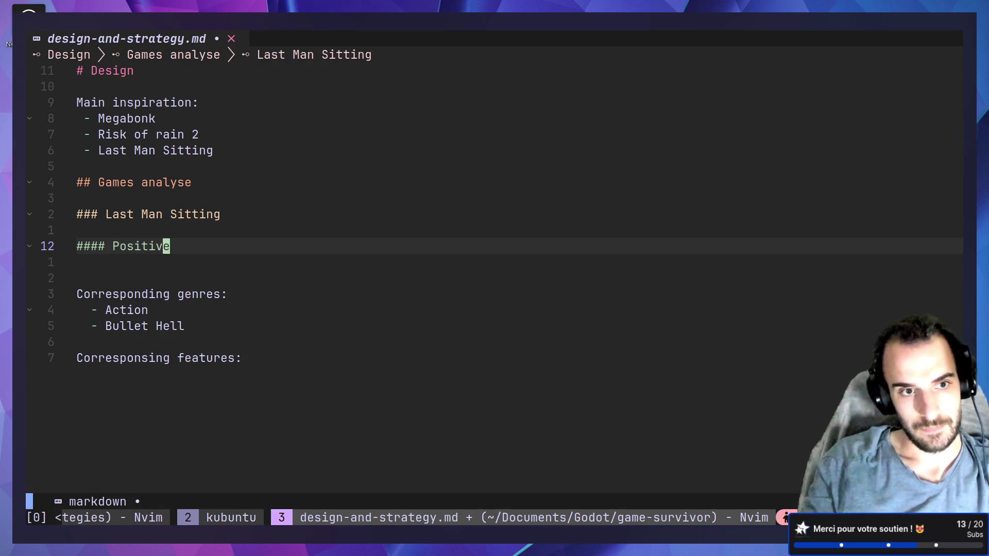
key("y")
key("y")
key("p")
key("O")
key("Escape")
key("j")
key("dollar")
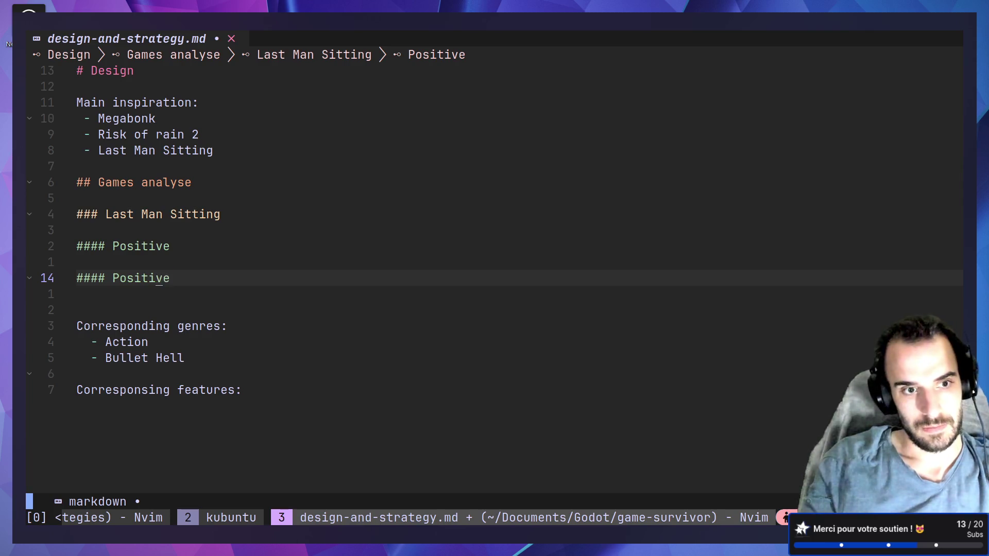
type("ciwNe")
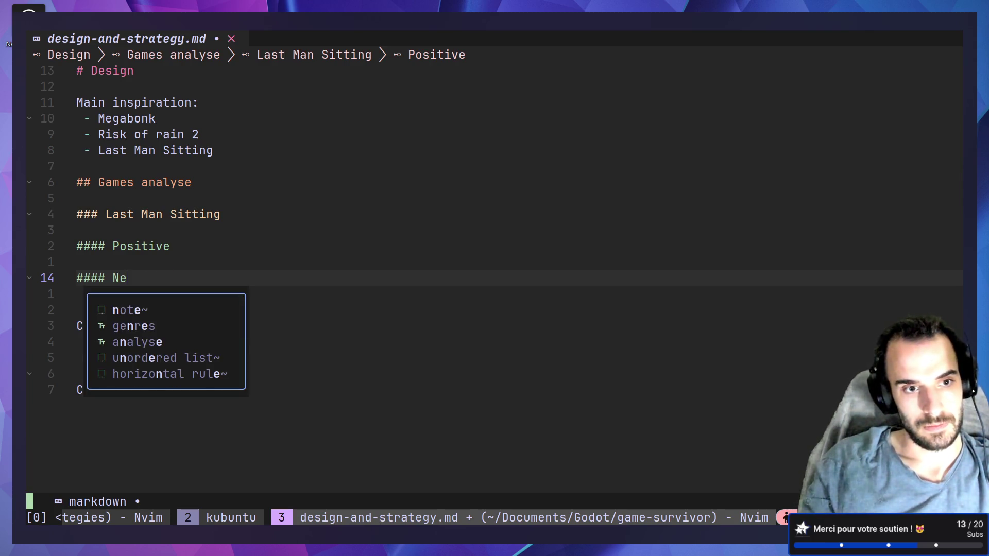
type("gative")
key("Escape")
key("o")
key("Return")
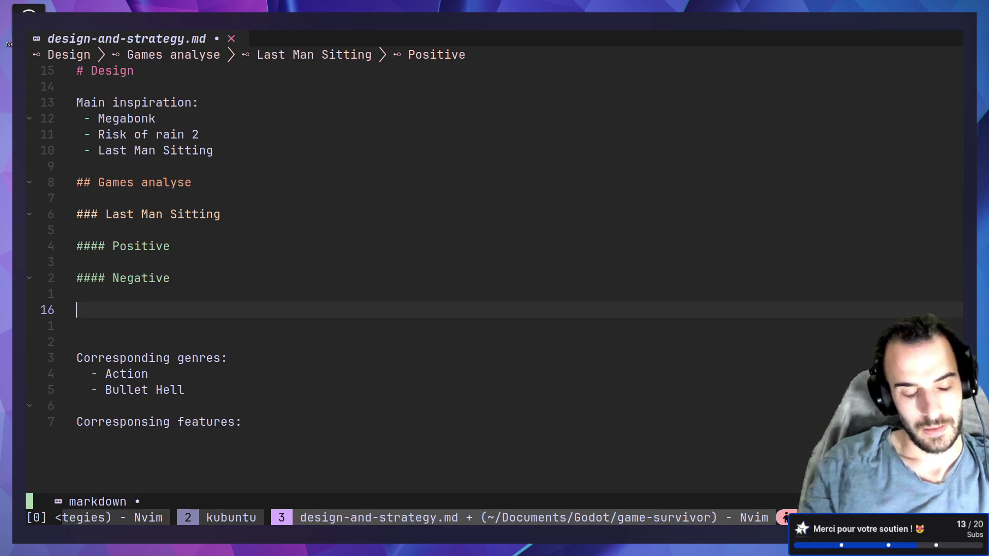
type("-")
key("alt+Tab")
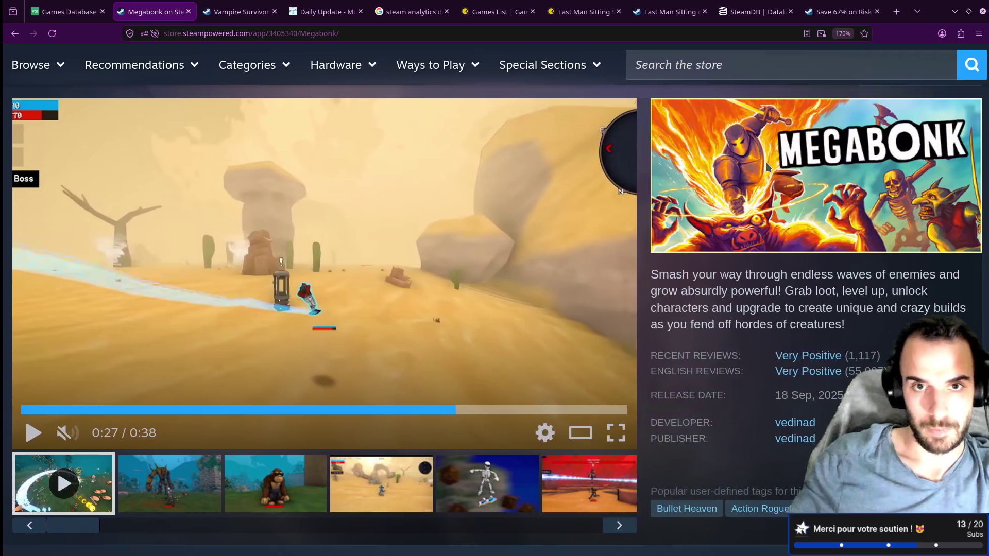
Select the Last Man Sitting review sentence about only 10 waves and no unlimited mode
scroll(585, 269, "down", 10)
left_click(664, 11)
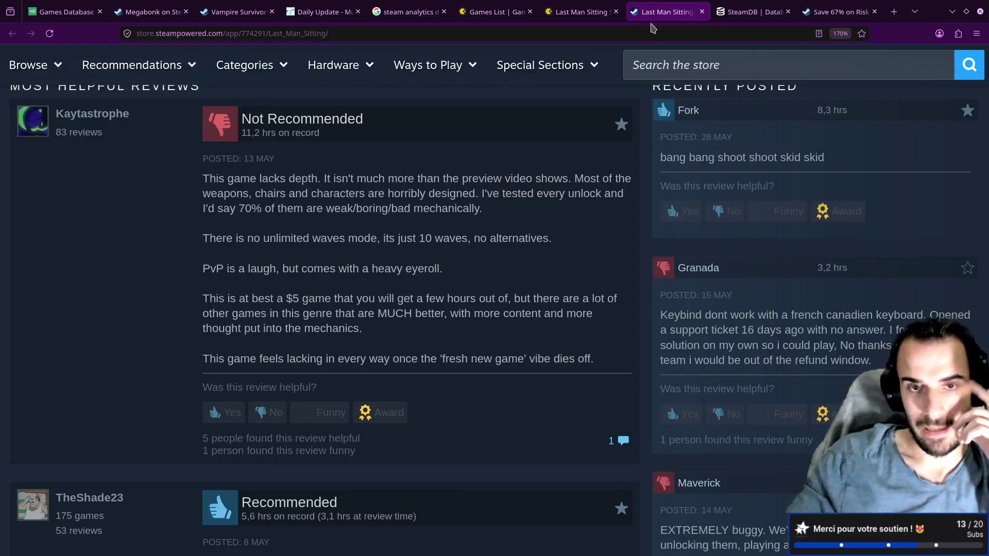
scroll(475, 183, "down", 3)
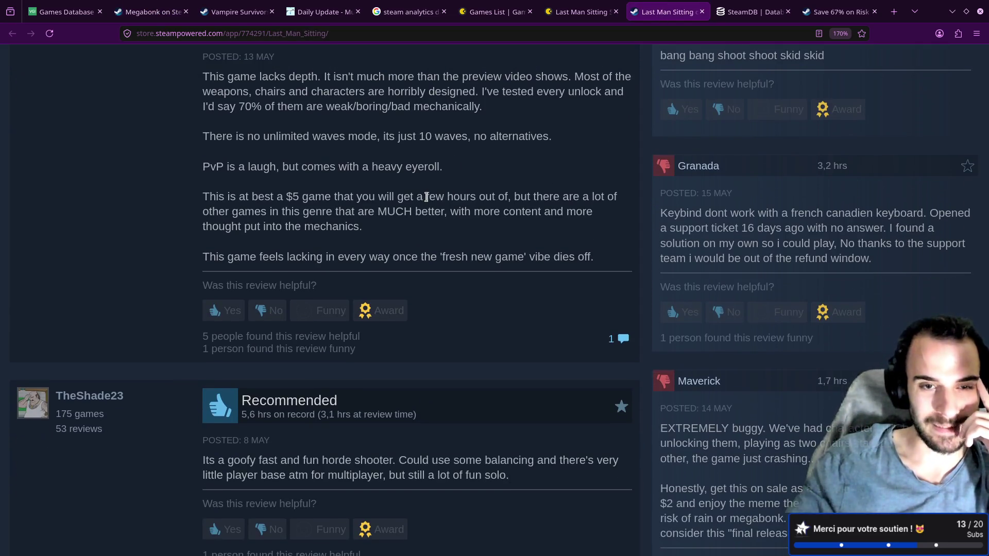
scroll(427, 197, "up", 2)
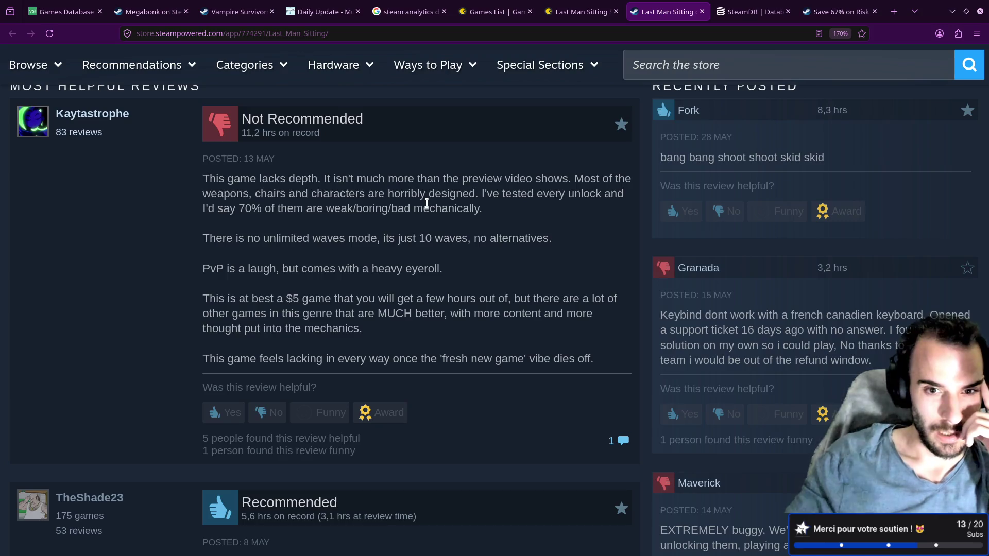
scroll(458, 238, "up", 2)
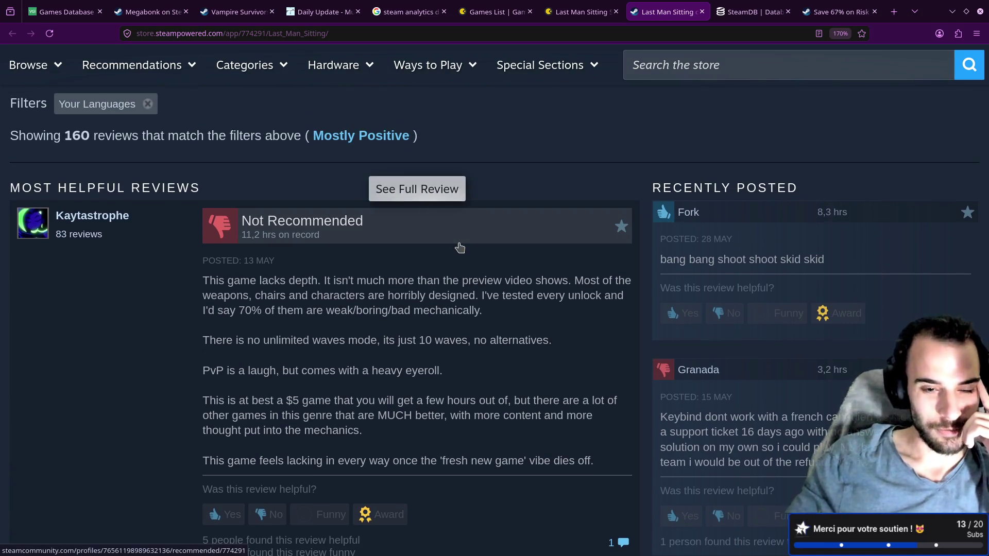
scroll(459, 248, "down", 2)
left_click_drag(204, 238, 379, 243)
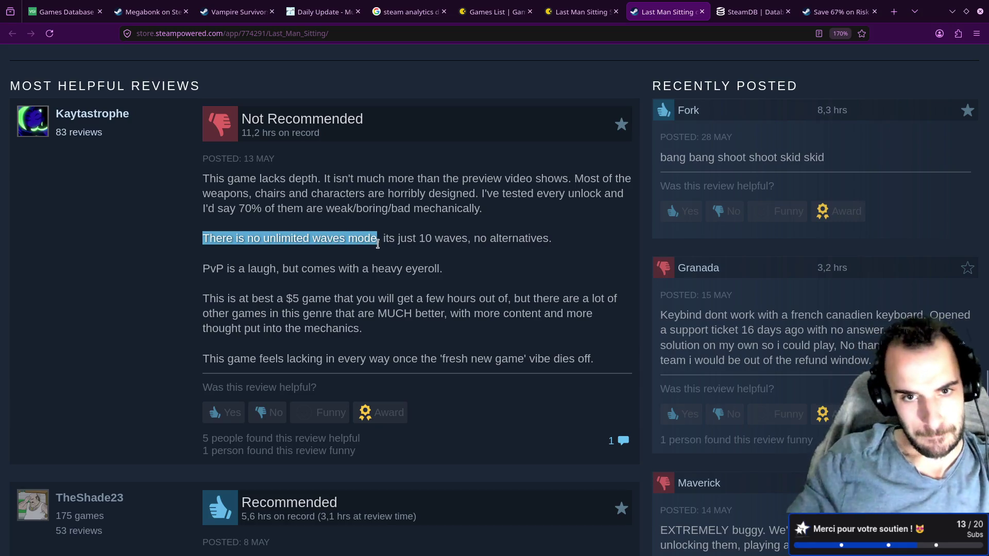
left_click(515, 238)
left_click_drag(552, 238, 205, 238)
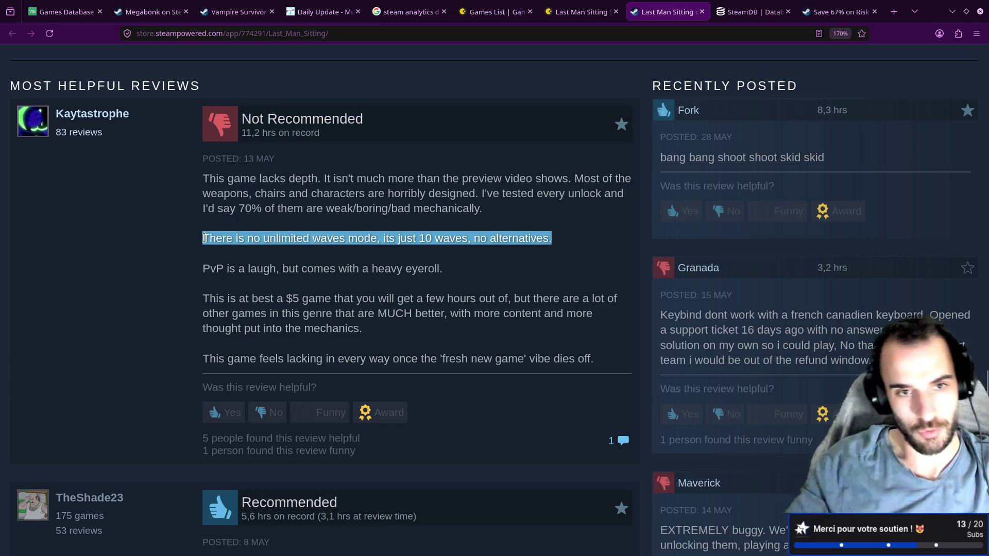
Paste the 10 waves complaint under '#### Negative' and save the notes
key("ctrl+c")
key("alt+Tab")
key("ctrl+shift+v")
key("Escape")
type(":w")
key("Return")
key("alt+Tab")
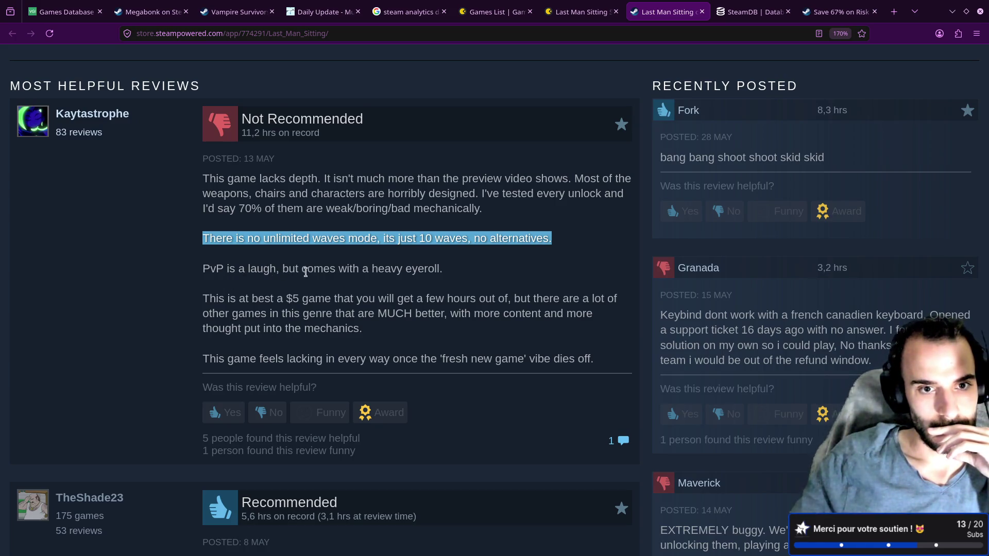
Look over the review's PvP complaint further down the page
mouse_move(200, 273)
left_mouse_down()
mouse_move(461, 283)
mouse_move(213, 273)
left_mouse_up()
left_click(433, 276)
left_click(214, 296)
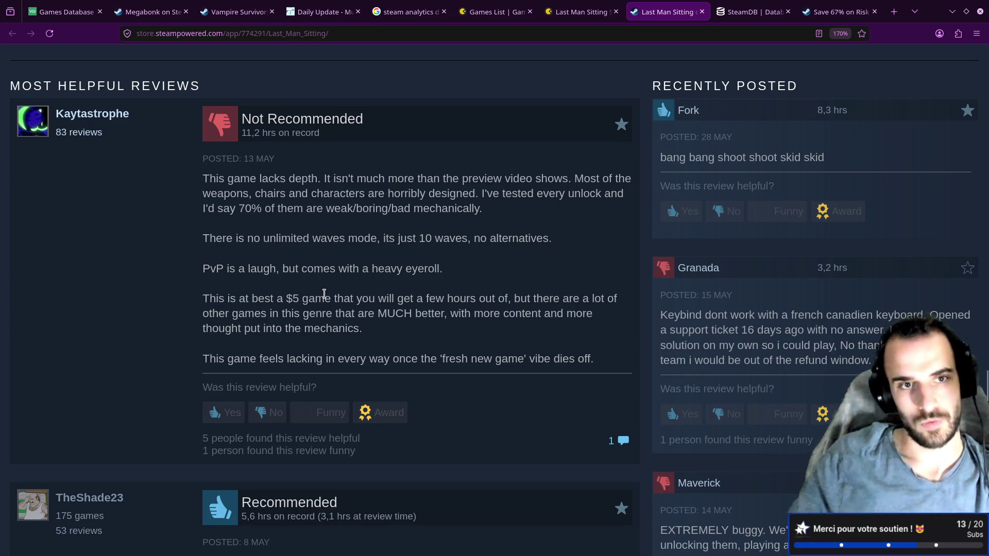
scroll(324, 293, "up", 3)
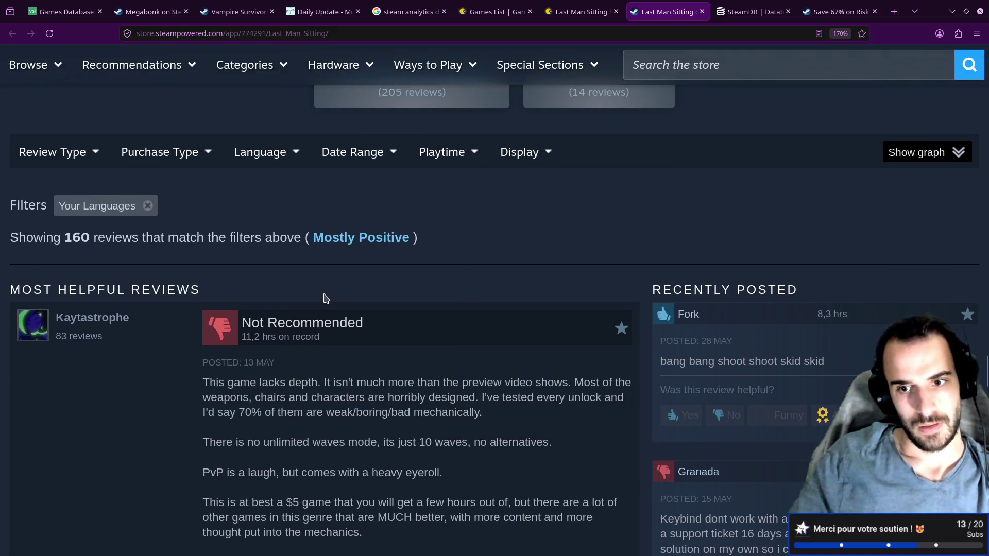
scroll(325, 298, "down", 3)
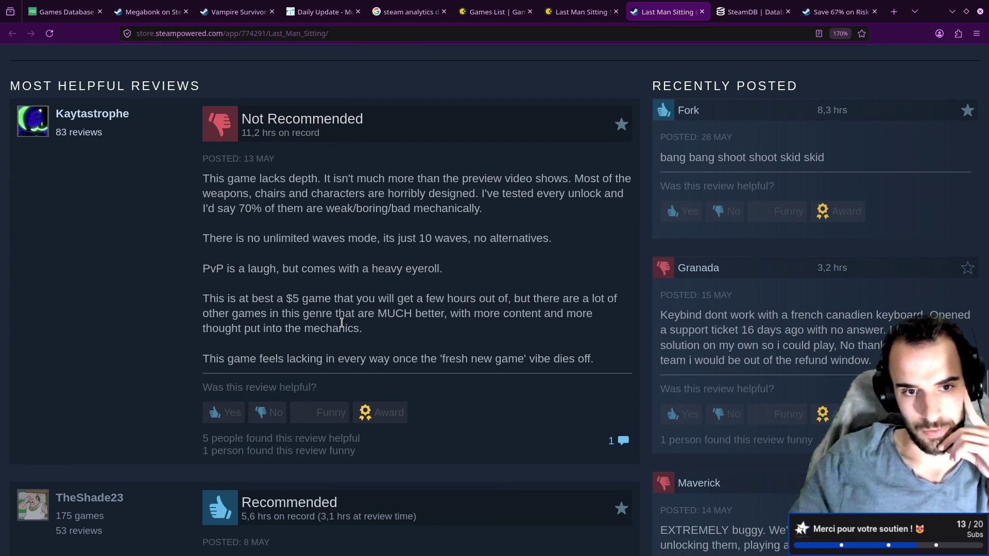
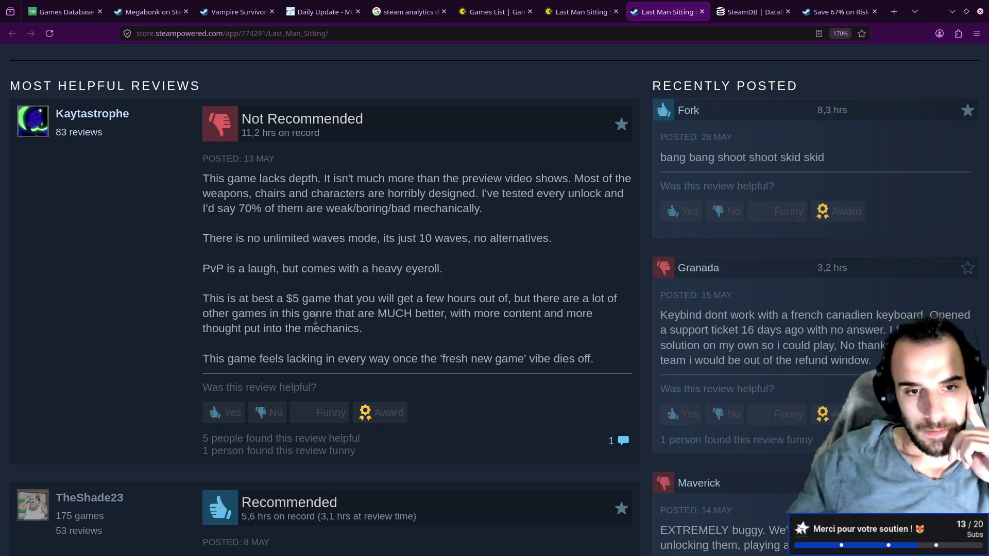
List "This is at best a $5 game" as a new Negative point in the notes
left_click_drag(203, 298, 331, 302)
key("ctrl+c")
key("alt+Tab")
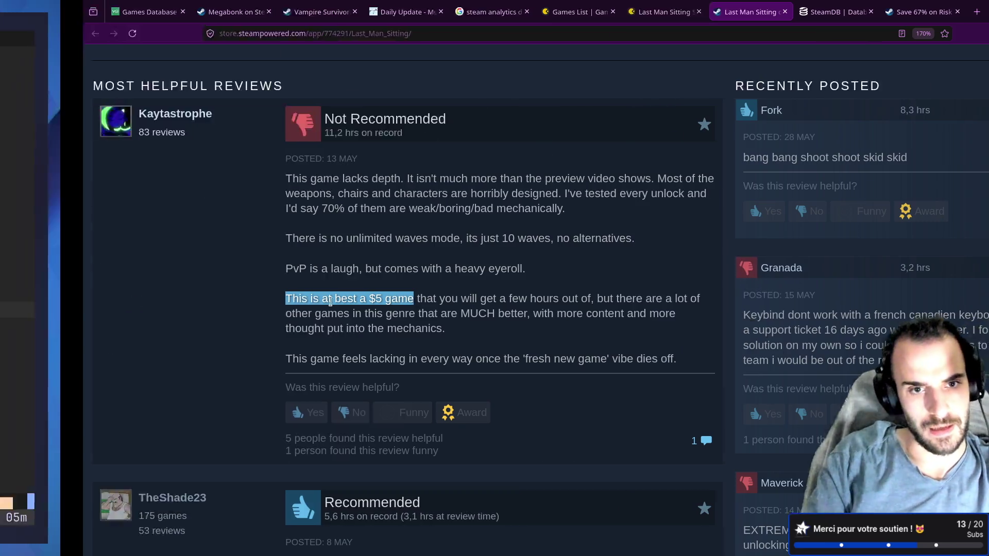
key("o")
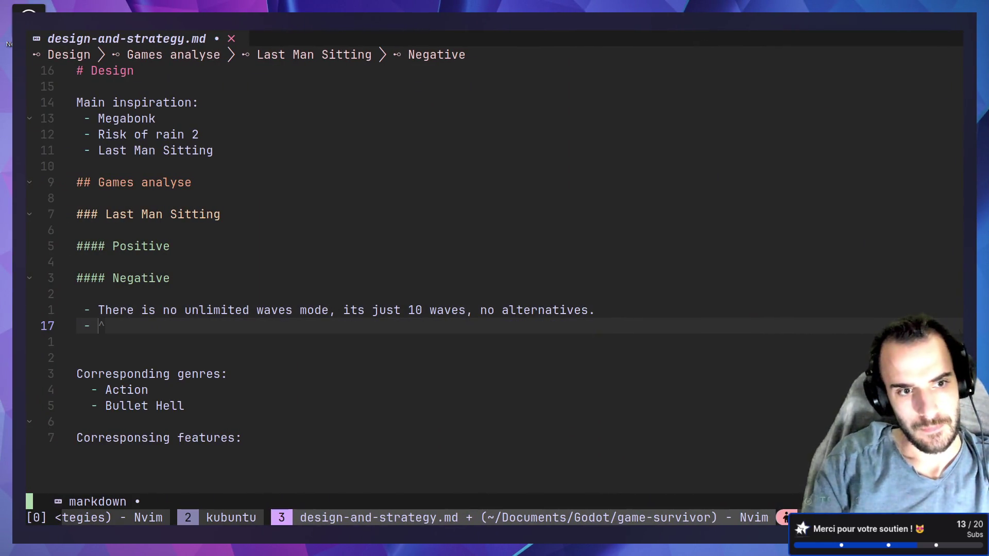
key("ctrl+shift+v")
key("BackSpace")
key("BackSpace")
key("BackSpace")
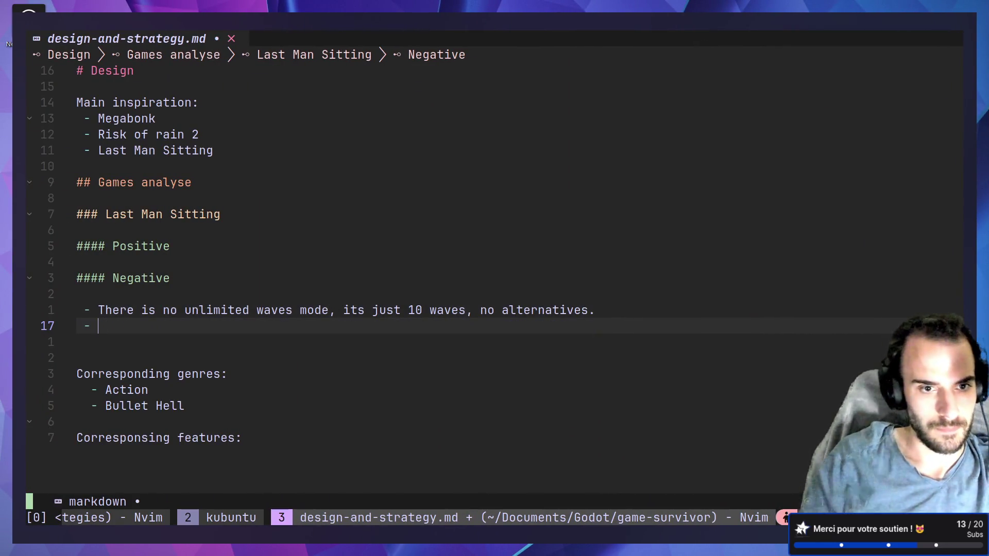
key("ctrl+shift+v")
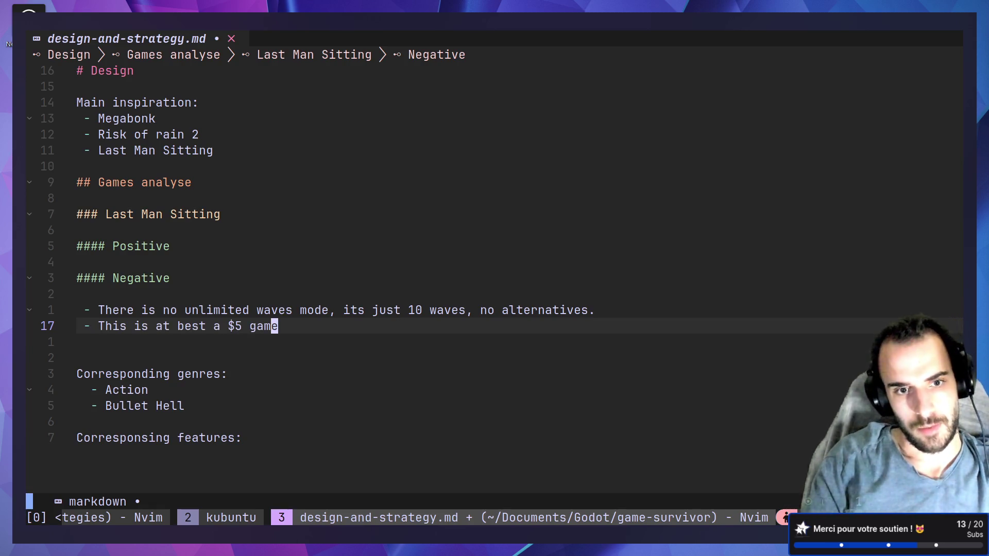
key("alt+Tab")
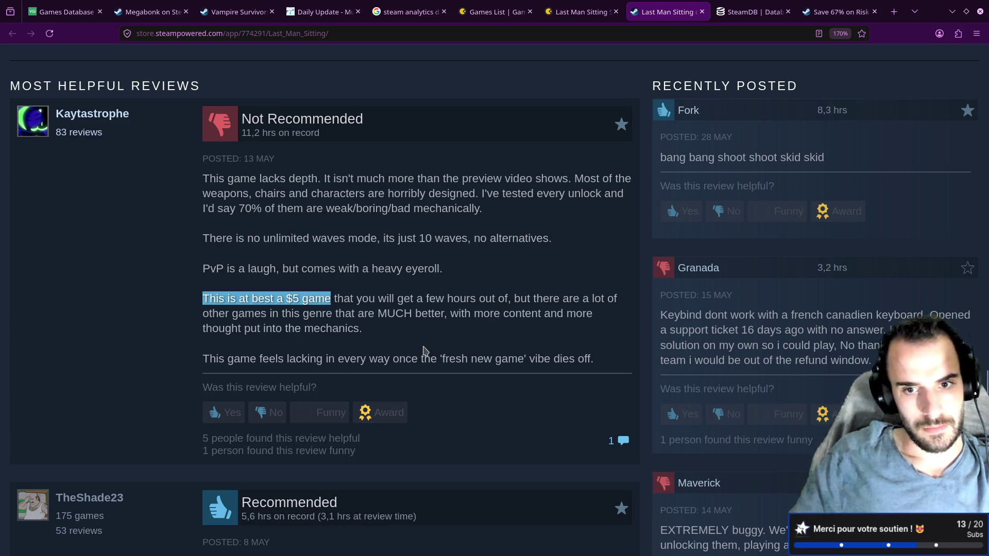
Add the review's 'fresh new game' vibe complaint under Negative and save the notes
left_click(509, 354)
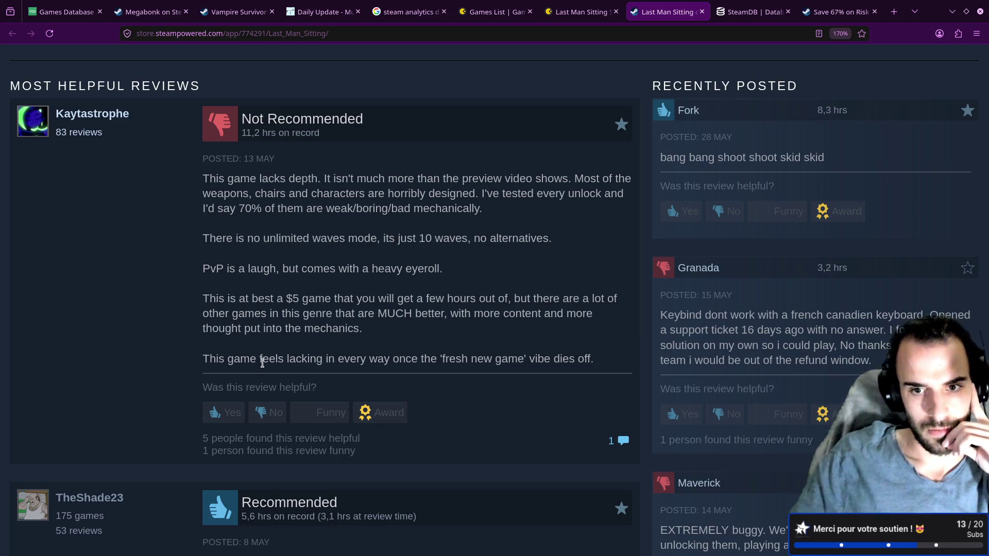
left_click_drag(204, 360, 597, 366)
right_click(556, 356)
left_click(566, 367)
key("alt+Tab")
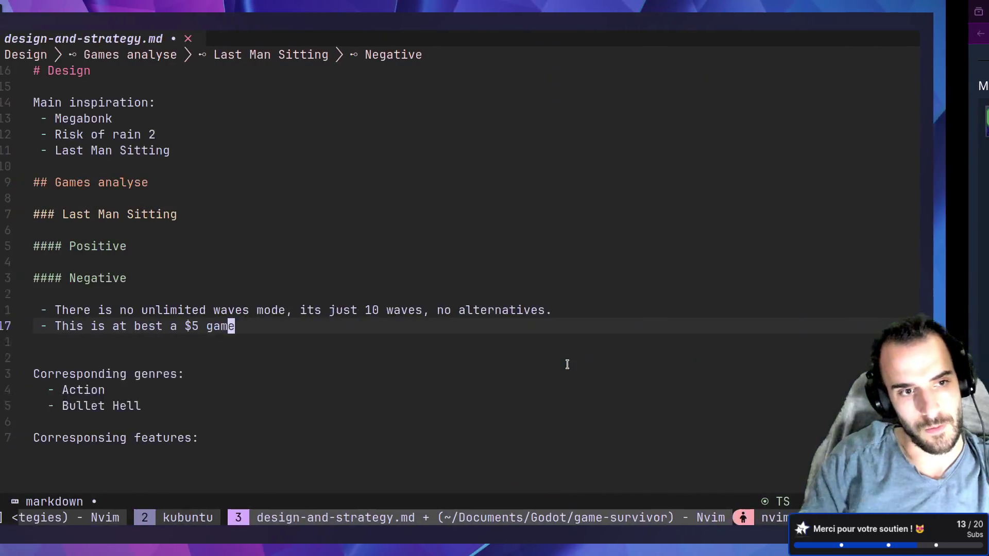
key("o")
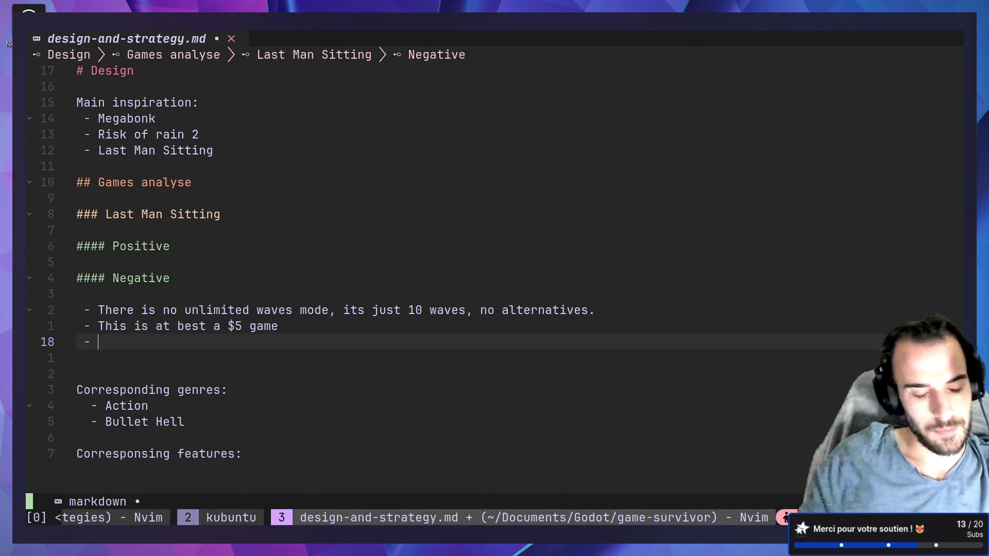
key("ctrl+shift+v")
key("Escape")
type("kj:w")
key("Return")
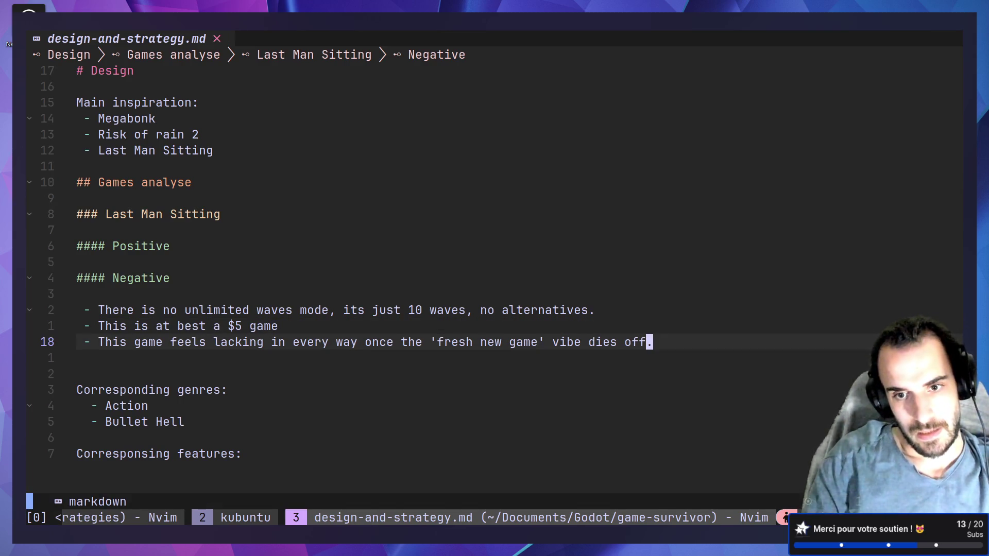
Scroll further through the Steam reviews and select "but still a lot of fun solo"
key("alt+Tab")
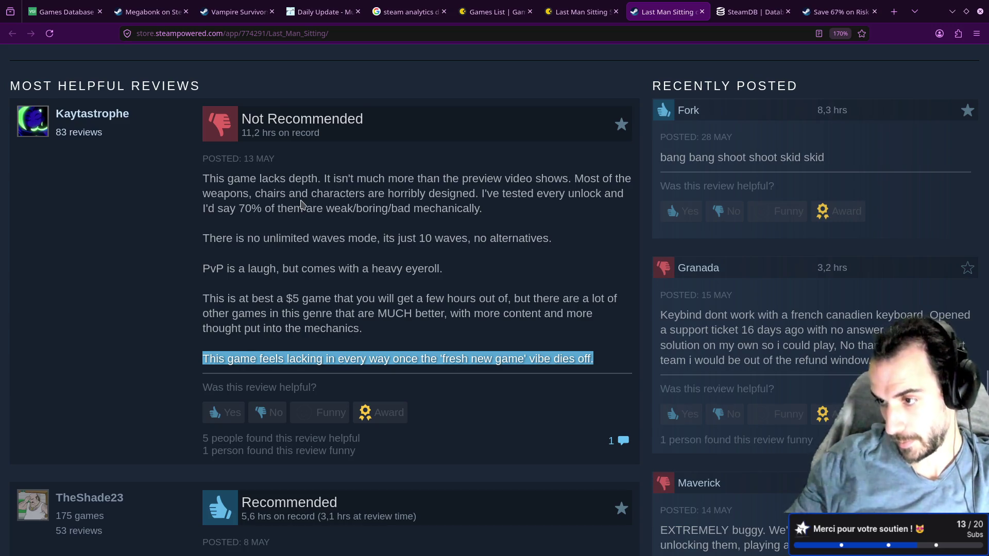
scroll(379, 211, "down", 2)
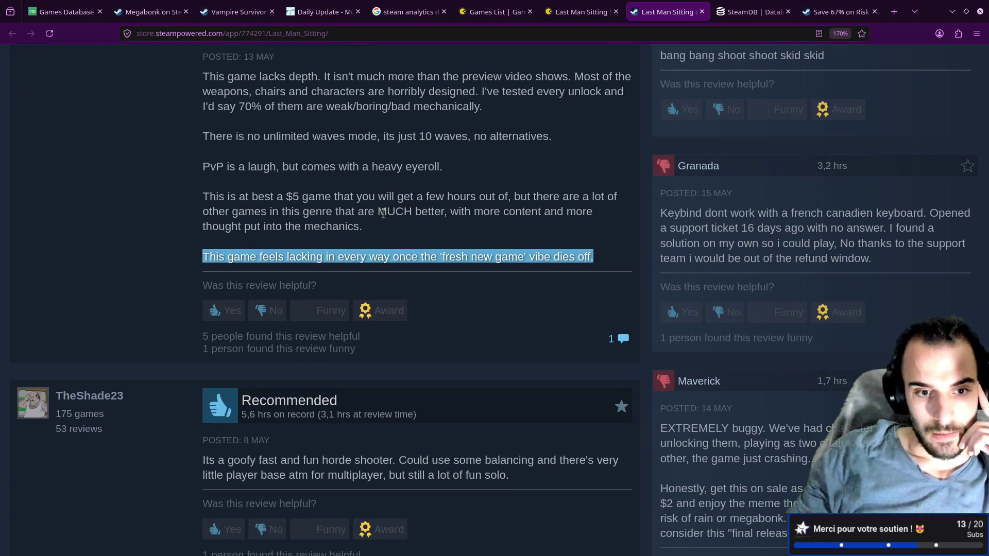
scroll(383, 213, "down", 4)
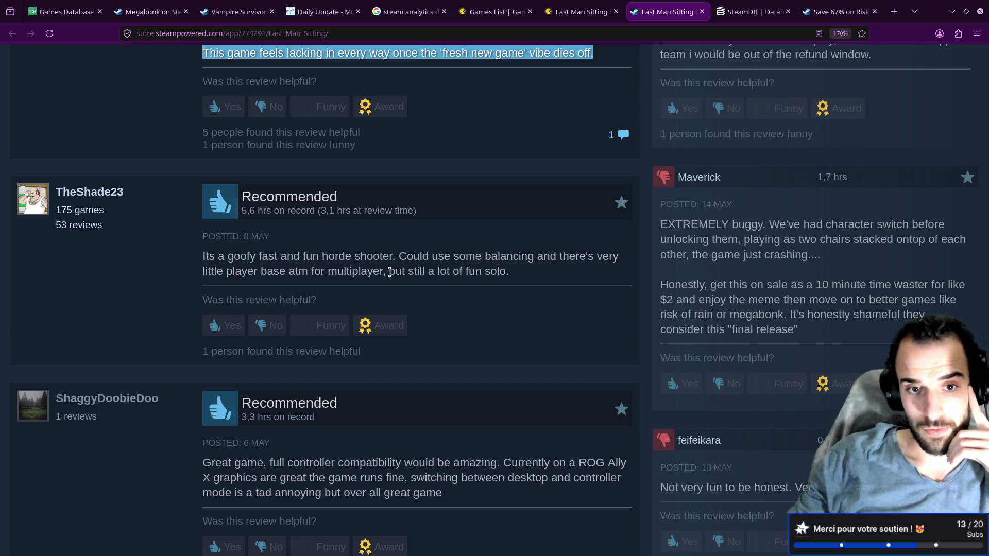
left_click_drag(390, 272, 504, 272)
Add "multiplayer but still a lot of fun solo" under the Positive heading, remove the blank line, and save
key("alt+Tab")
key("k")
key("k")
key("k")
key("k")
key("k")
key("k")
key("o")
key("Return")
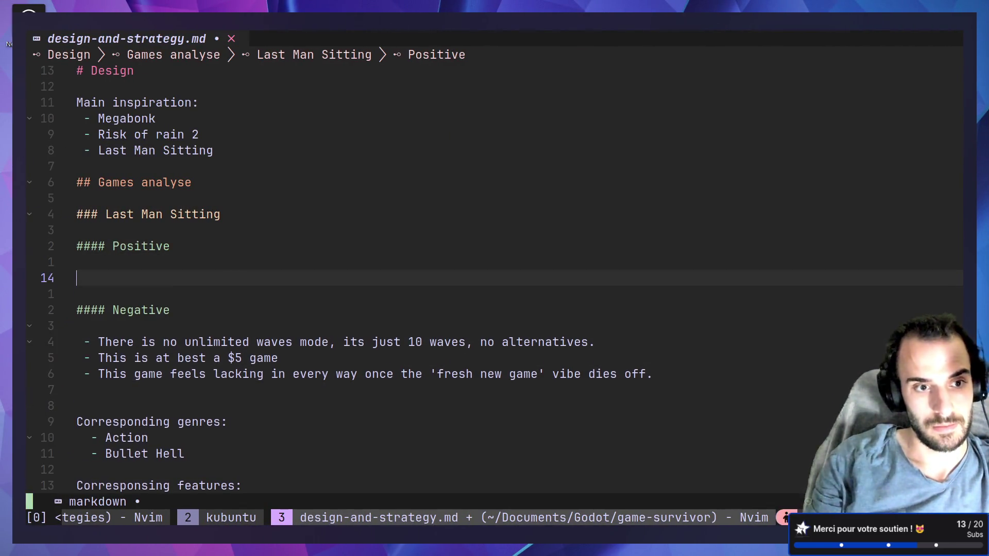
type("- multiplayer but still a lot of fun solo")
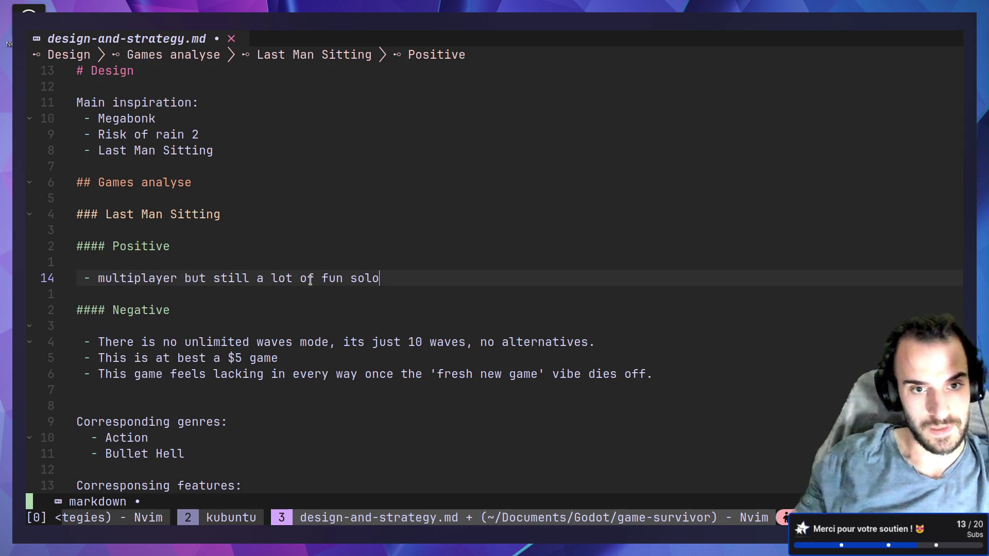
type(":w")
key("Return")
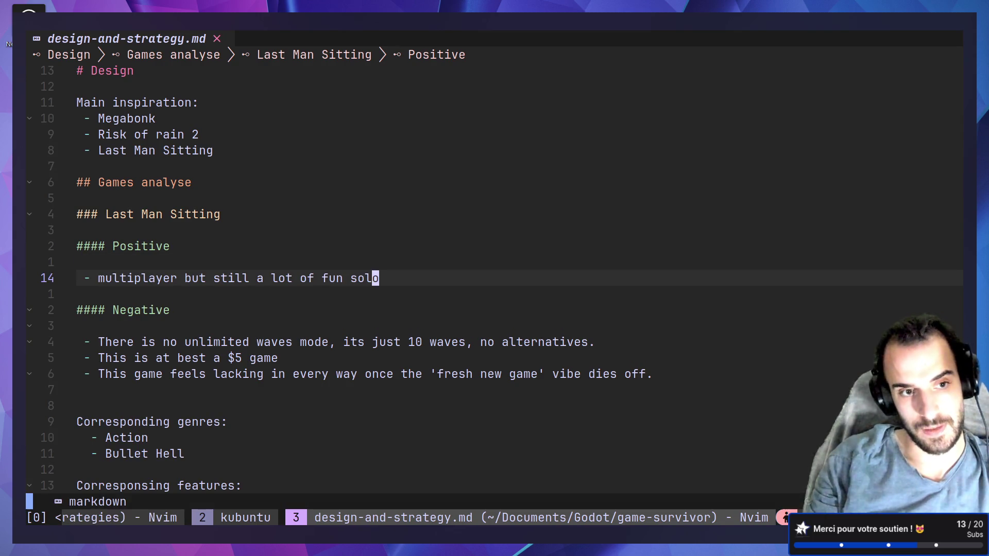
key("k")
key("d")
key("d")
type(":w")
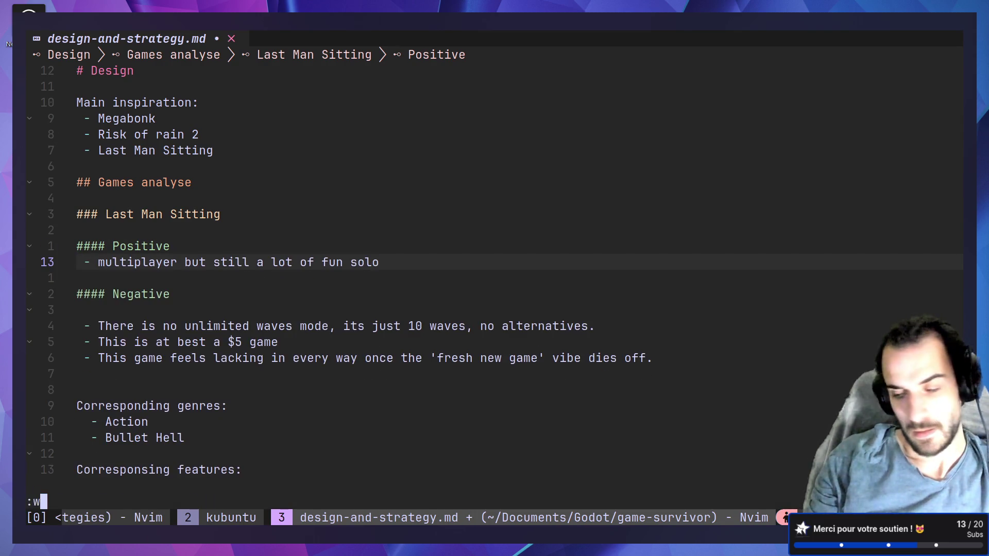
key("Return")
Copy the "full controller compatibility would be amazing" phrase from the Steam review
key("super+ctrl+Right")
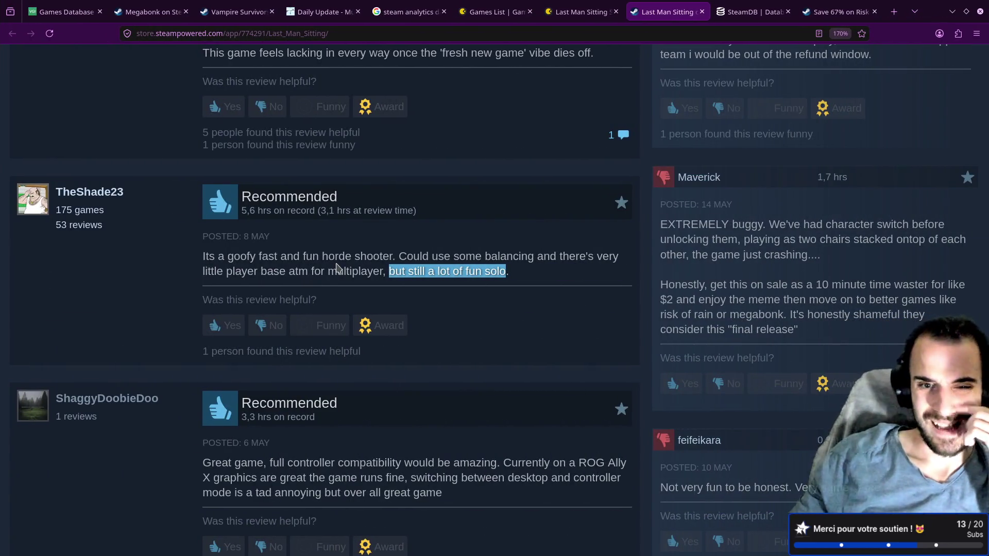
scroll(343, 262, "down", 4)
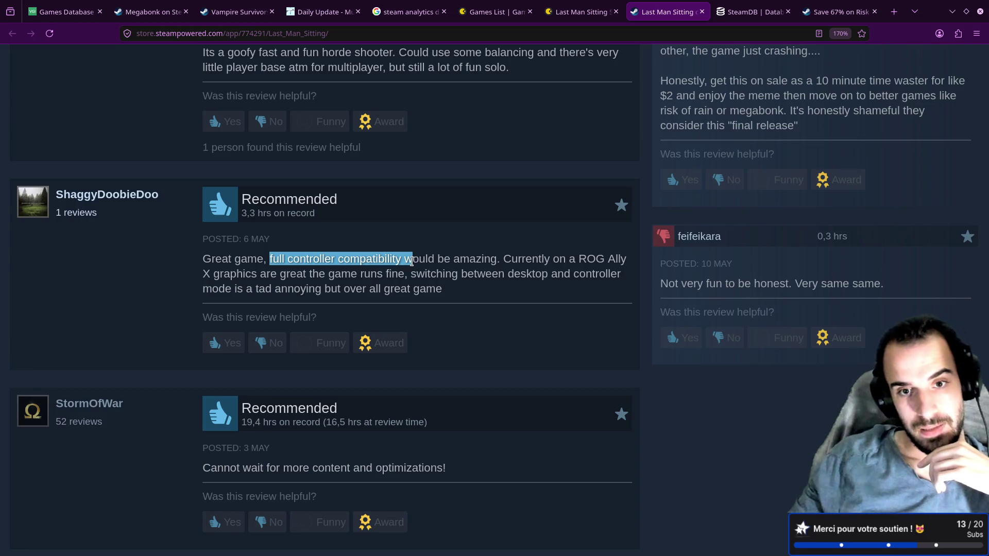
right_click(495, 258)
left_click(502, 271)
key("alt+Tab")
key("alt+Tab")
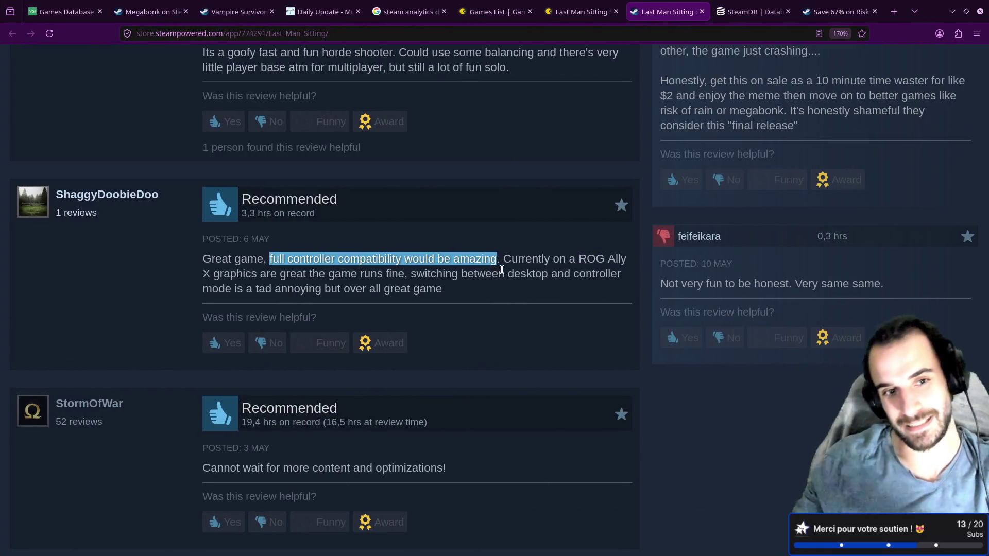
scroll(521, 287, "up", 10)
scroll(522, 287, "up", 10)
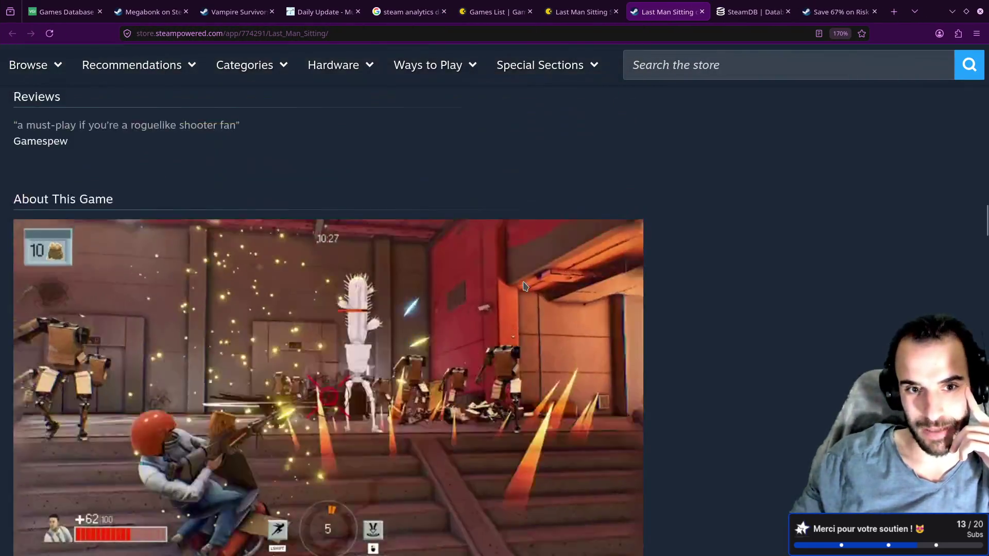
scroll(526, 286, "down", 8)
scroll(526, 286, "down", 12)
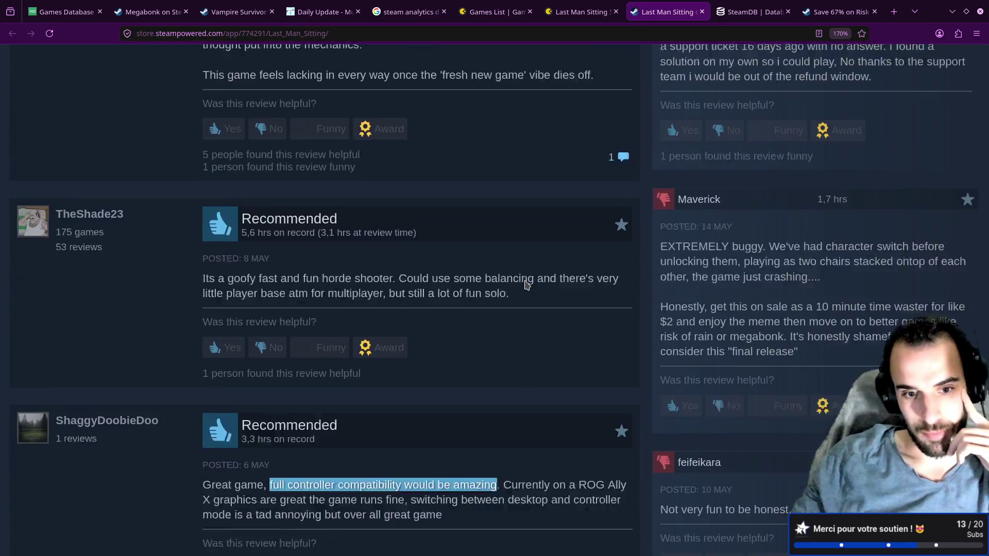
right_click(420, 259)
left_click(433, 273)
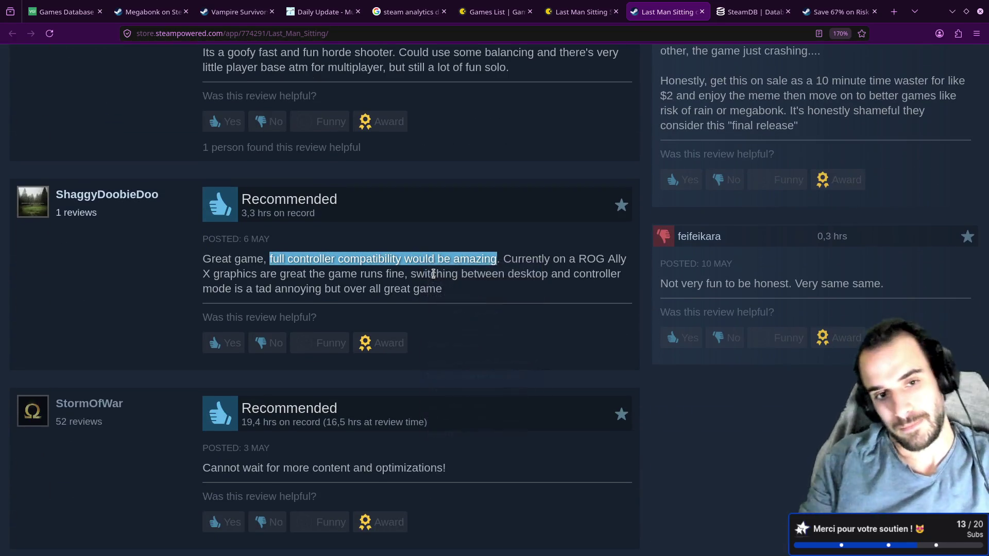
Paste the controller compatibility phrase as a Positive point below multiplayer
key("alt+Tab")
key("o")
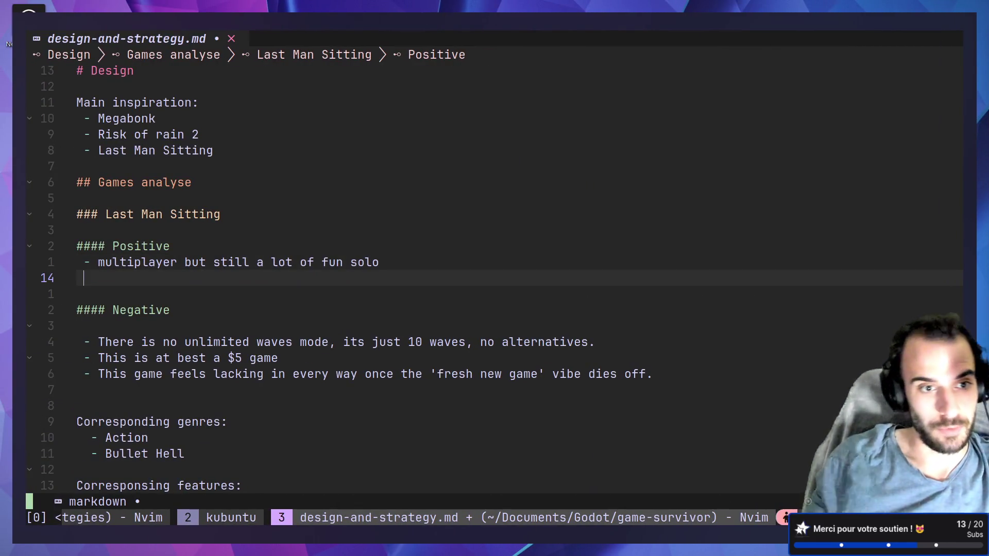
middle_click(168, 237)
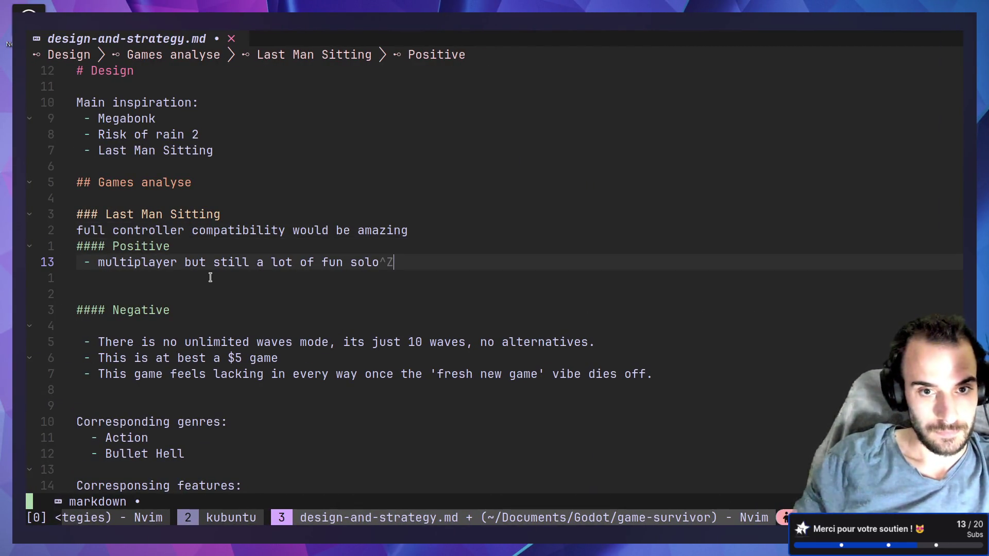
key("u")
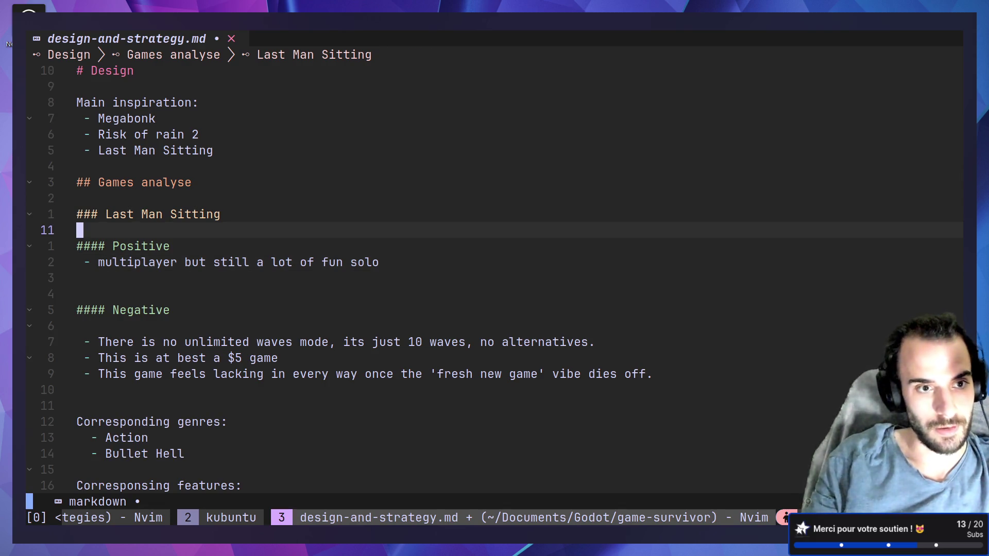
key("j")
key("j")
key("o")
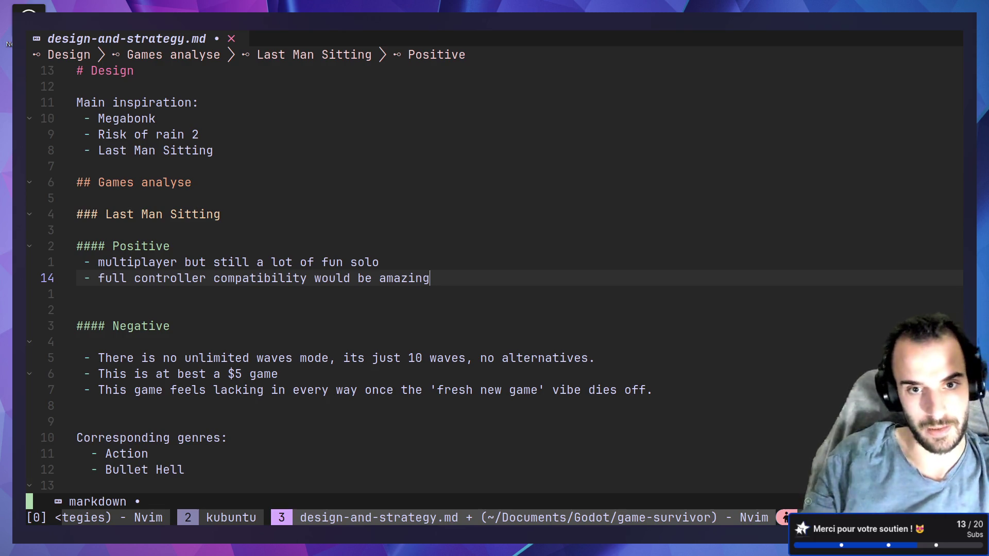
key("Escape")
Scroll down the reviews and select the phrase "Bosses are REALLY simple"
key("alt+Tab")
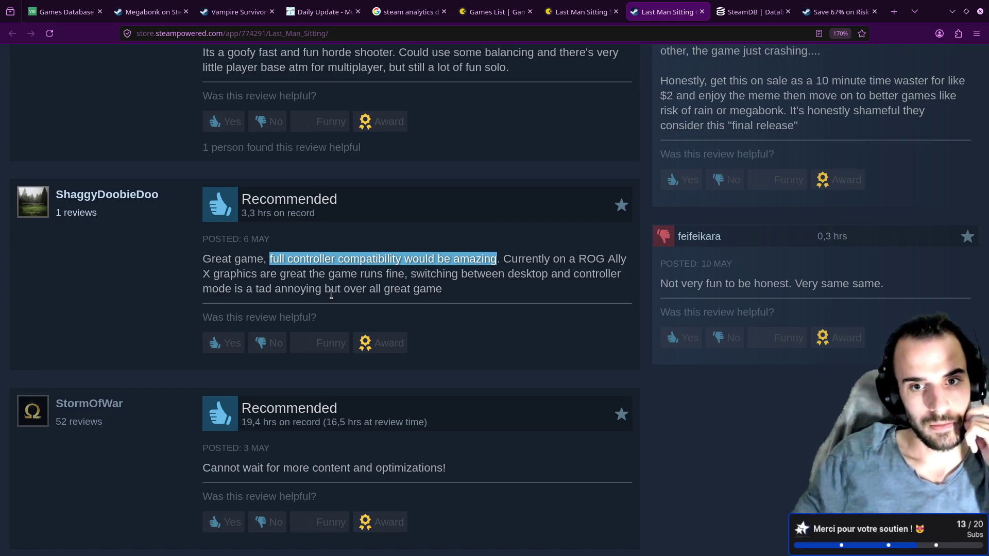
left_click_drag(410, 274, 459, 273)
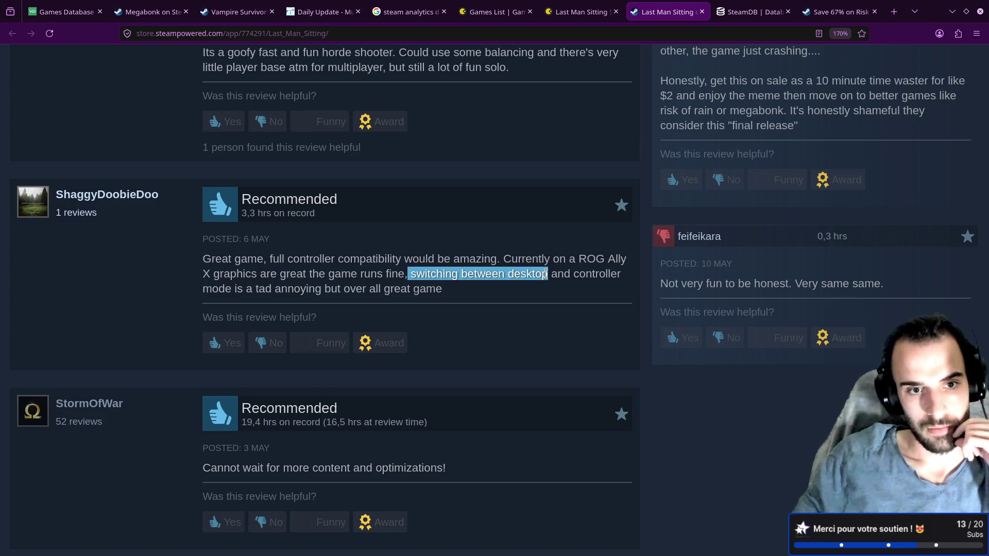
left_click_drag(544, 274, 350, 291)
left_click(343, 305)
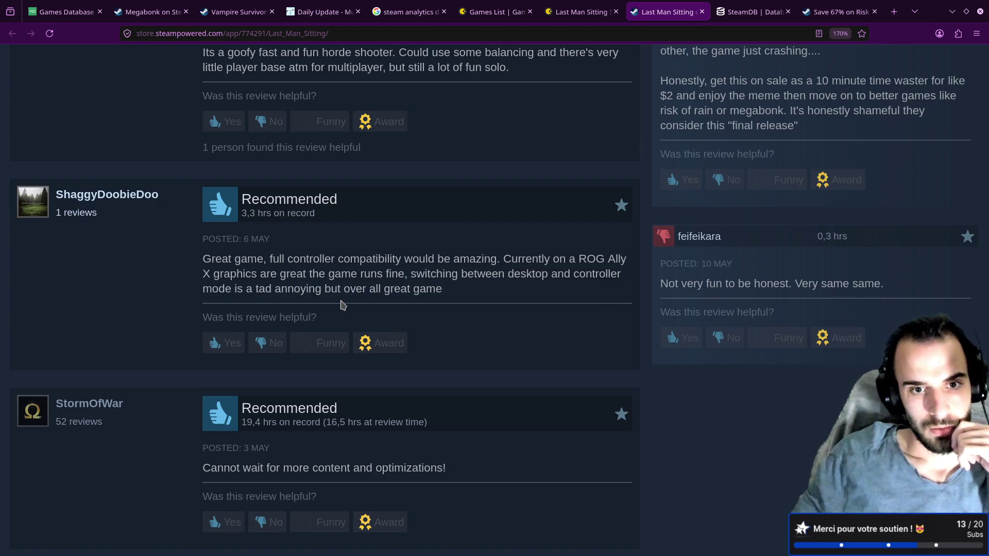
scroll(344, 305, "down", 4)
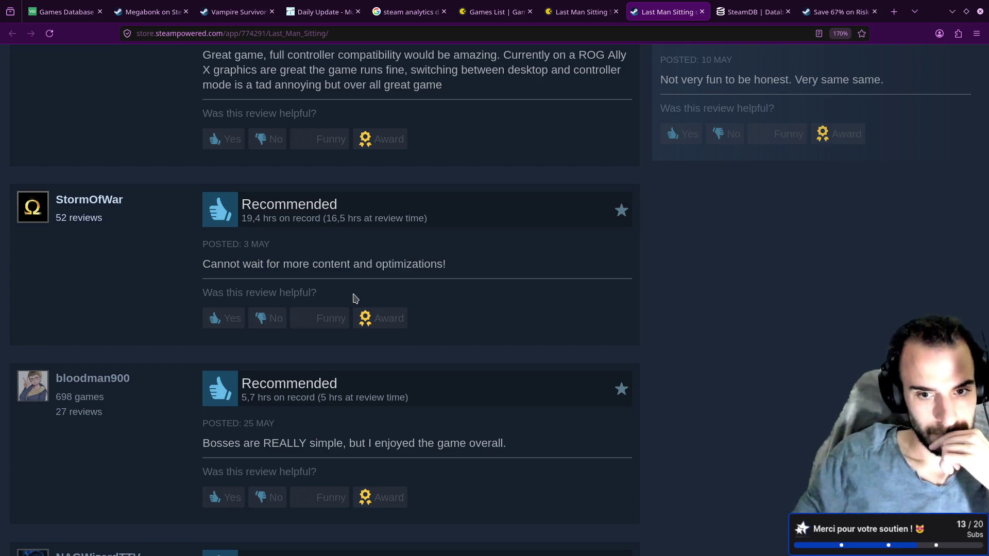
scroll(354, 298, "down", 4)
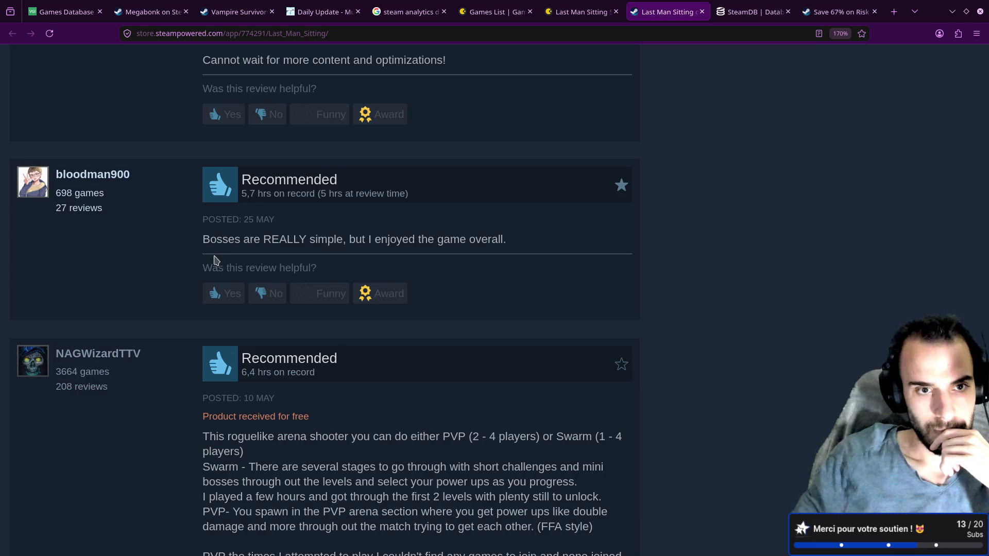
mouse_move(211, 239)
left_mouse_down()
mouse_move(332, 249)
mouse_move(342, 239)
left_mouse_up()
Append "- Bosses are REALLY simple" as a fourth Negative point and save the notes
key("alt+Tab")
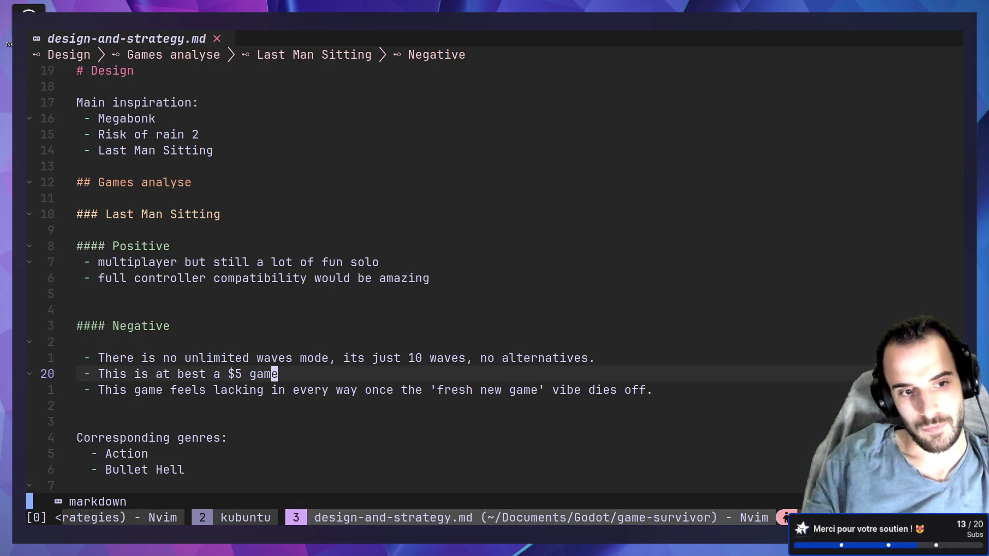
type("jo")
type("-")
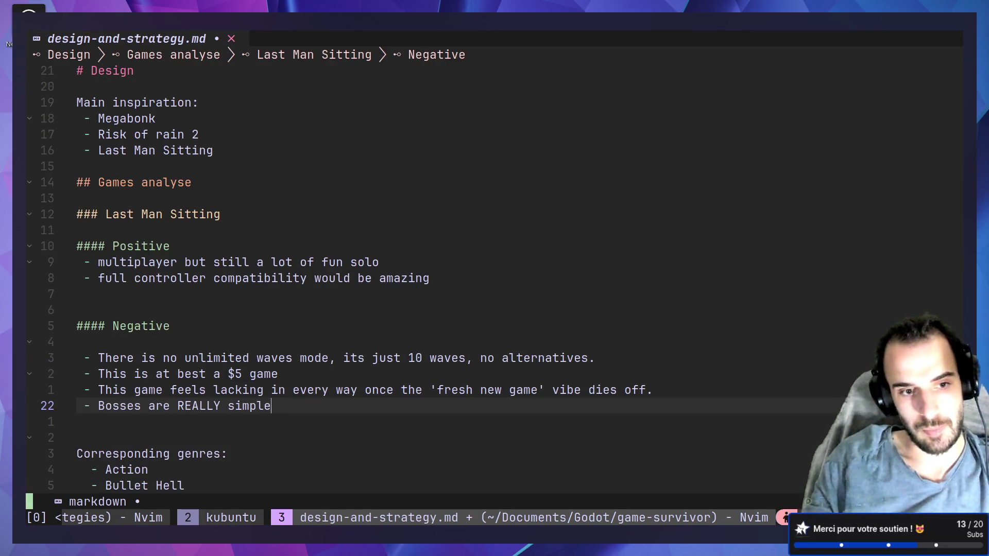
key("ctrl+s")
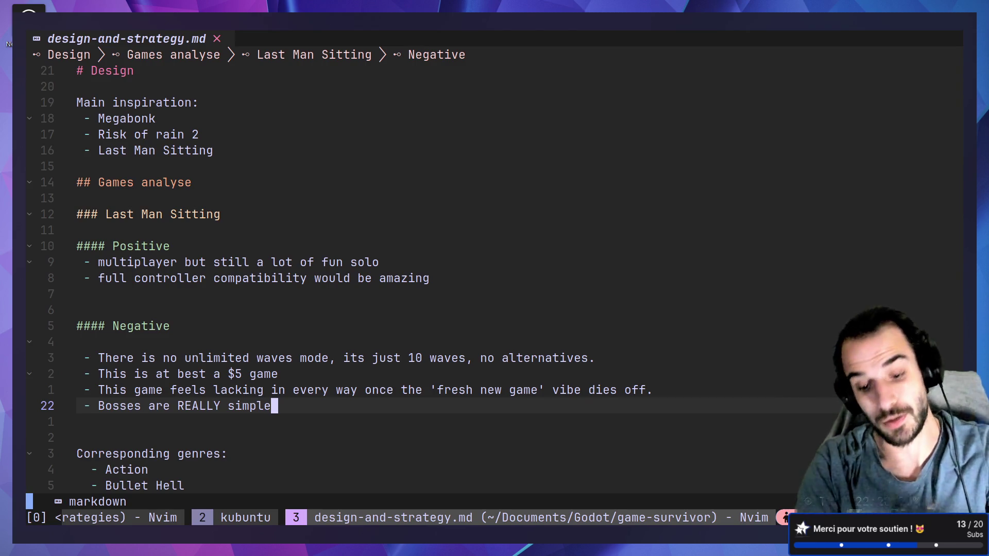
key("super+Right")
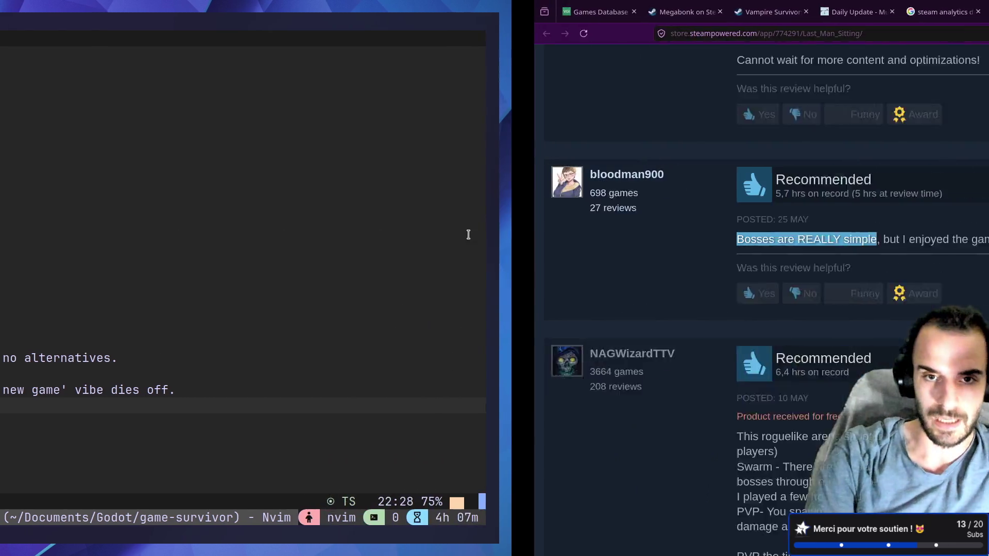
Enlarge Blender's 3D viewport and orbit to a front view of the seated character
key("alt+2")
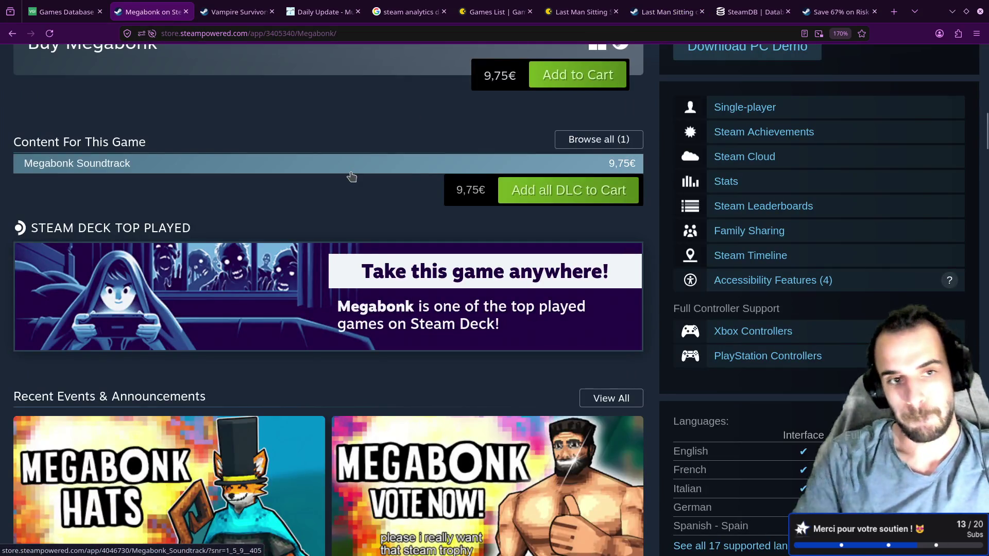
key("super+Right")
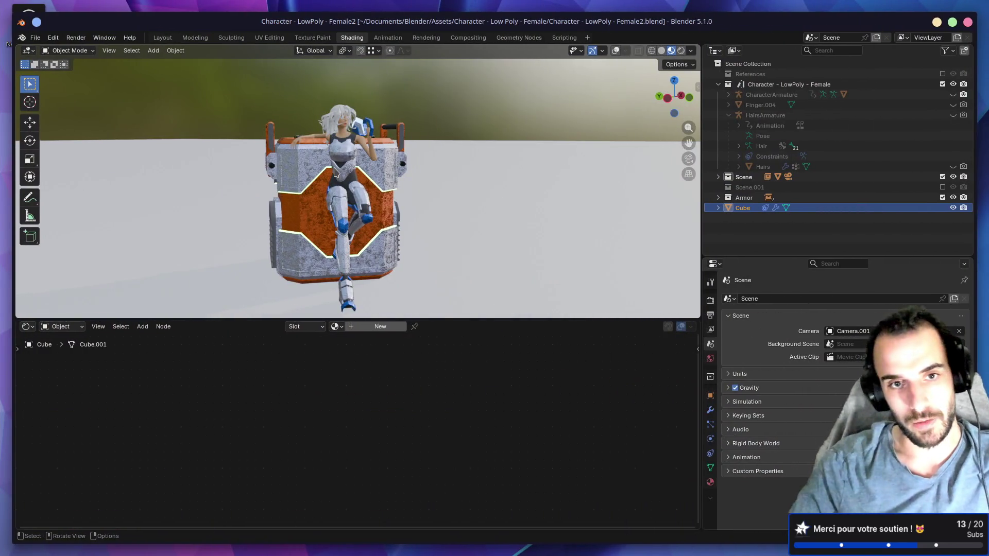
scroll(335, 172, "up", 4)
scroll(334, 175, "down", 3)
left_click_drag(505, 317, 506, 478)
scroll(453, 412, "up", 3)
scroll(415, 278, "down", 4)
mouse_move(416, 279)
left_mouse_down()
mouse_move(474, 264)
mouse_move(325, 267)
mouse_move(513, 268)
left_mouse_up()
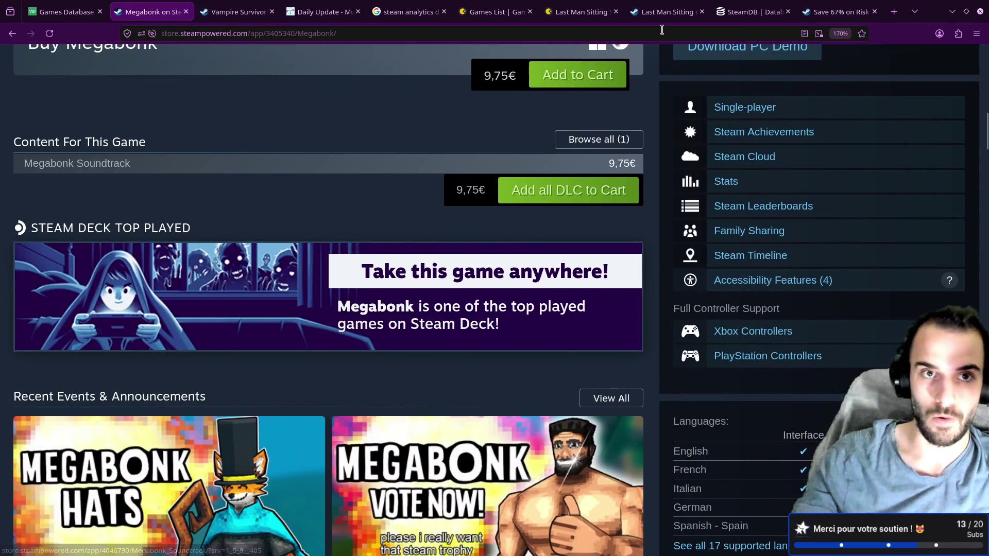
left_click(319, 11)
Open the author's itch.io profile and briefly play Miami Flipper 1987
scroll(361, 141, "up", 4)
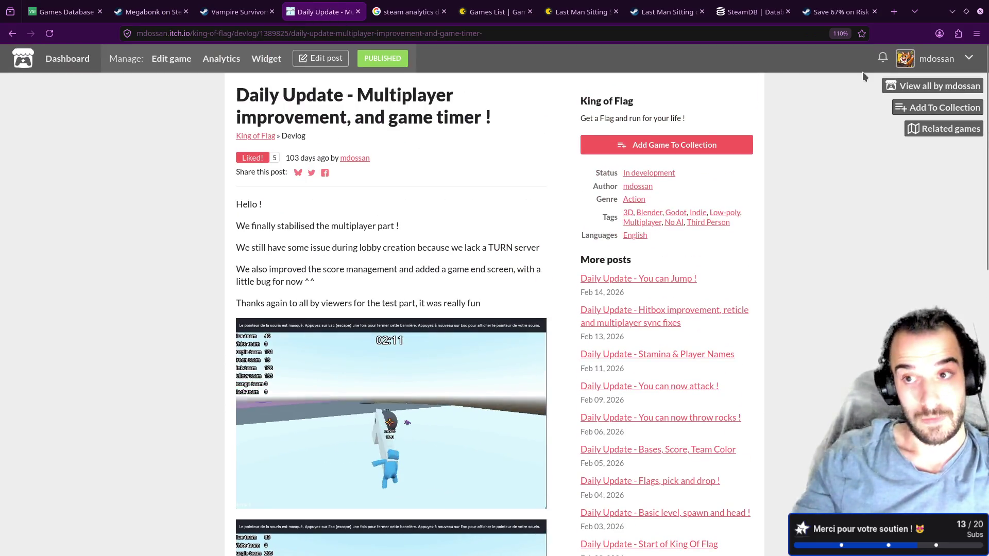
left_click(915, 90)
scroll(713, 205, "down", 5)
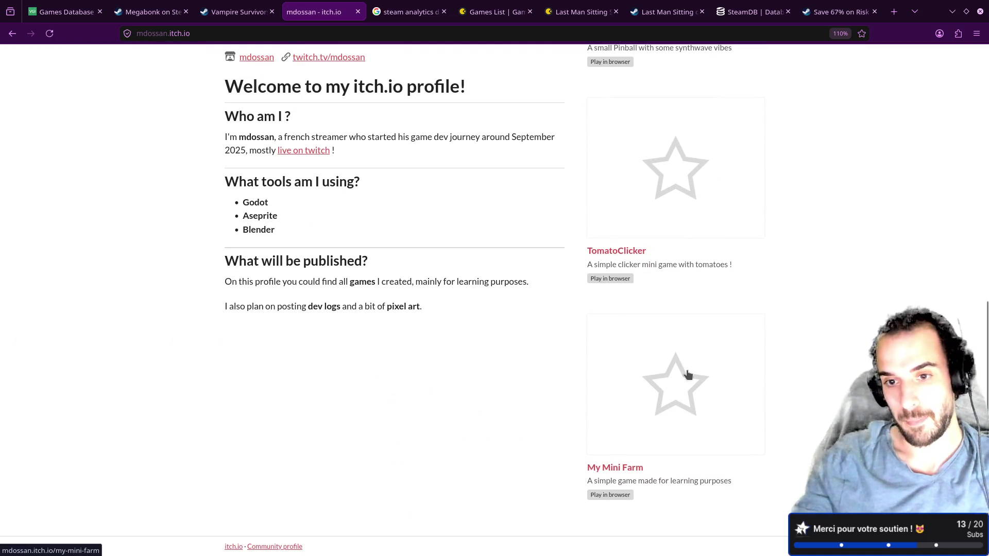
scroll(687, 374, "up", 4)
left_click(669, 196)
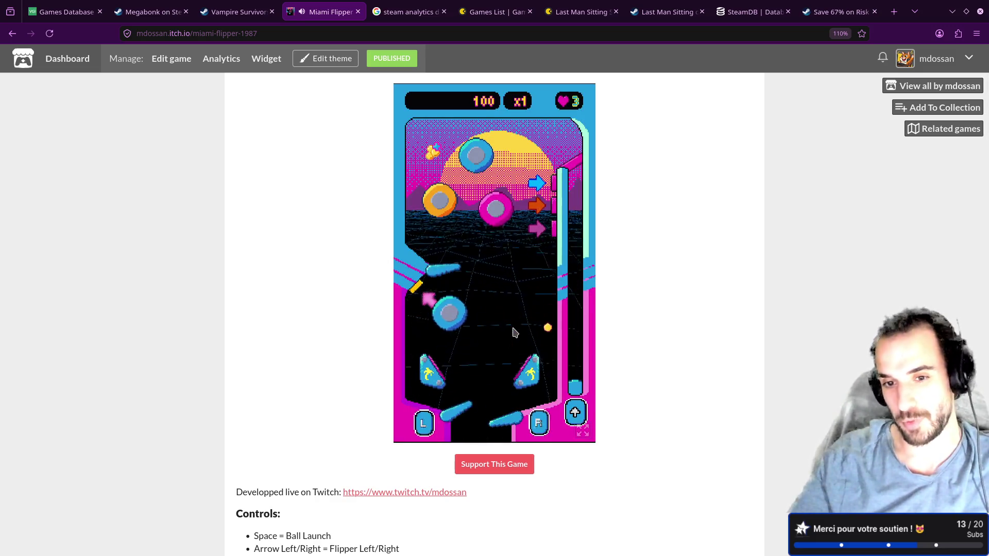
key("Left")
key("space")
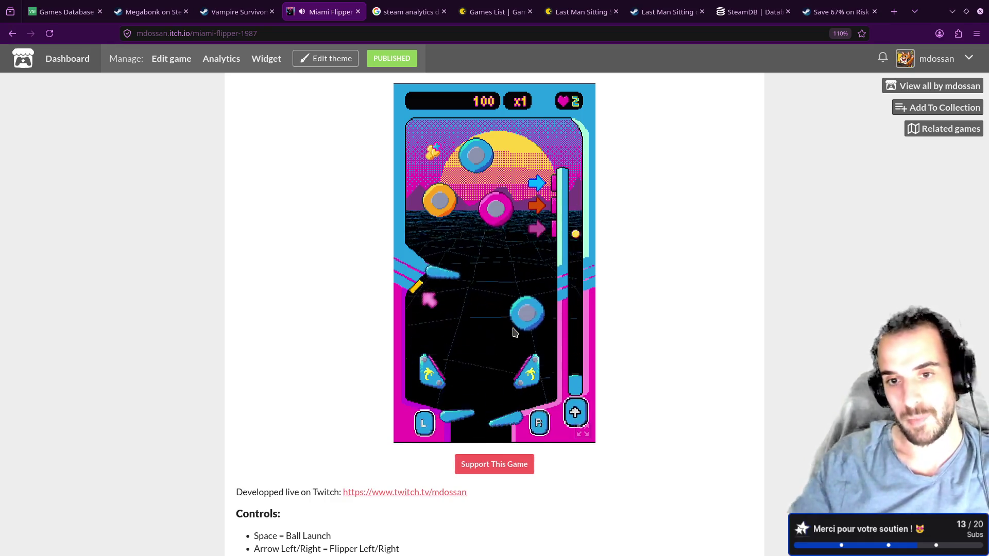
left_click(924, 87)
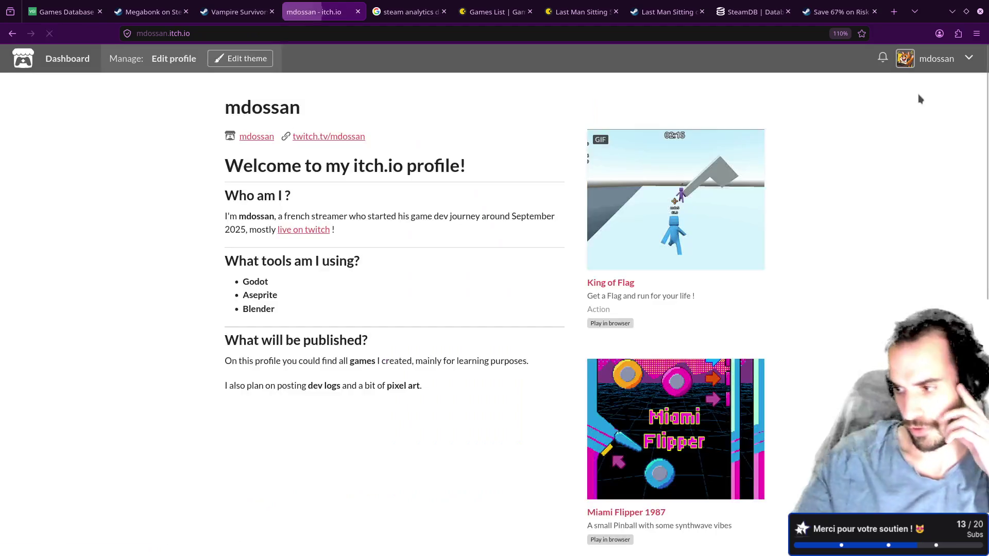
Read King of Flag's multiplayer and game timer devlog, then orbit Blender to the crate's front
left_click(687, 211)
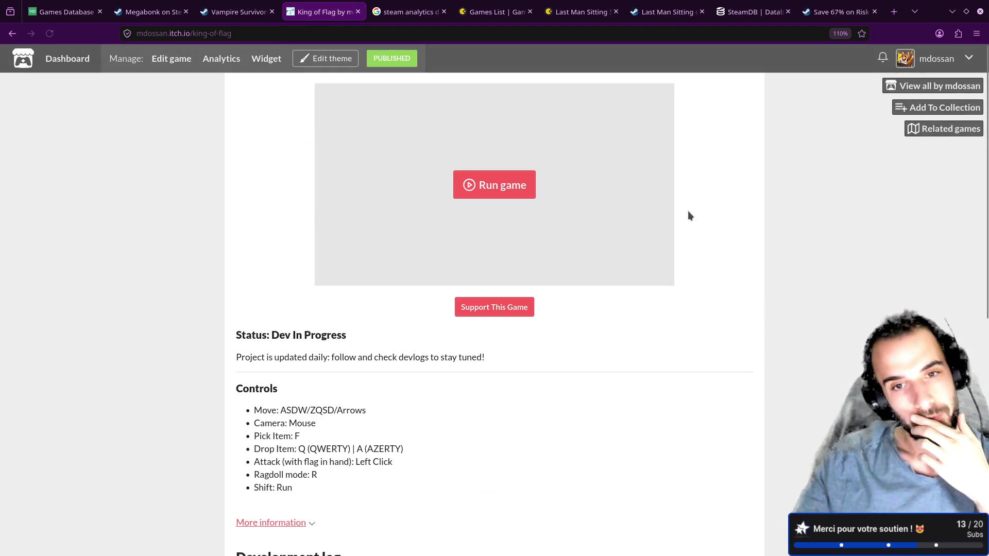
scroll(412, 409, "down", 4)
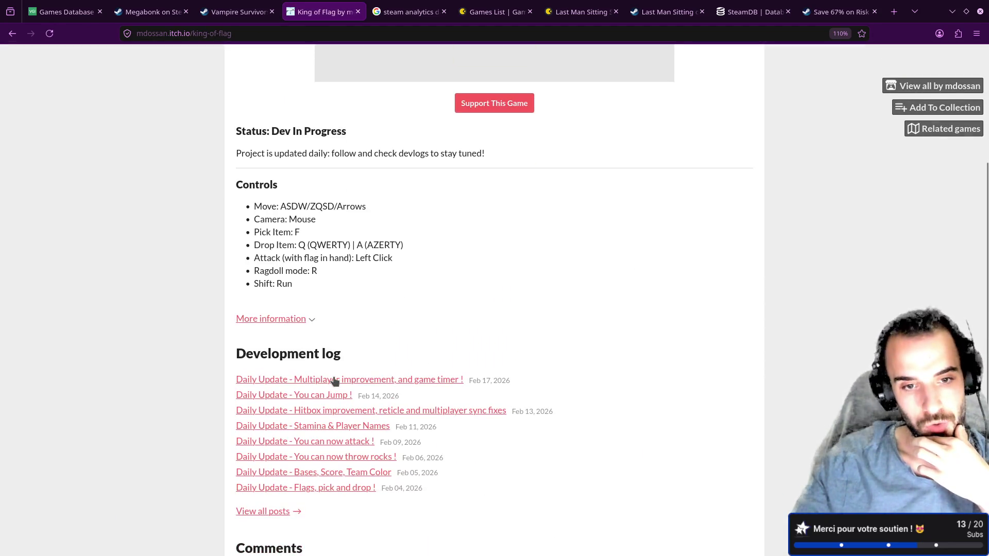
left_click(336, 380)
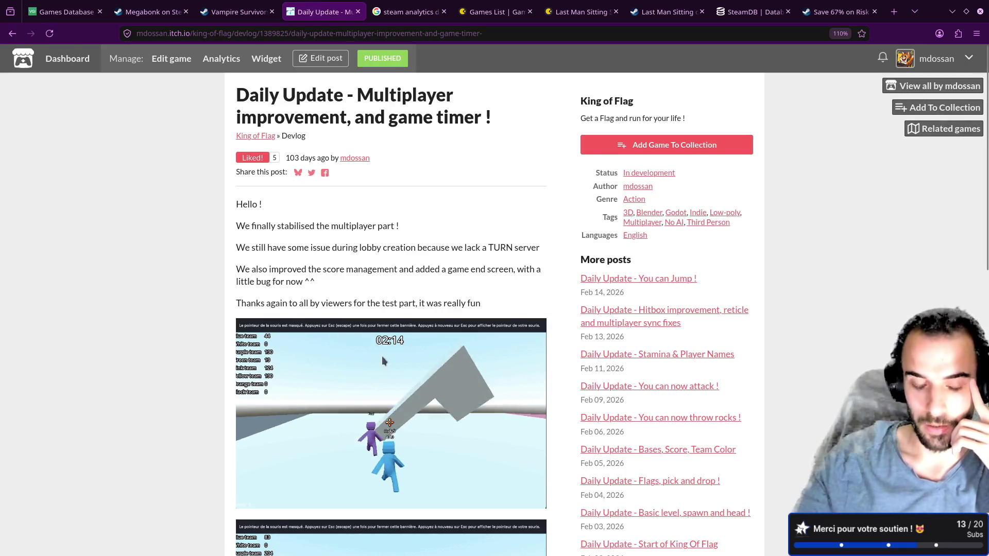
scroll(418, 349, "down", 4)
scroll(420, 349, "down", 1)
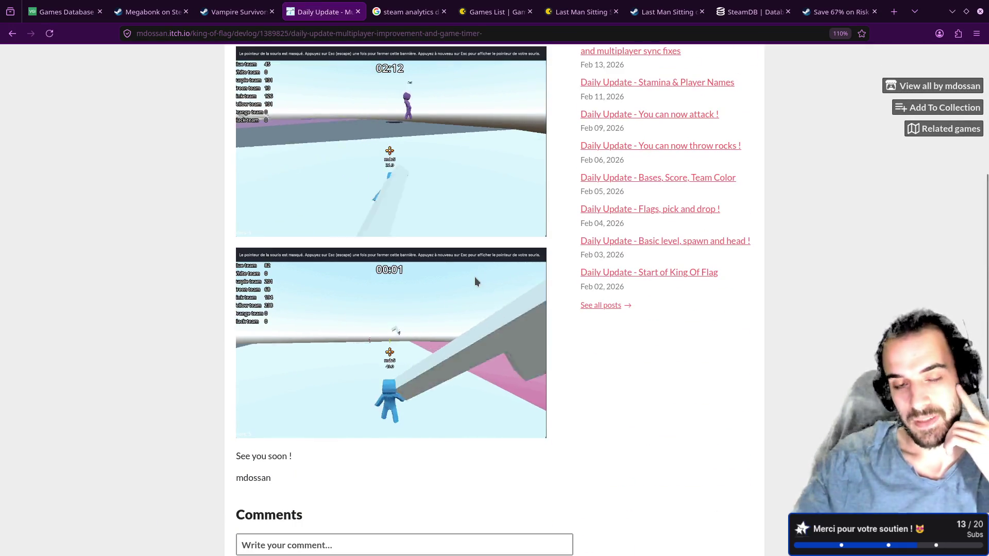
scroll(464, 255, "up", 5)
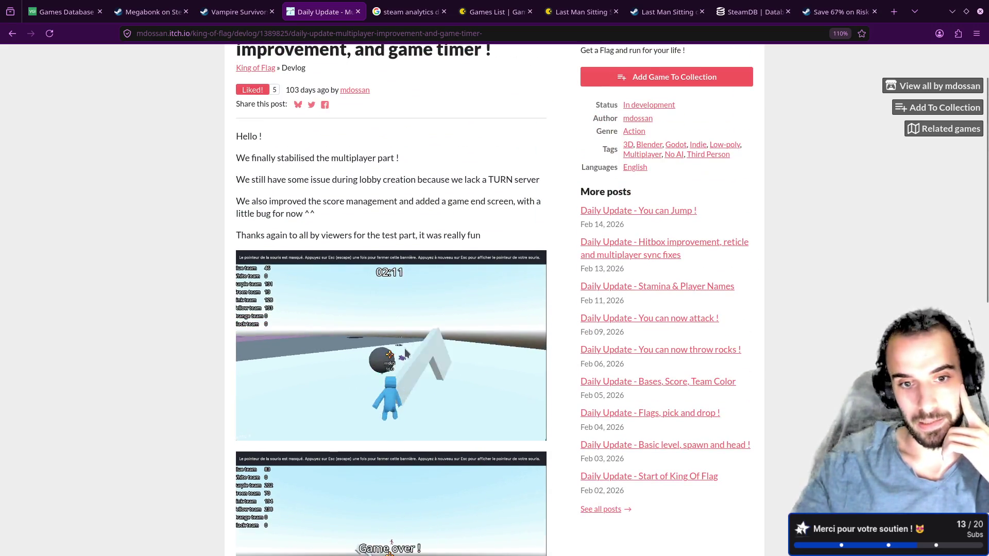
scroll(406, 351, "down", 2)
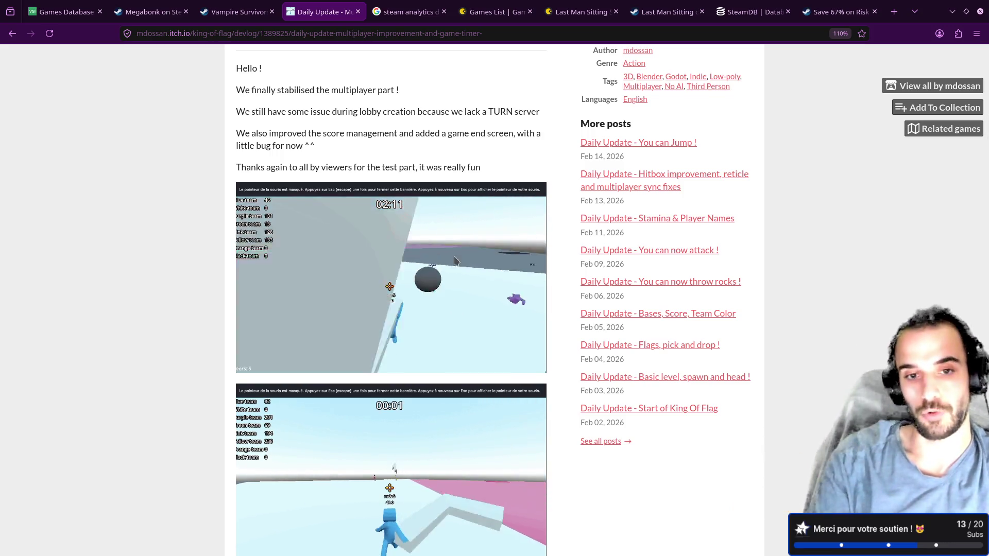
key("alt+Tab")
mouse_move(509, 222)
left_mouse_down()
mouse_move(187, 245)
mouse_move(321, 213)
mouse_move(246, 207)
left_mouse_up()
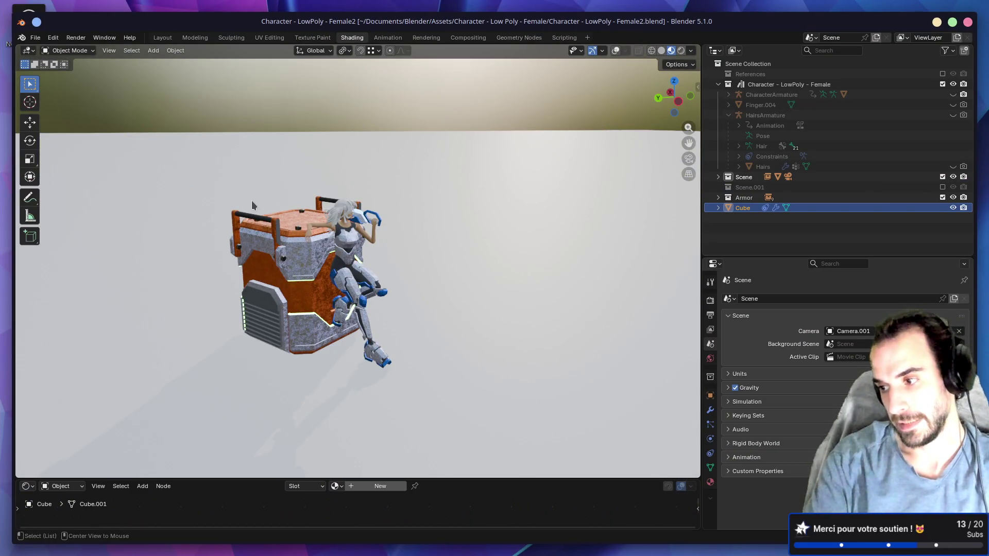
Return from Blender to the King of Flag devlog in the browser
key("alt+Tab")
key("alt+Tab")
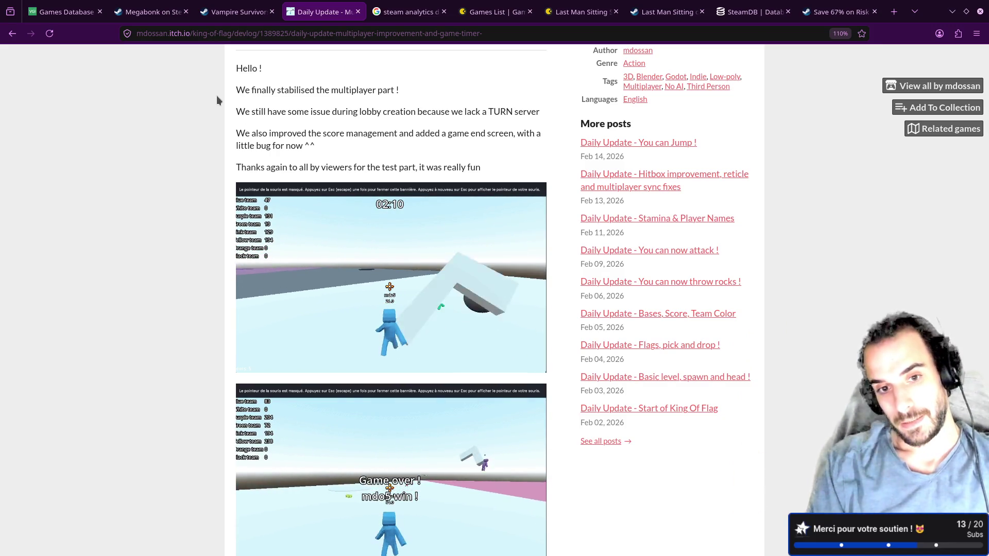
Scroll Last Man Sitting's Steam page to its Mixed (14) and Mostly Positive (205) reviews and tags
left_click(149, 11)
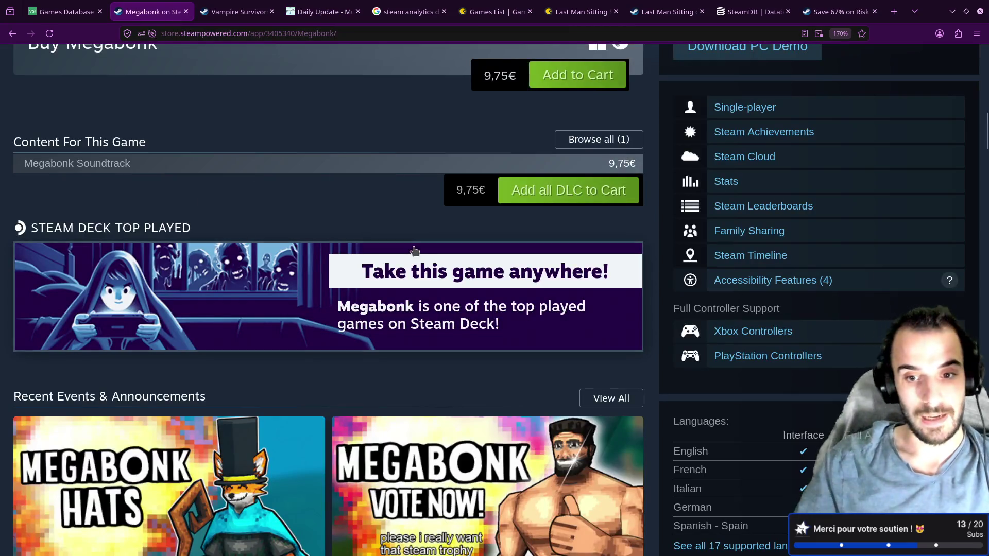
scroll(426, 238, "down", 8)
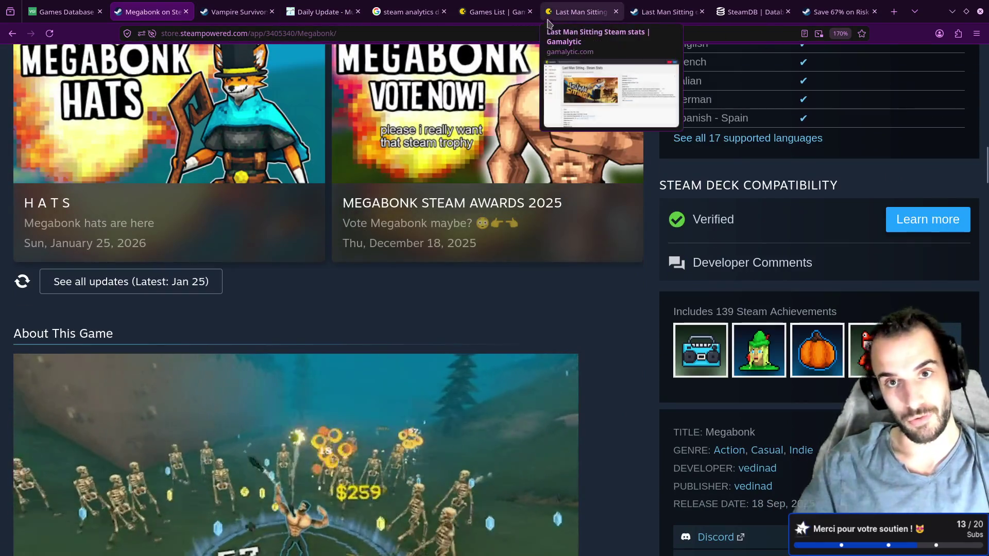
left_click(666, 11)
scroll(507, 220, "up", 20)
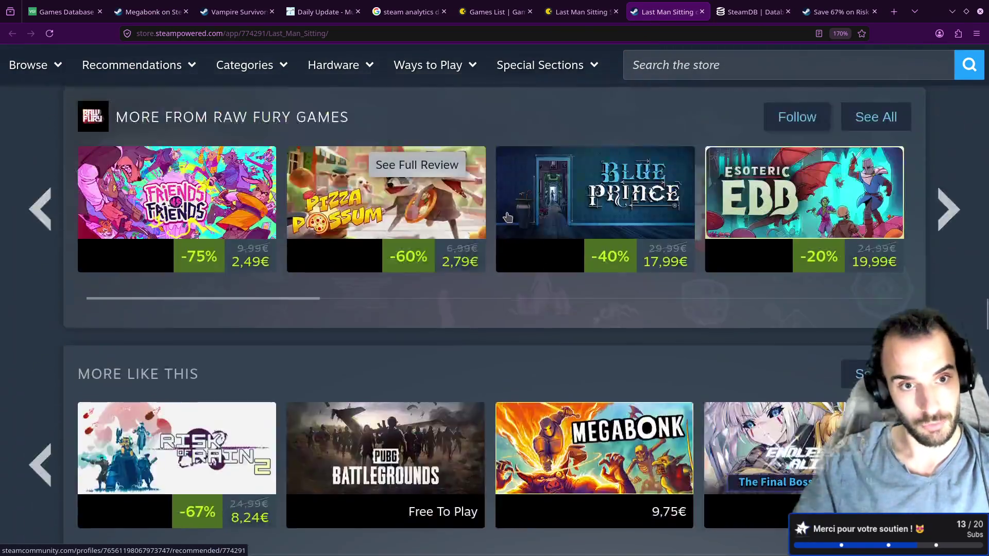
scroll(501, 226, "up", 20)
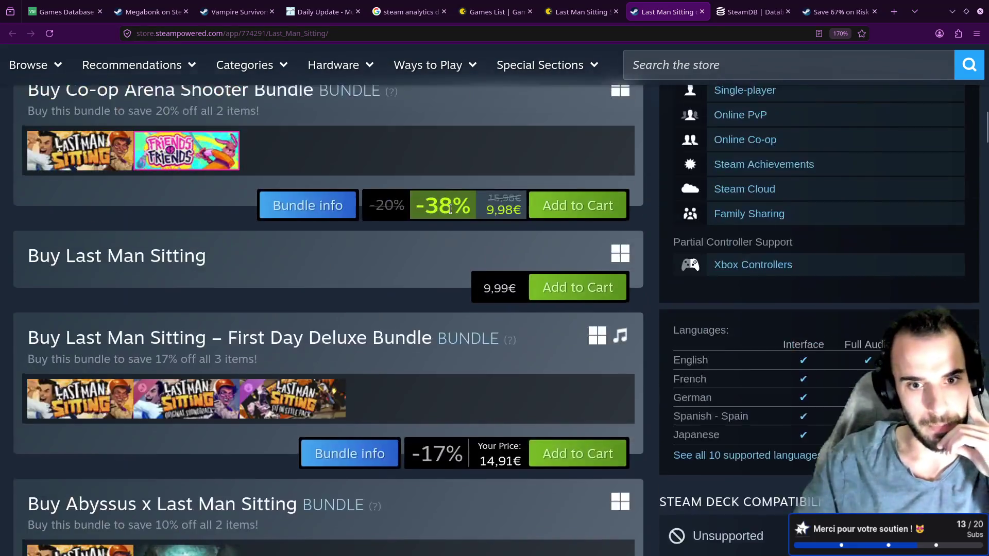
scroll(451, 214, "up", 5)
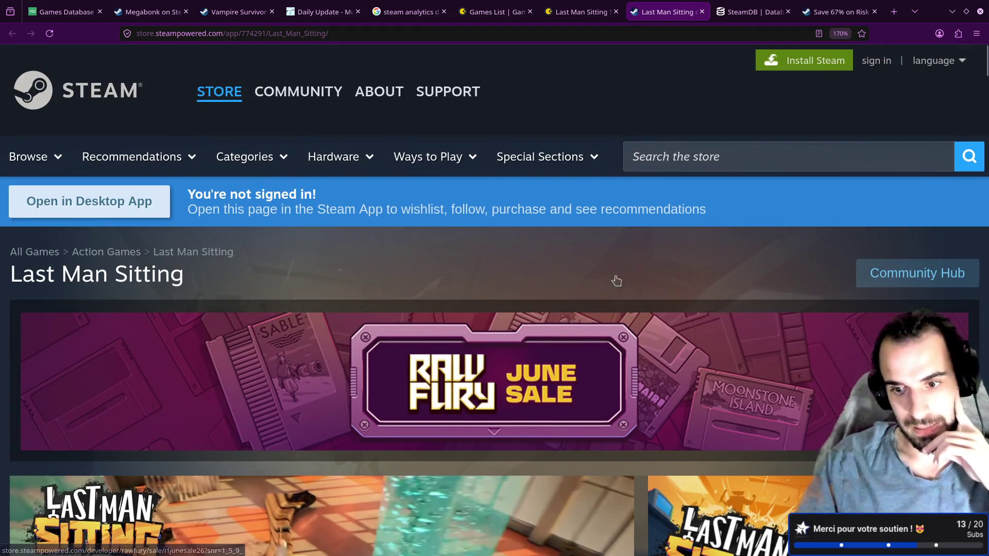
scroll(609, 276, "down", 5)
scroll(747, 319, "up", 2)
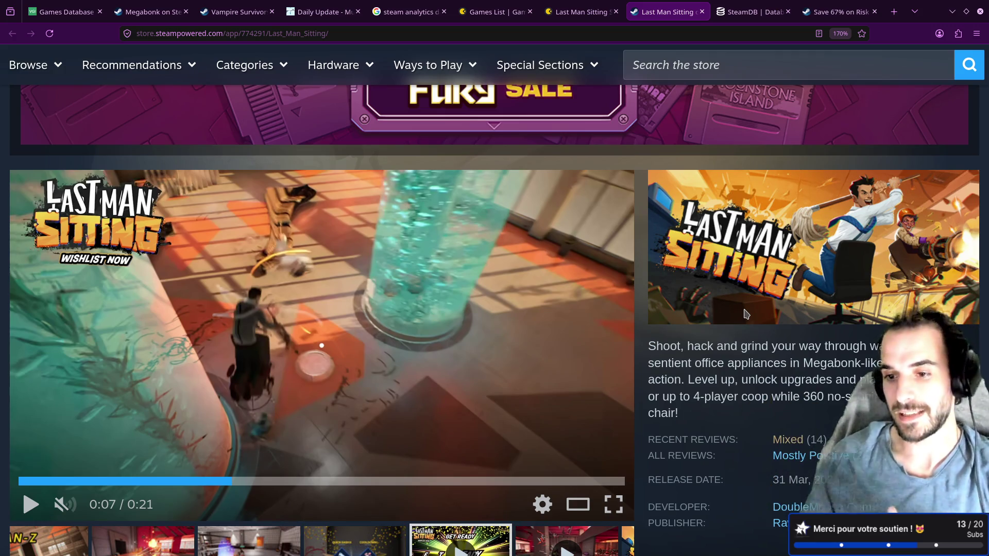
scroll(741, 325, "down", 5)
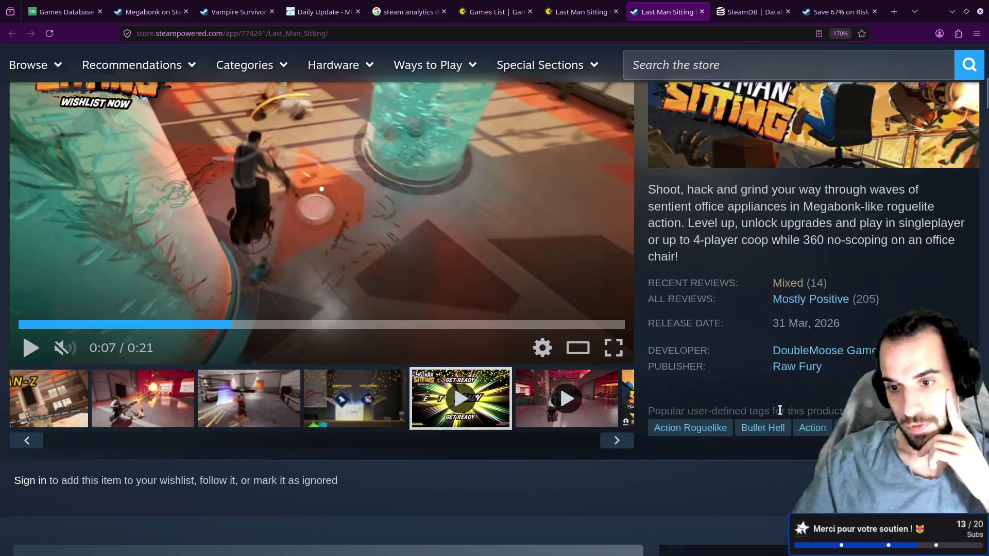
mouse_move(702, 242)
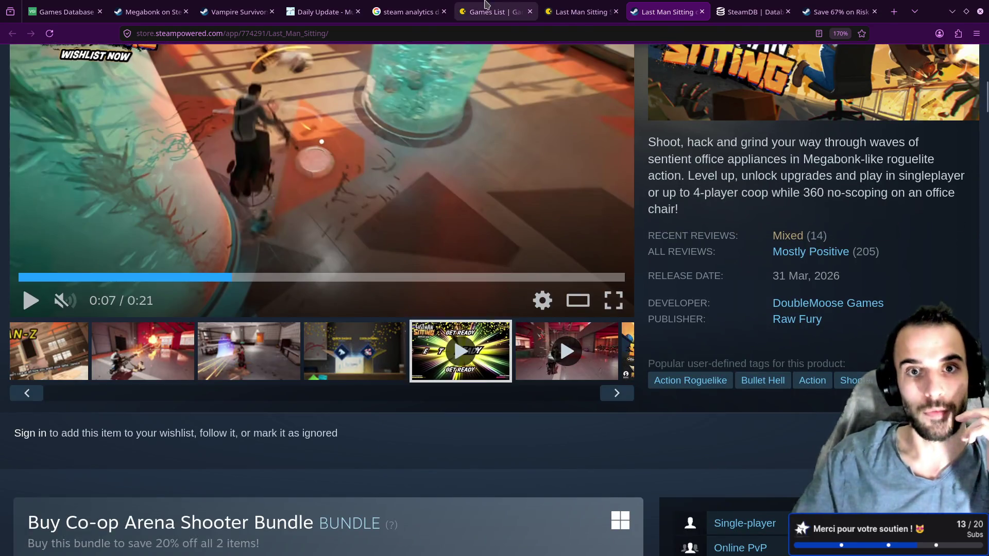
left_click(494, 11)
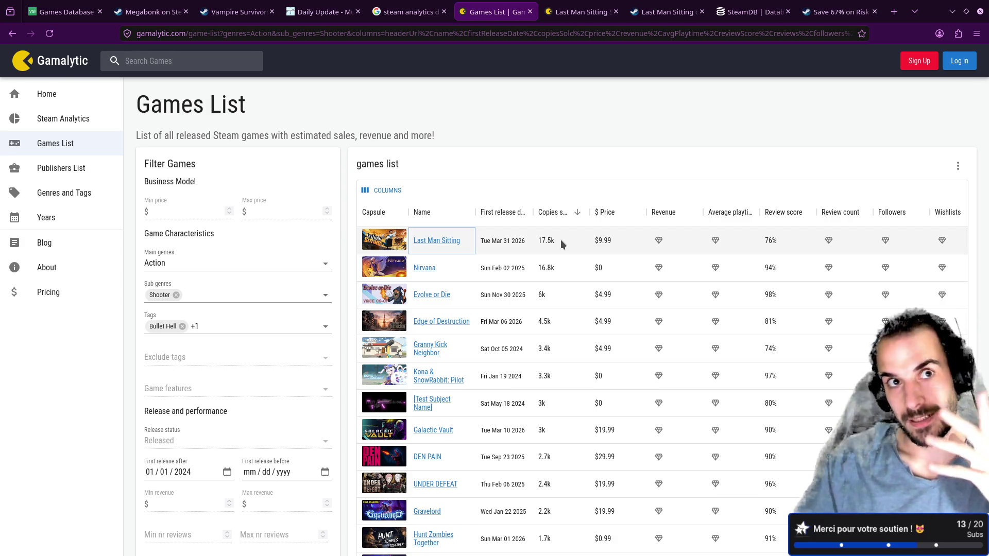
left_click(409, 11)
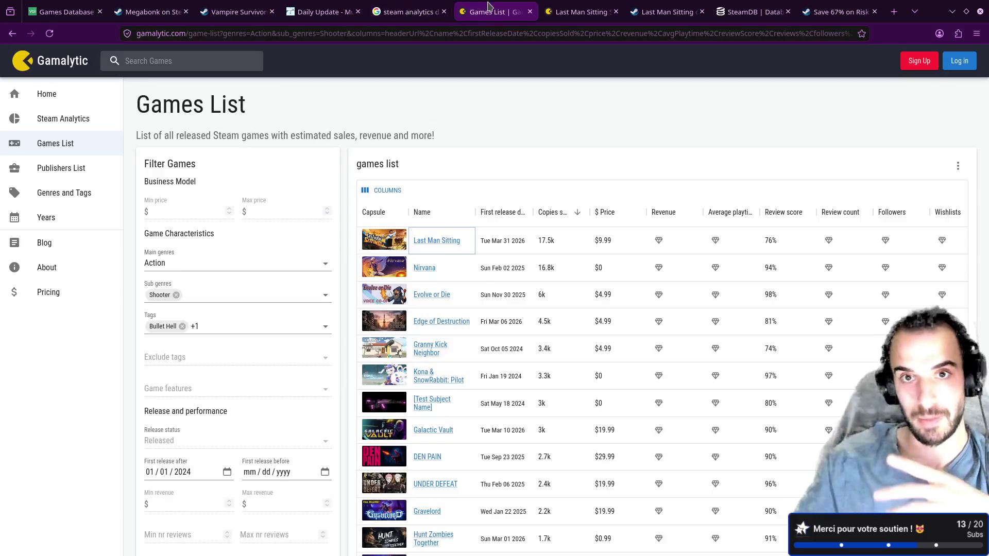
left_click(492, 10)
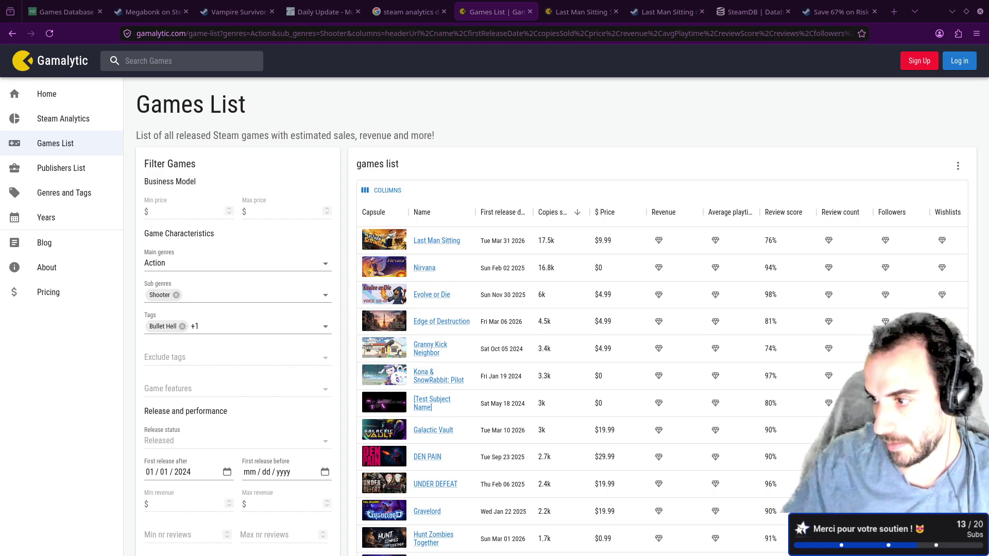
key("alt+Tab")
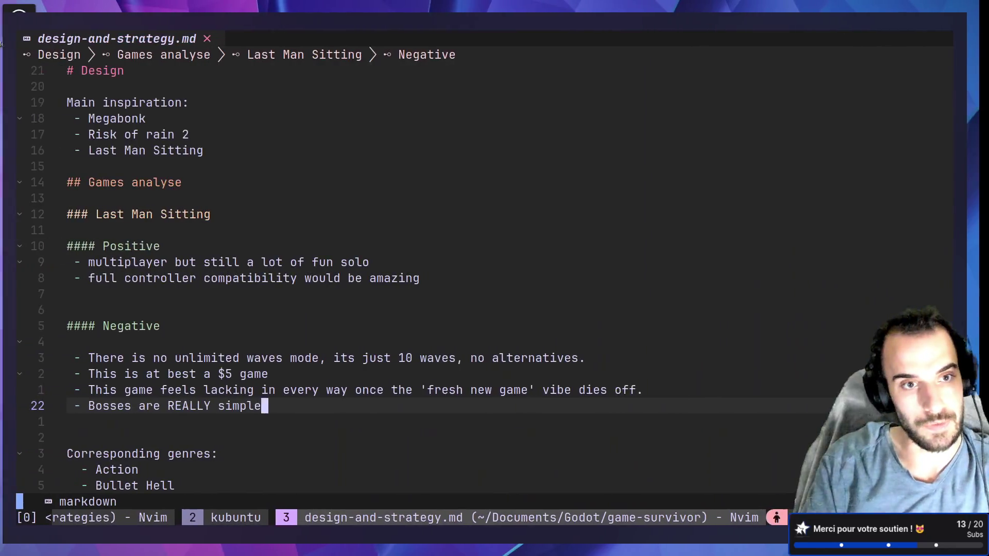
Add a "# Suggestion" heading at the end of the notes and paste the suggested games list below
key("ctrl+b")
key("w")
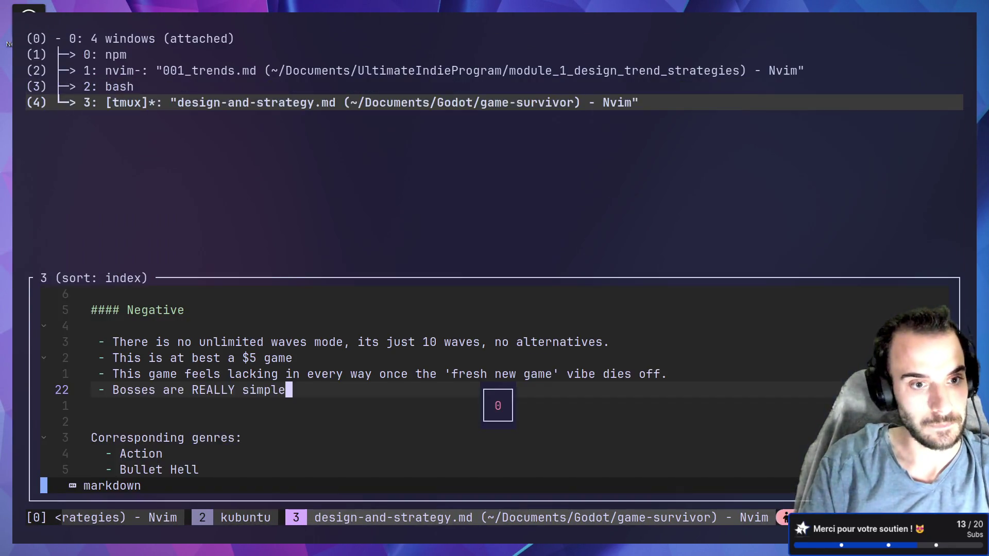
key("Return")
key("G")
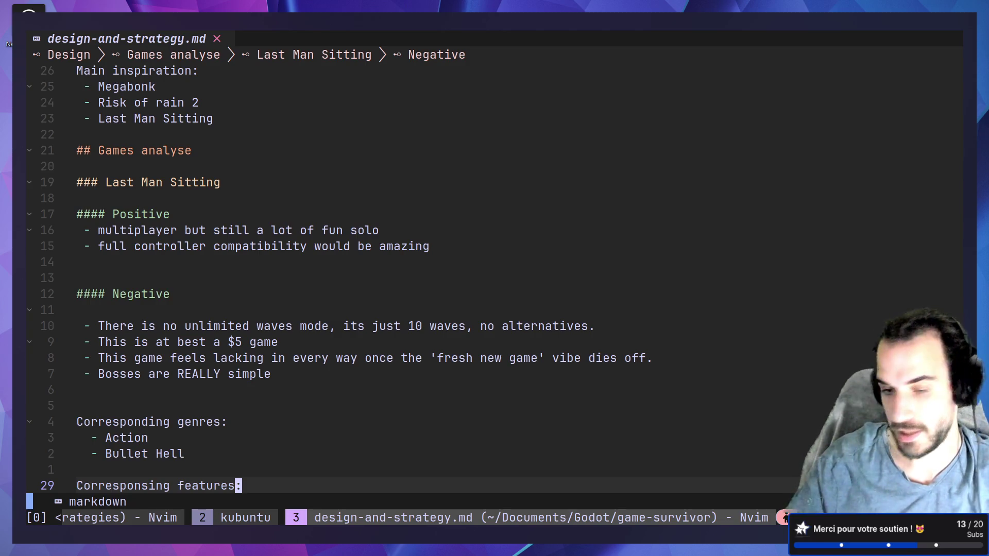
key("o")
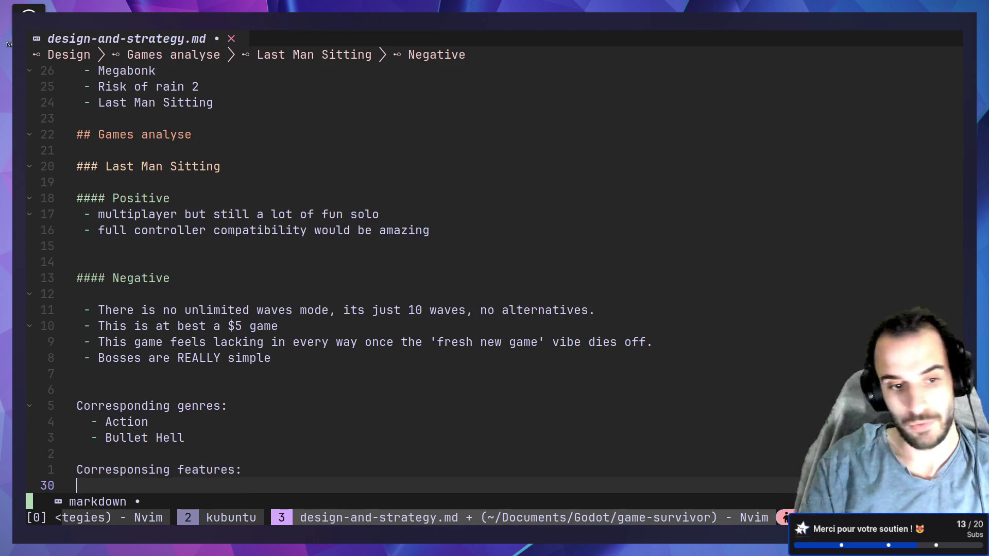
key("Return")
key("Return")
type("# Sugges")
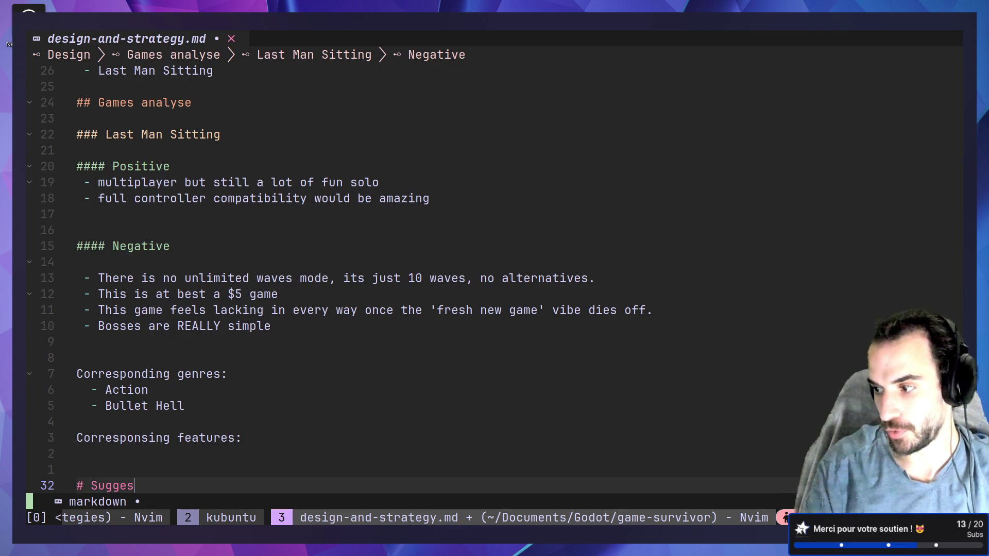
type("tion")
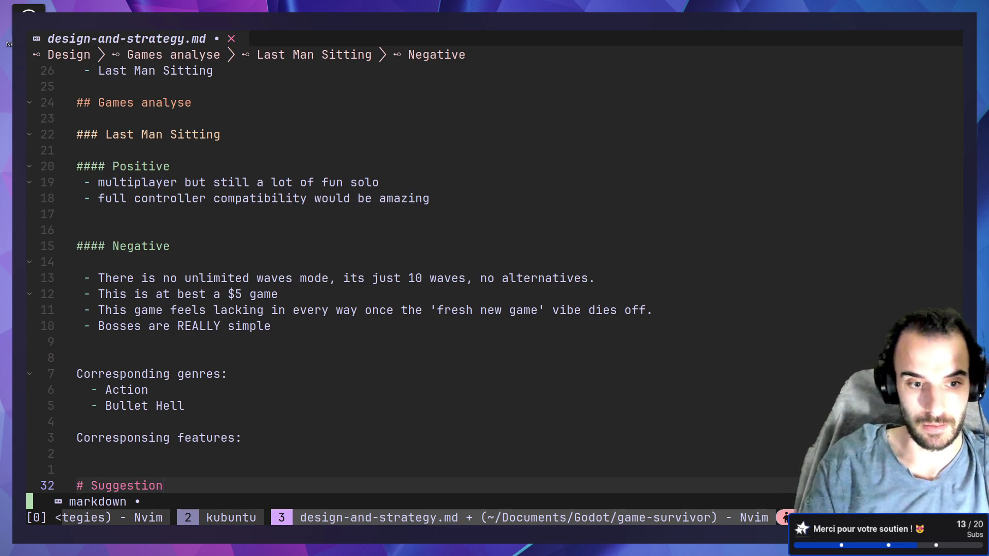
key("Return")
key("Return")
key("ctrl+shift+v")
key("Escape")
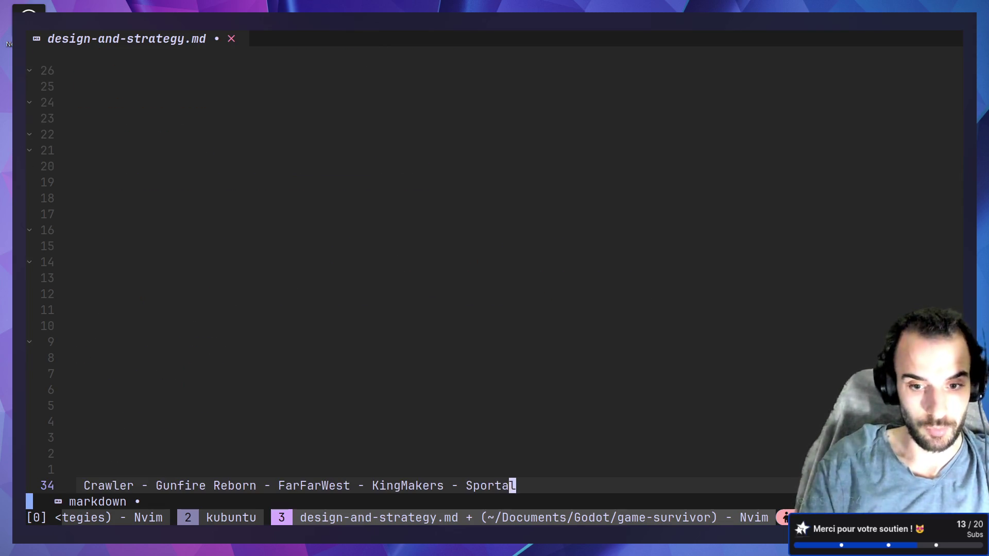
key("0")
Load the GameDev.tv website in a new browser tab
key("alt+Tab")
key("ctrl+t")
type("gamedev")
key("Return")
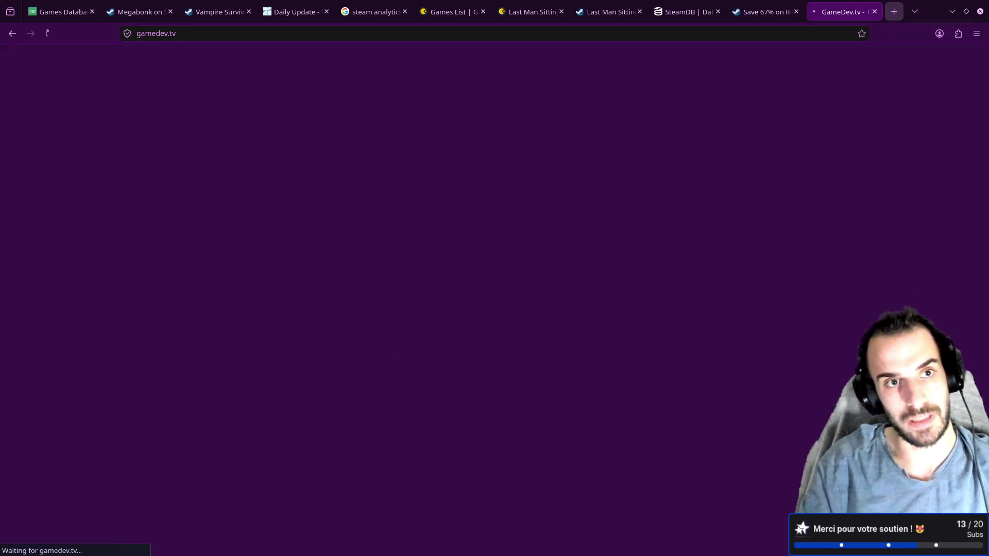
Open GameDev.tv's Ultimate Indie 7-week program page and play, then pause, its intro video
mouse_move(188, 103)
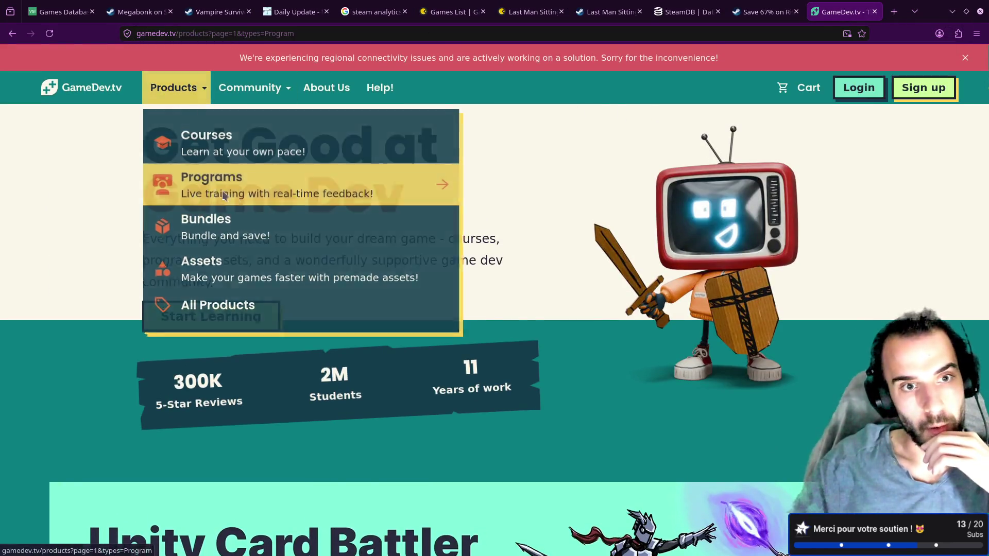
left_click(412, 185)
scroll(411, 225, "down", 3)
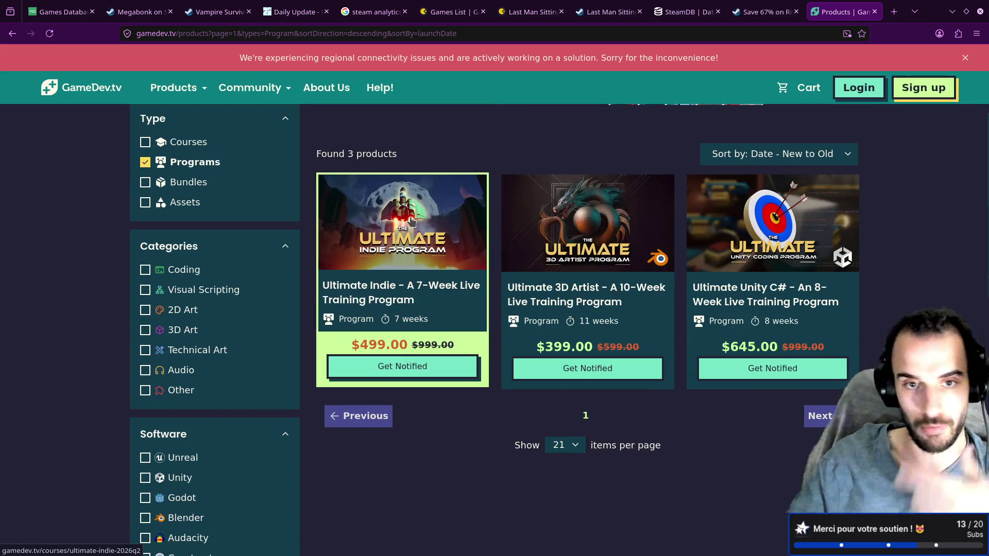
left_click(389, 246)
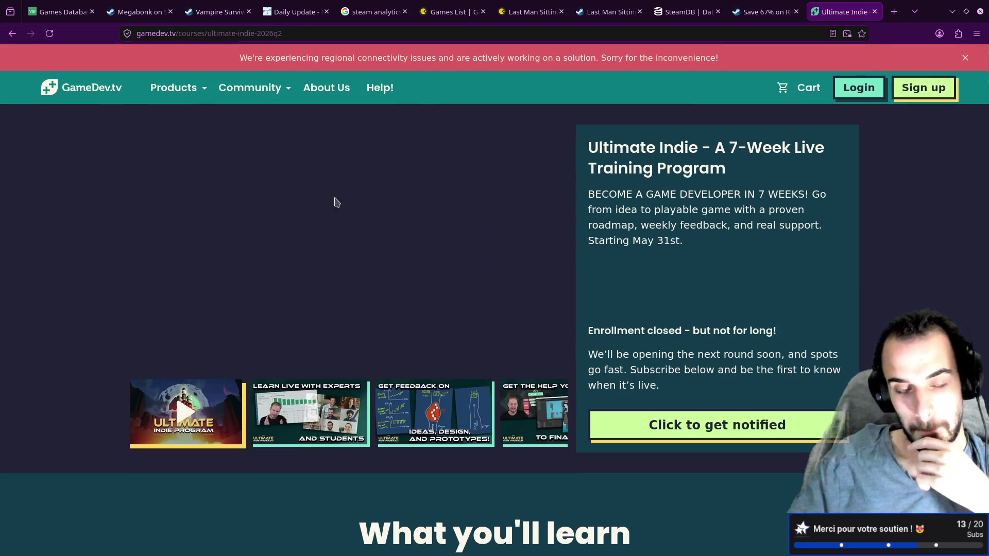
left_click(143, 357)
left_click(143, 358)
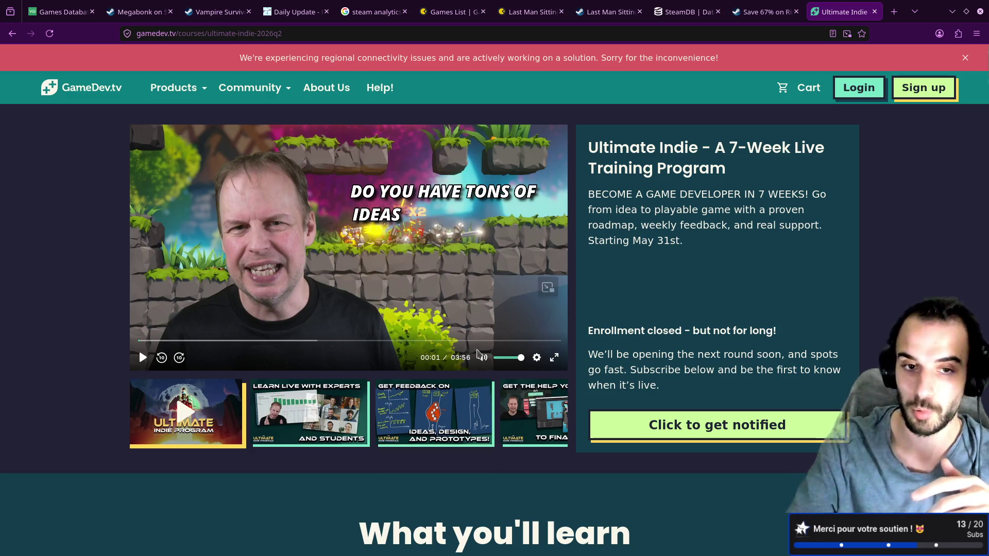
key("alt+Tab")
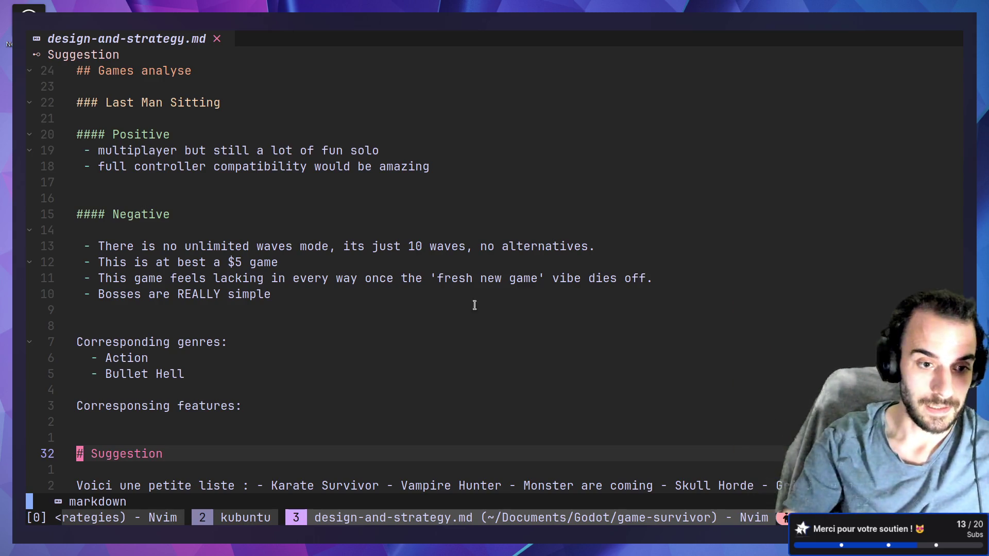
Move between the Suggestion heading and the games list line without editing anything
key("j")
key("j")
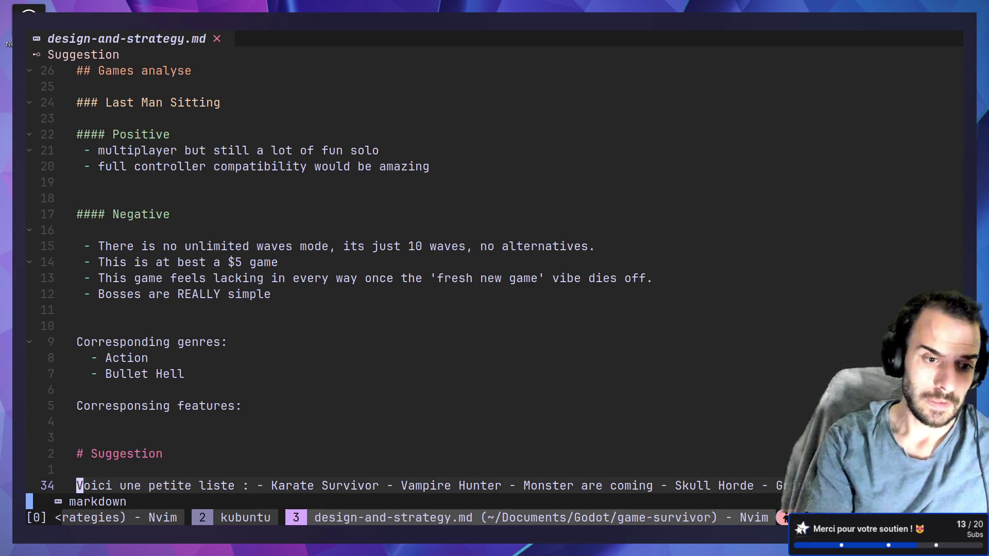
key("k")
key("k")
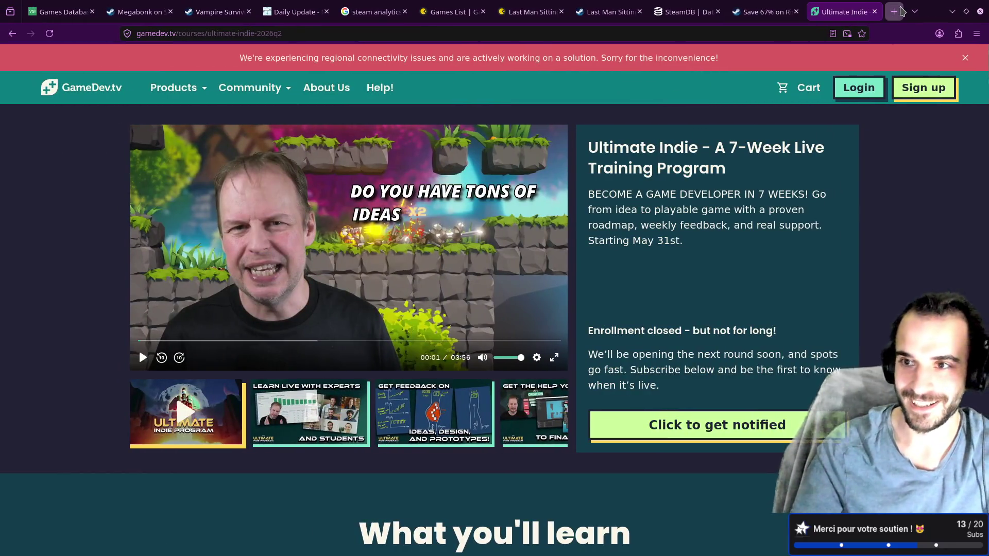
Search for 'russian fishing' and open the Russian Fishing 4 Steam store page, zoomed out two steps
left_click(894, 11)
type("ni")
key("BackSpace")
key("BackSpace")
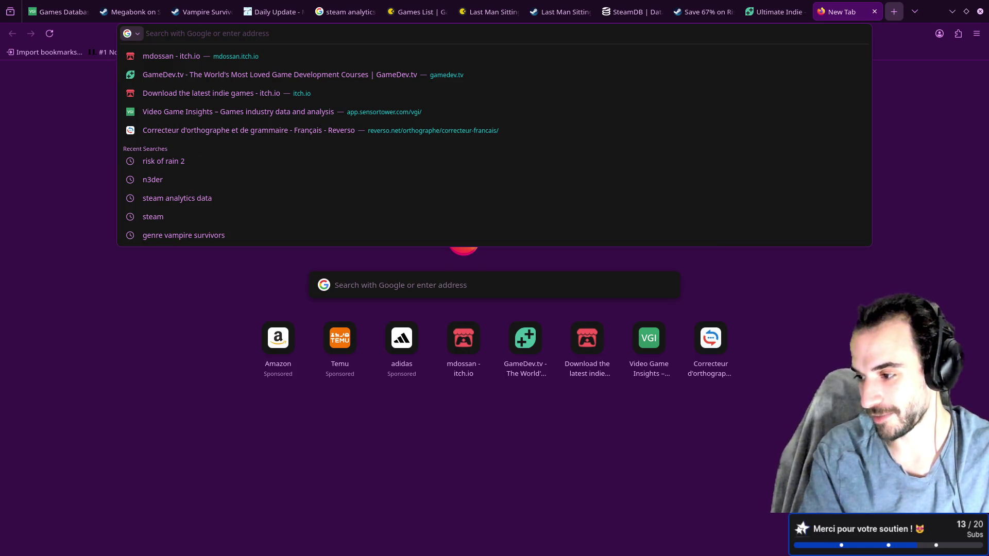
type("russian fishing")
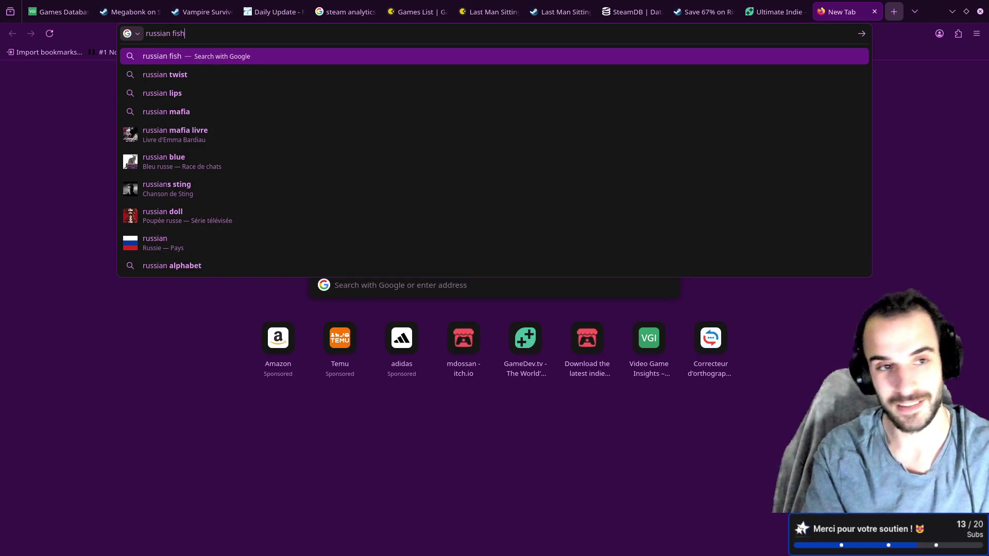
key("Down")
key("Return")
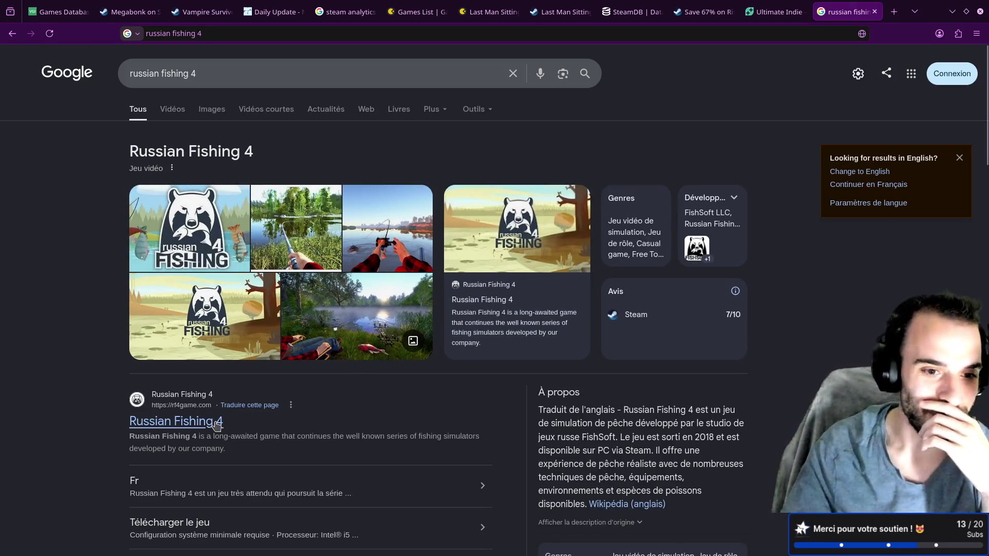
scroll(217, 418, "down", 1)
scroll(217, 418, "down", 4)
left_click(206, 466)
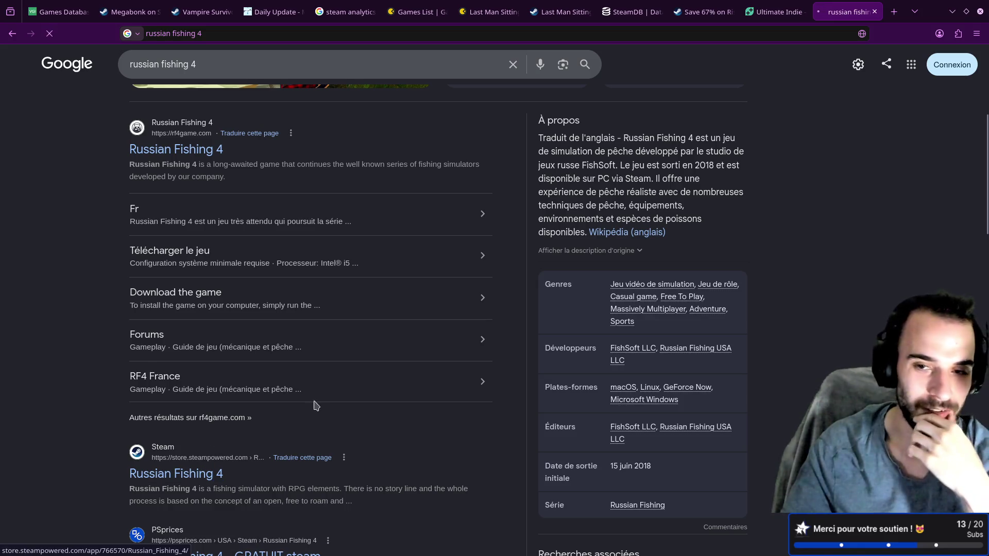
scroll(402, 369, "down", 10)
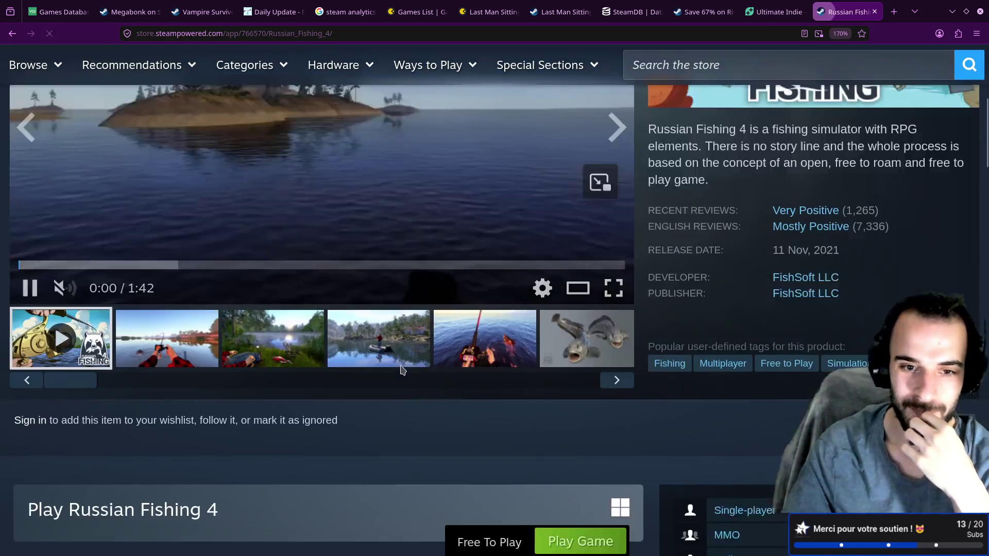
scroll(402, 370, "up", 7)
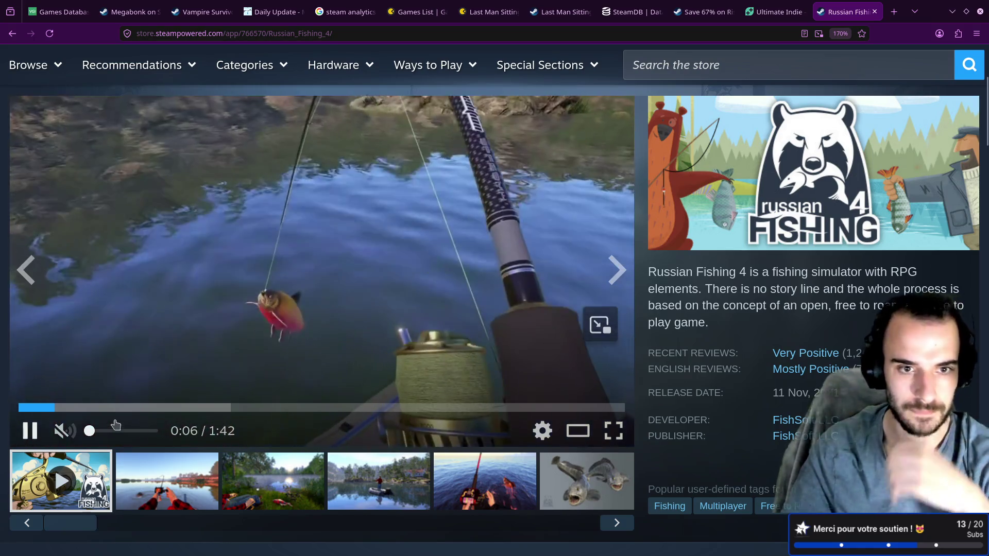
key("ctrl+minus")
key("ctrl+minus")
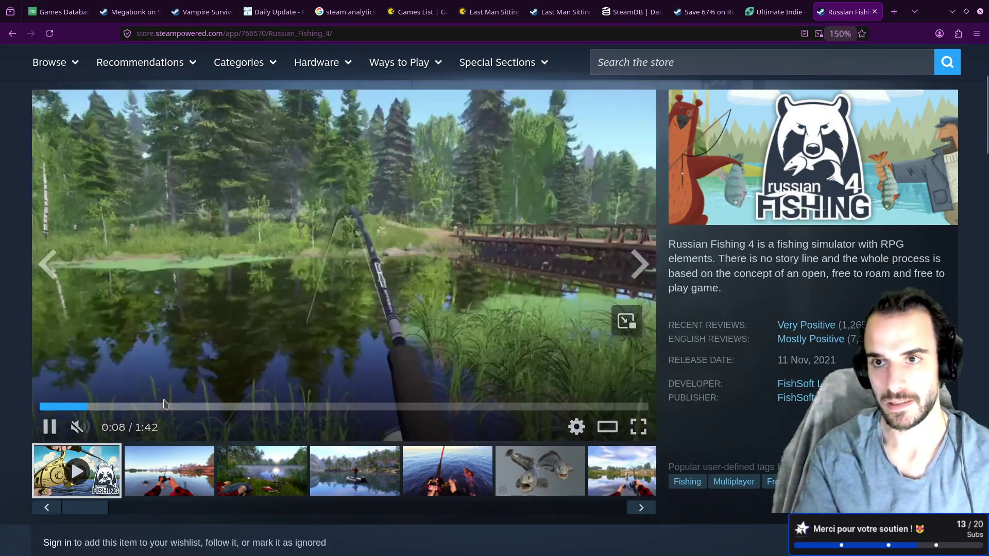
key("ctrl+minus")
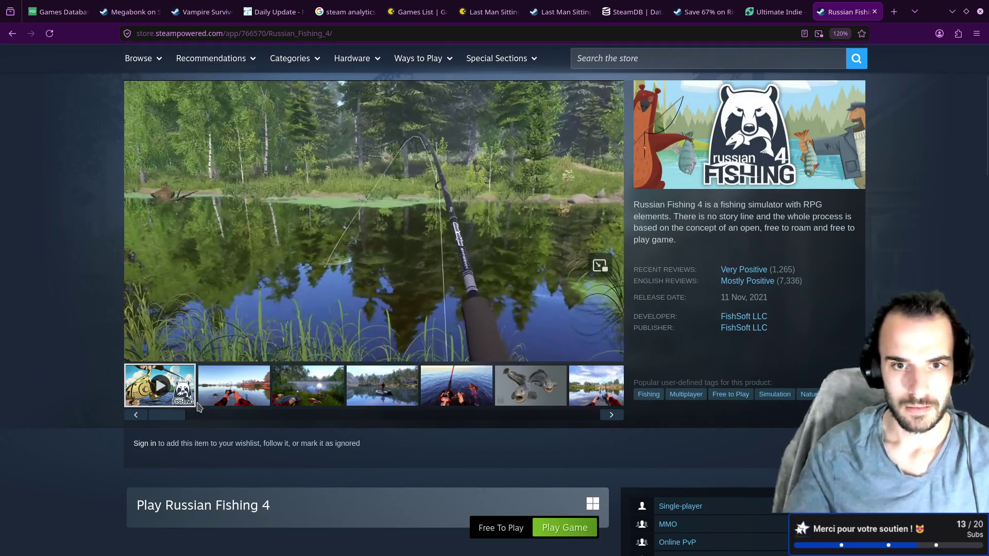
scroll(202, 404, "up", 2)
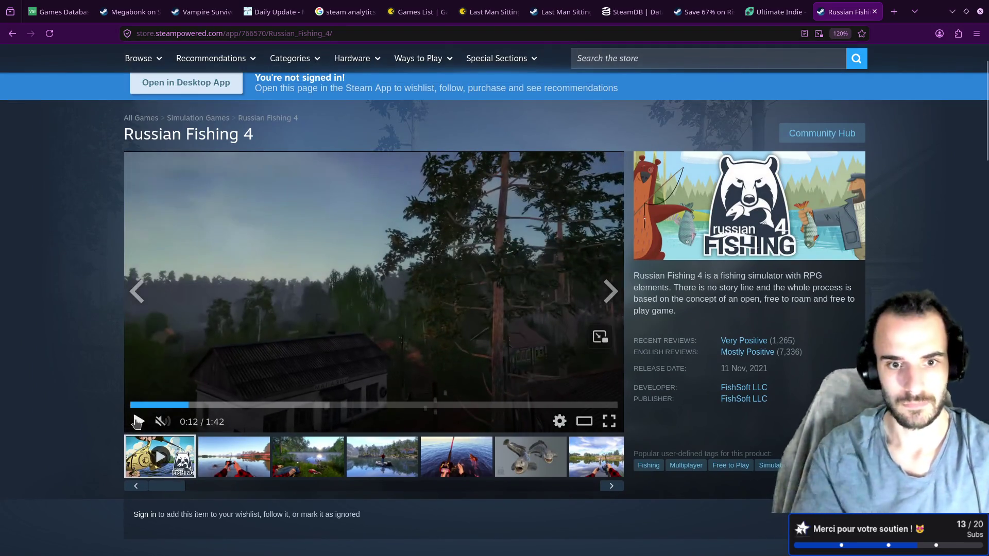
Switch Blender's viewport to solid shading and close Blender, returning to the browser
key("alt+Tab")
key("alt+Tab")
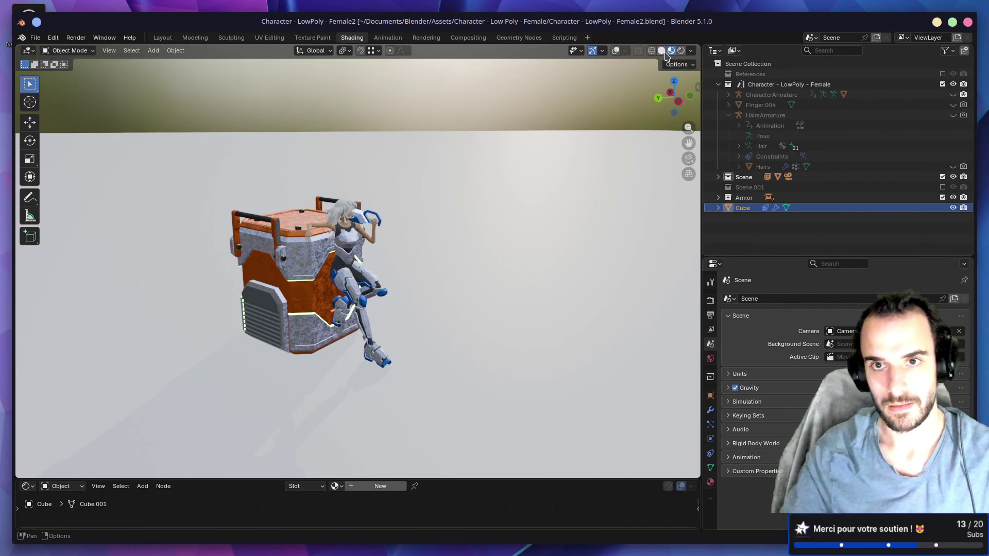
left_click(662, 51)
left_click(967, 22)
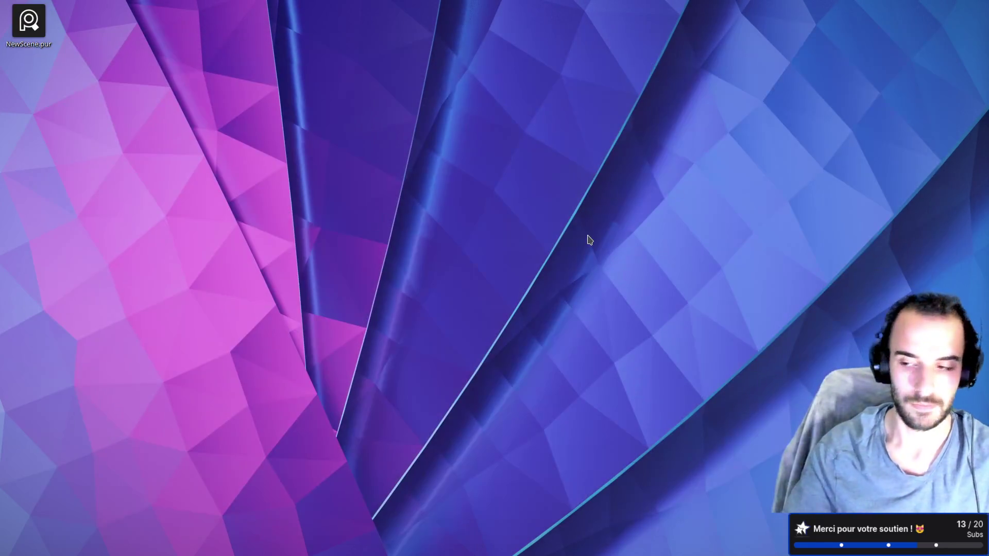
key("alt+Tab")
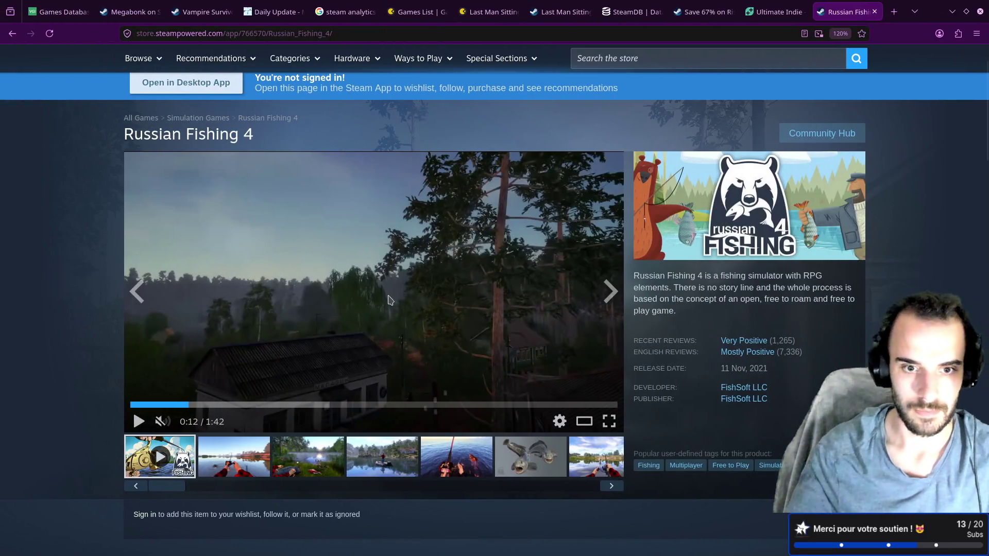
Play and pause the Russian Fishing 4 trailer, highlight the RPG and no-story-line description text, then close the tab
left_click(436, 327)
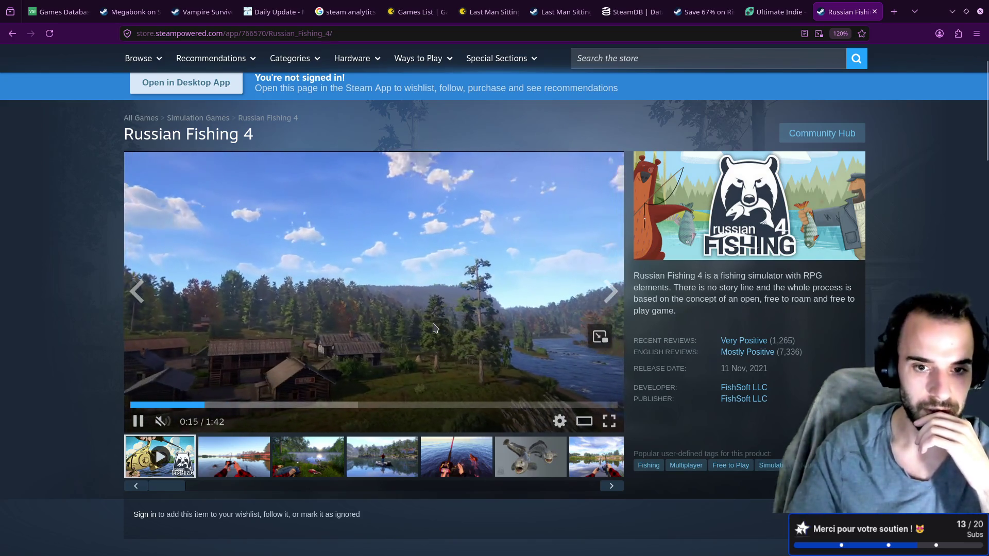
scroll(434, 327, "down", 2)
scroll(433, 328, "down", 1)
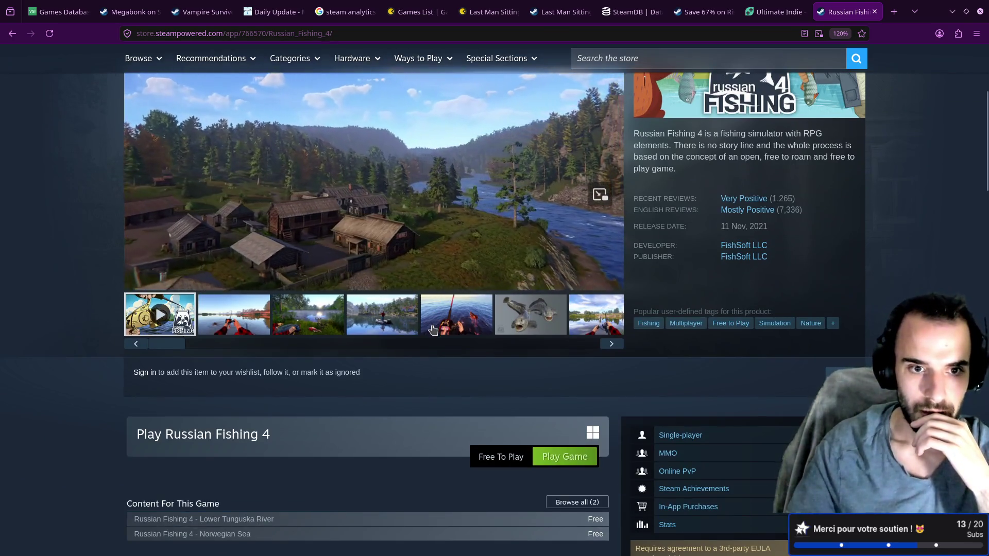
scroll(433, 330, "up", 1)
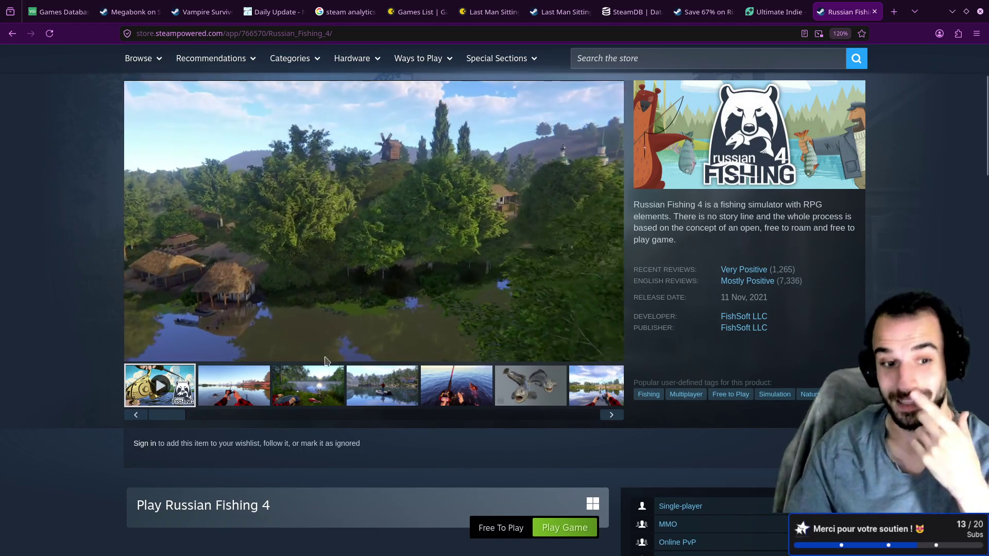
left_click(140, 353)
double_click(812, 205)
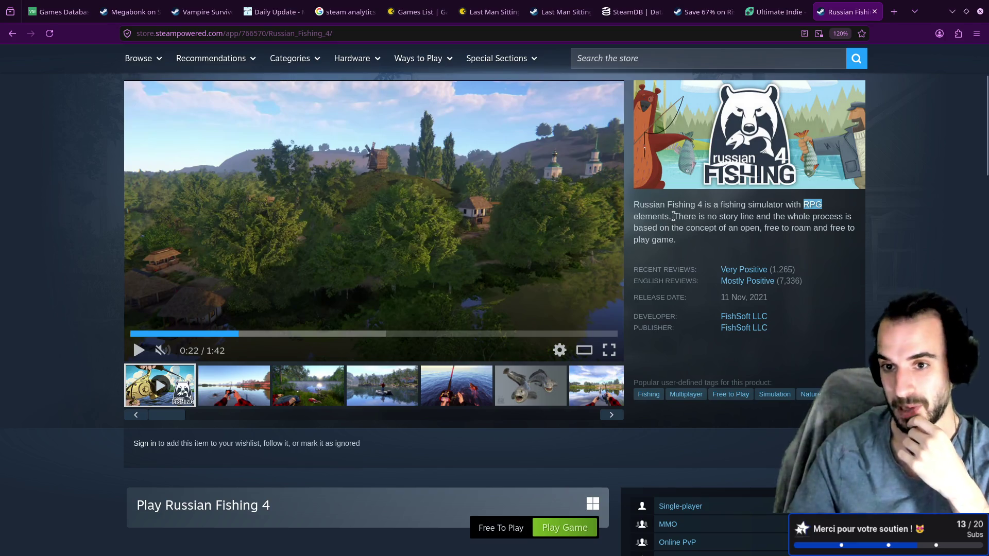
left_click_drag(672, 217, 693, 240)
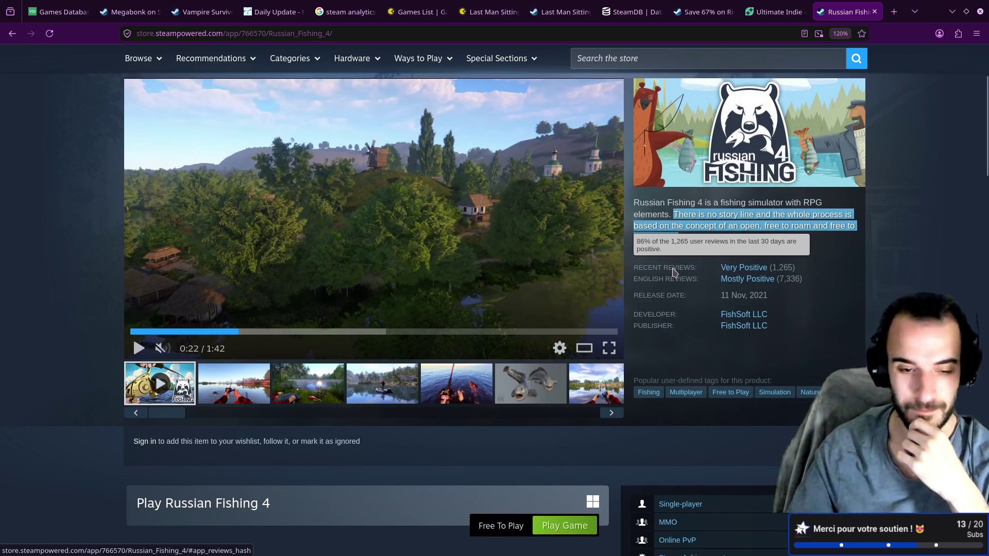
scroll(675, 270, "down", 8)
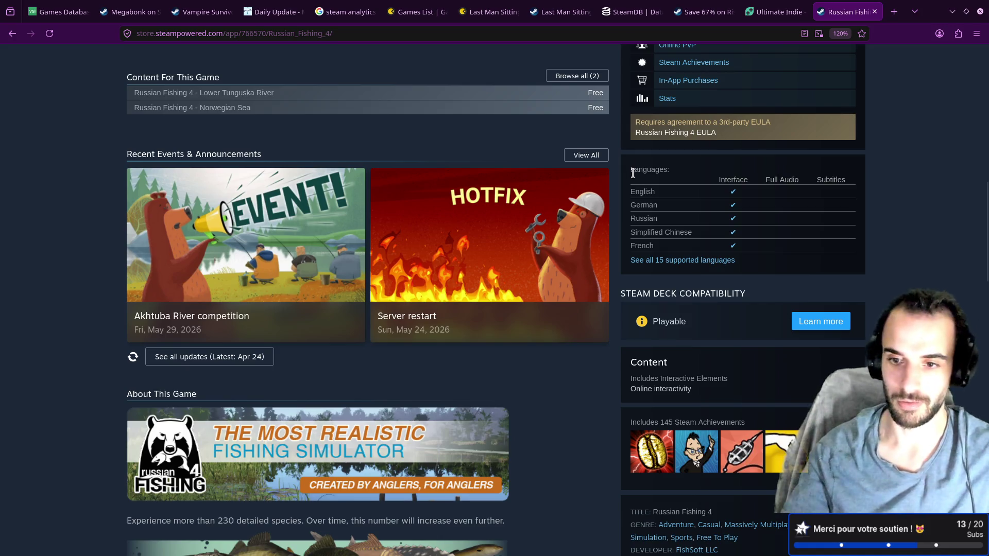
scroll(577, 256, "down", 4)
scroll(585, 249, "up", 7)
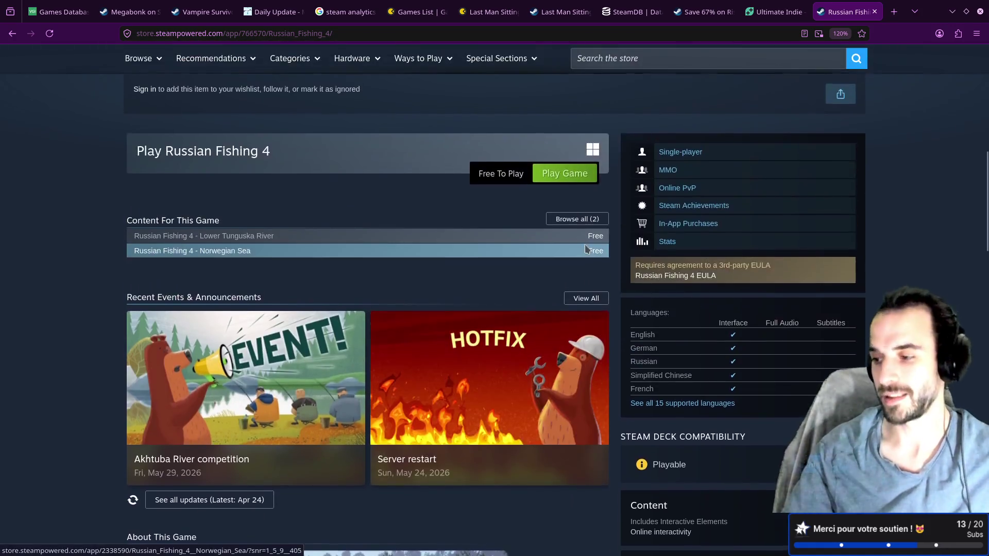
scroll(585, 250, "up", 5)
key("ctrl+w")
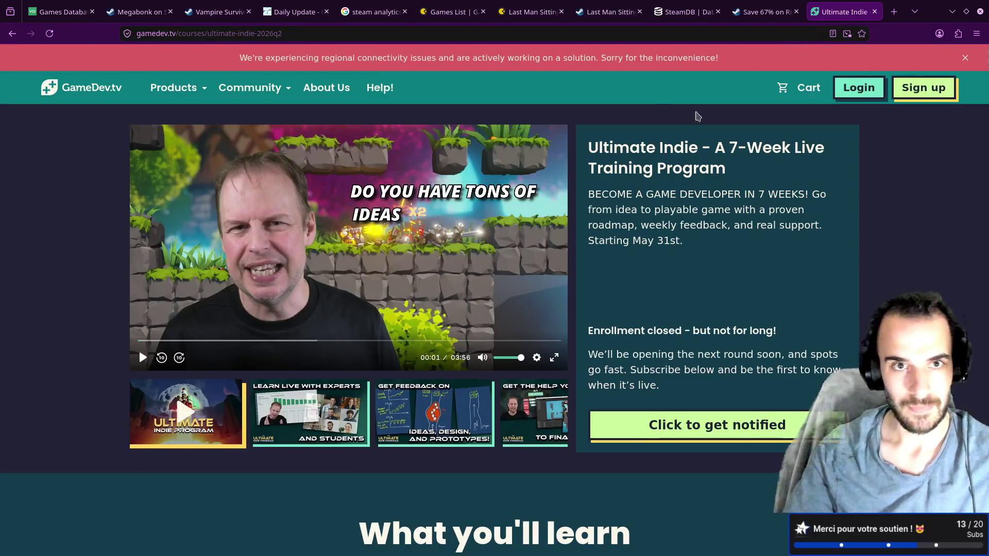
Close the Games Database, Megabonk, Vampire Survivors, Daily Update and steam analytics search tabs
left_click(296, 11)
left_click(56, 6)
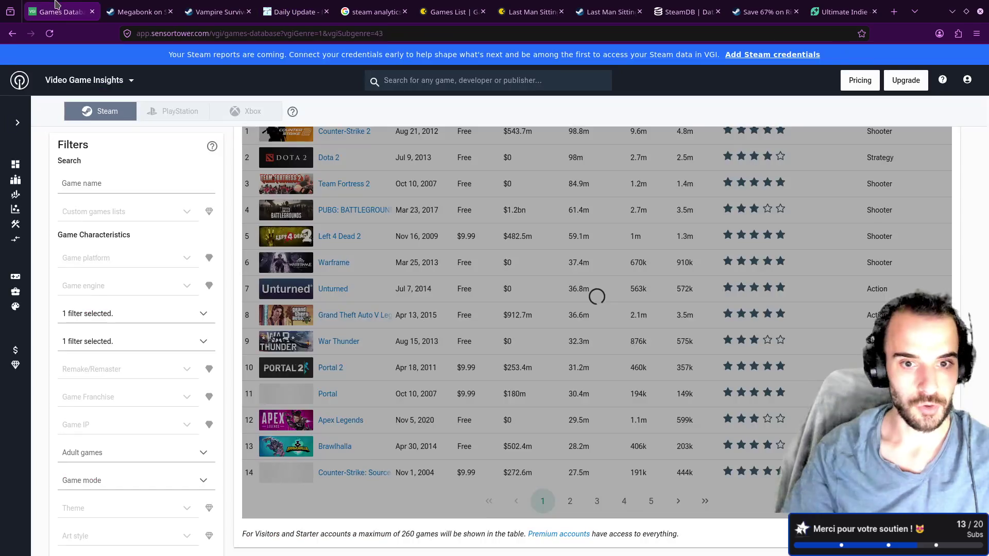
middle_click(58, 15)
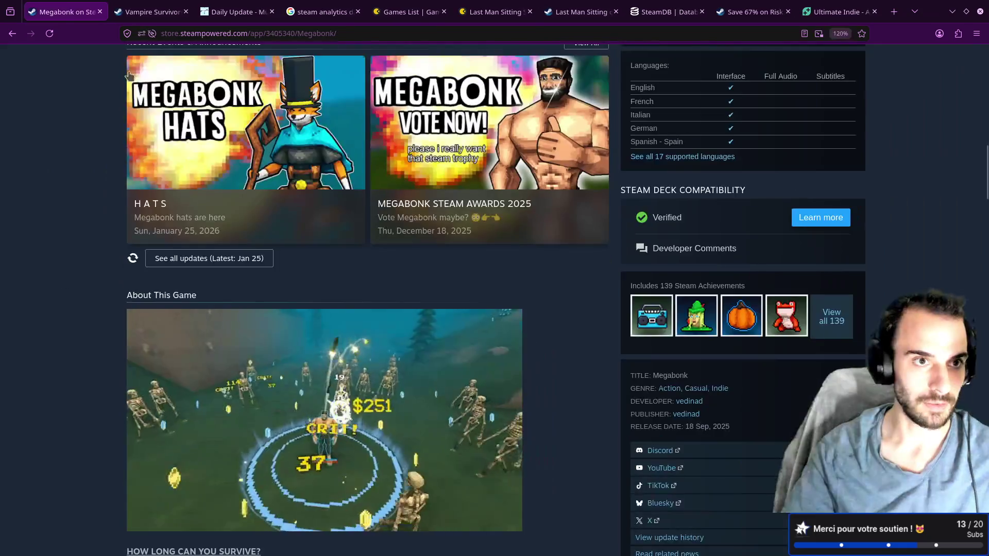
scroll(216, 164, "down", 5)
scroll(215, 164, "up", 5)
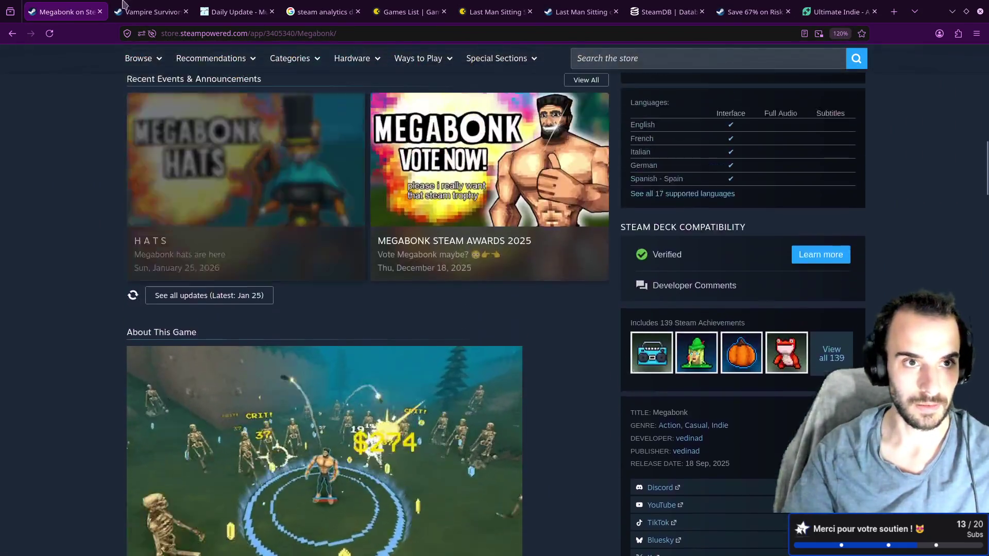
left_click(149, 12)
left_click(64, 12)
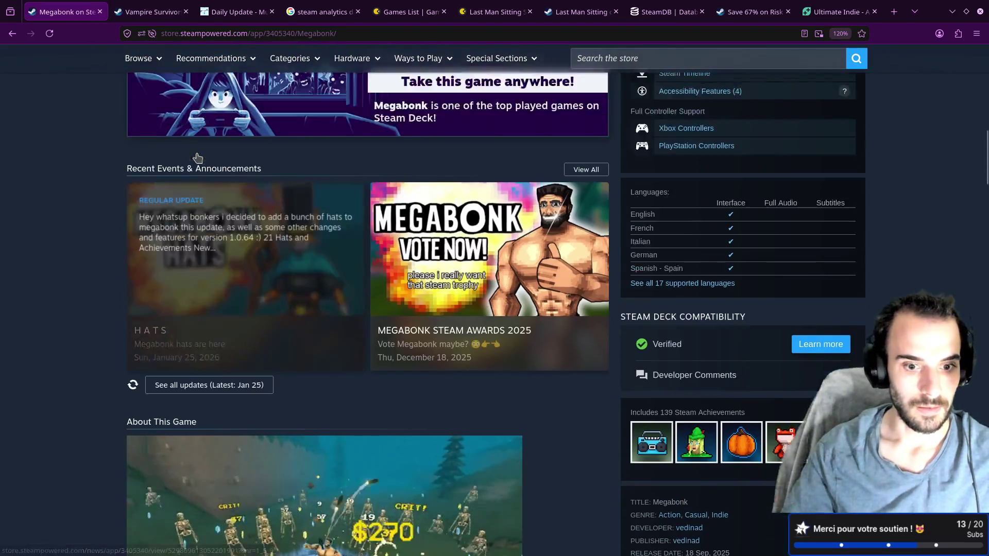
scroll(196, 159, "up", 10)
left_click(99, 12)
middle_click(90, 10)
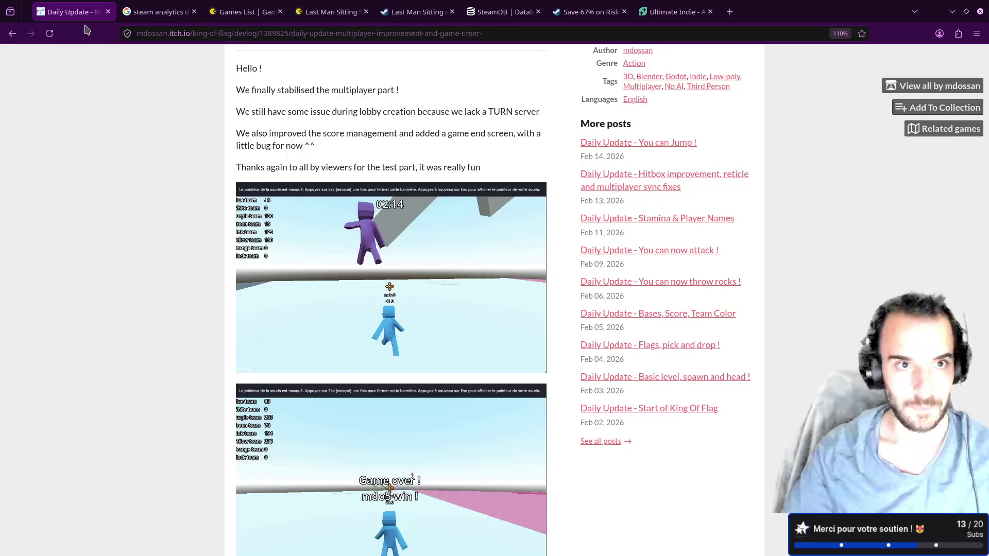
middle_click(91, 9)
middle_click(90, 7)
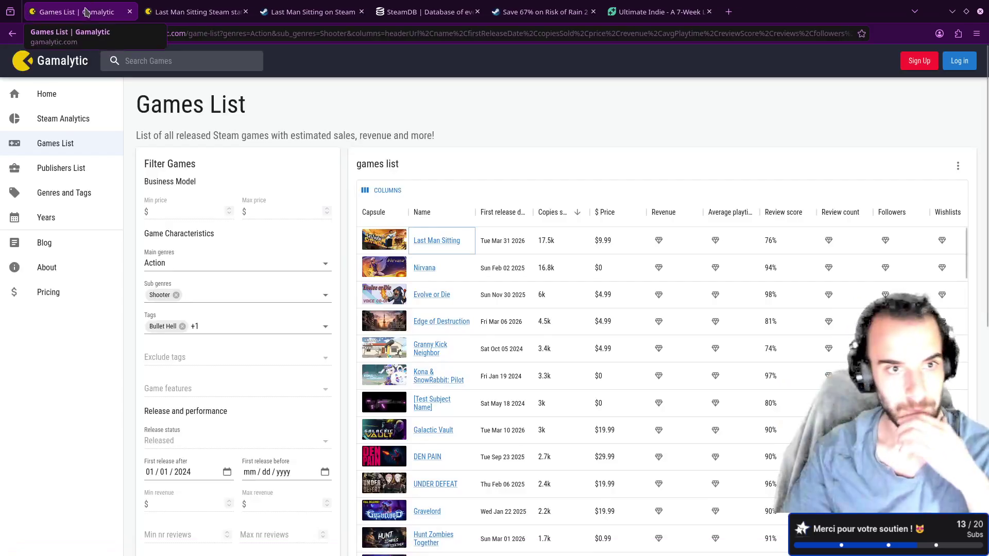
Reopen the Gamalytic stats tab, close SteamDB and Ultimate Indie, and expand Last Man Sitting's About This Game text
left_click(197, 5)
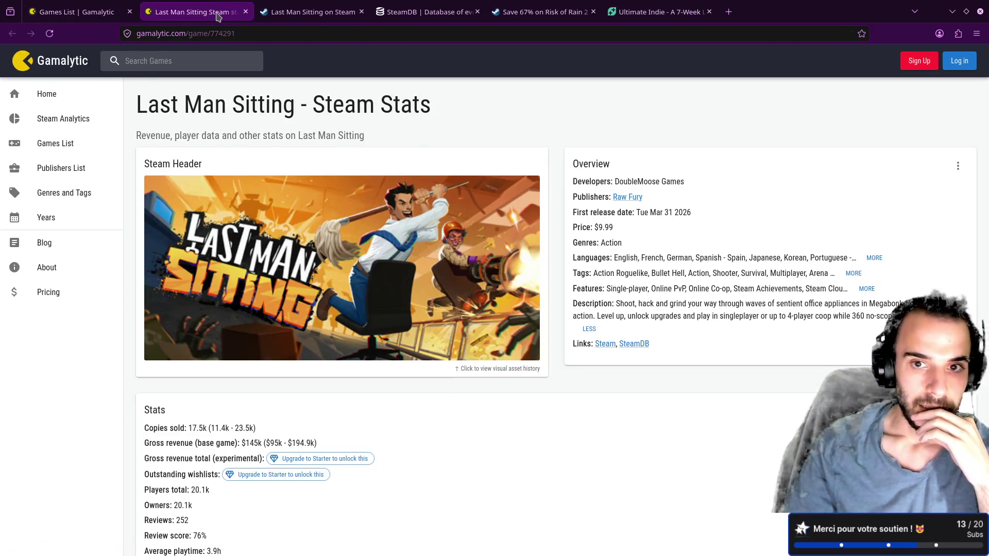
middle_click(217, 15)
key("ctrl+shift+t")
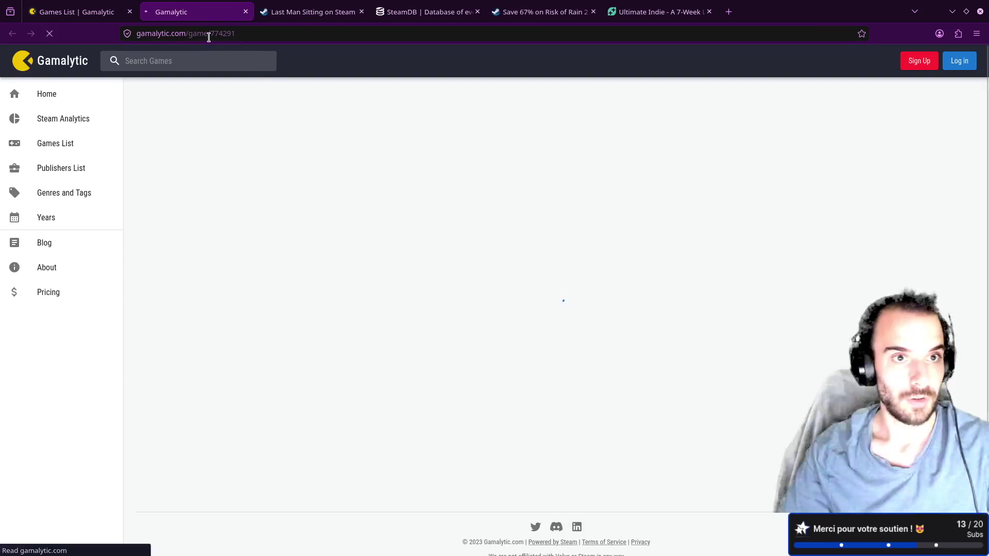
left_click(300, 12)
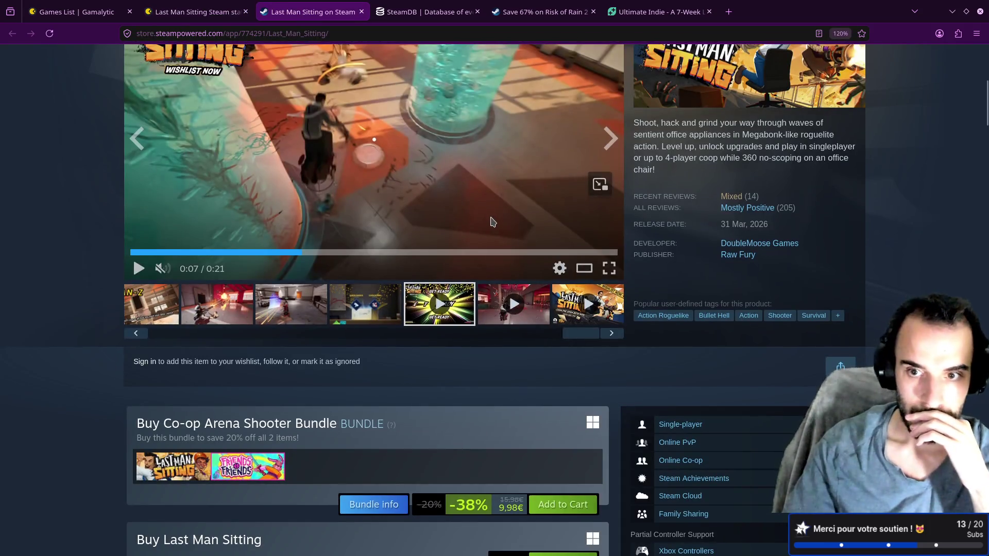
scroll(491, 221, "down", 15)
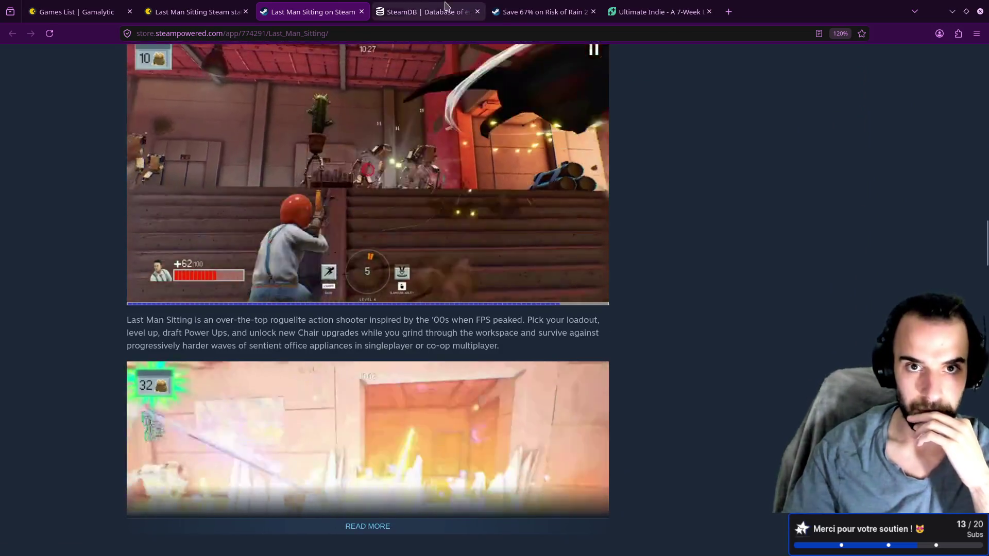
middle_click(446, 7)
scroll(453, 154, "down", 4)
middle_click(531, 11)
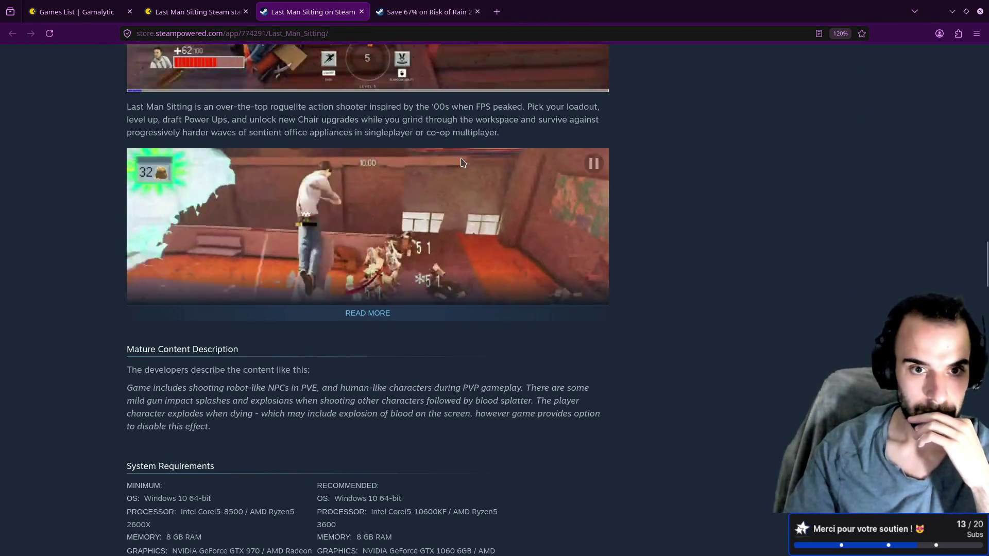
scroll(453, 170, "down", 4)
left_click(369, 100)
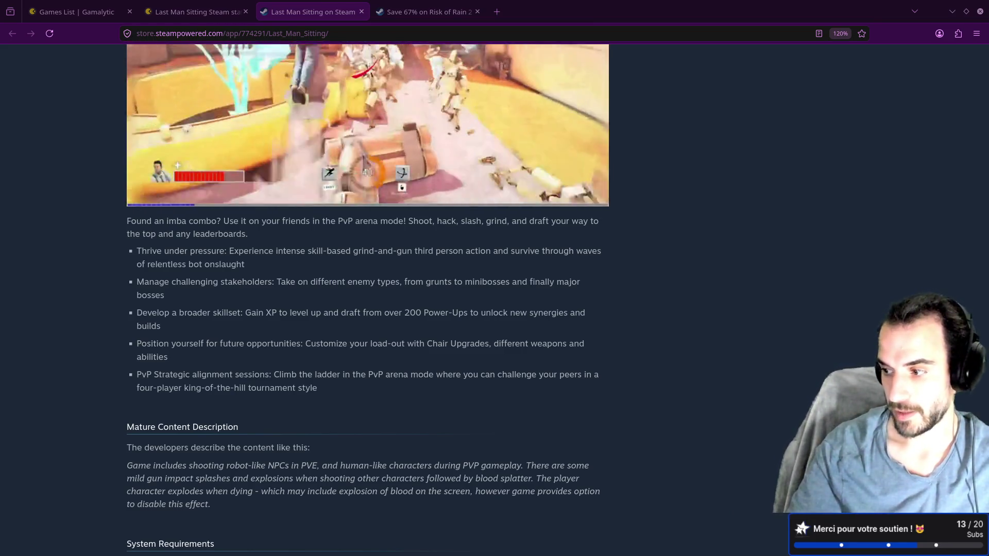
left_click(498, 12)
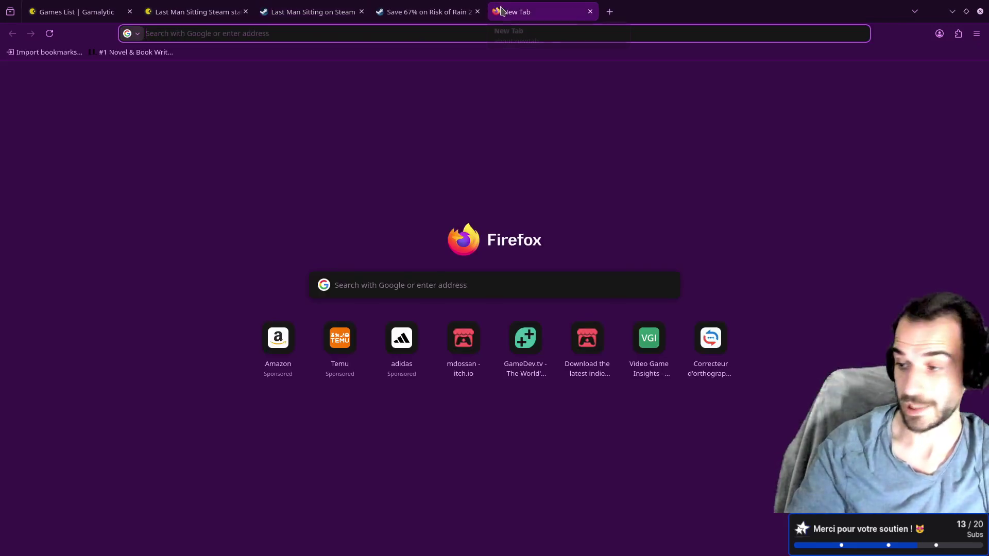
Search the web for 'nevergrind online' and open its Steam store page
type("ne")
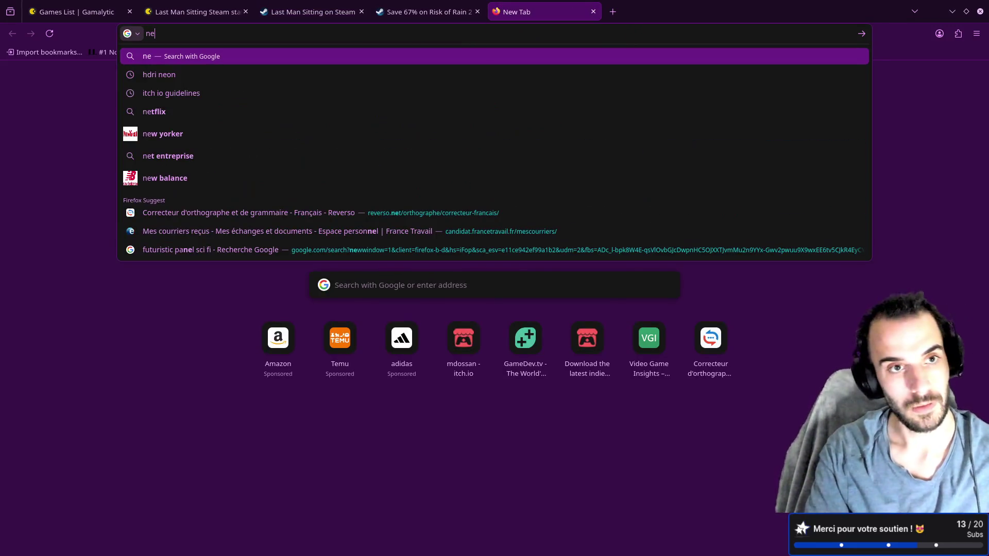
type("vergrin")
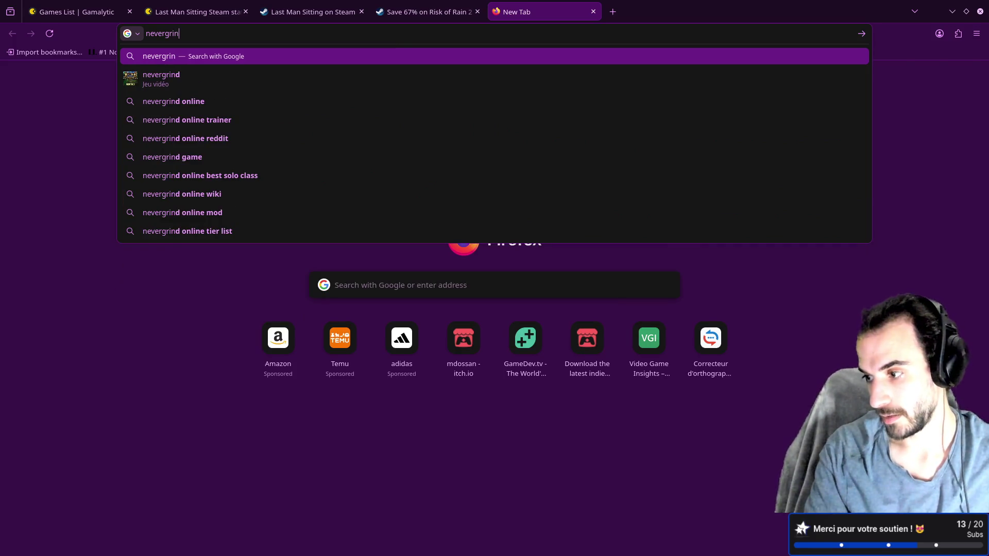
type("d online")
key("Return")
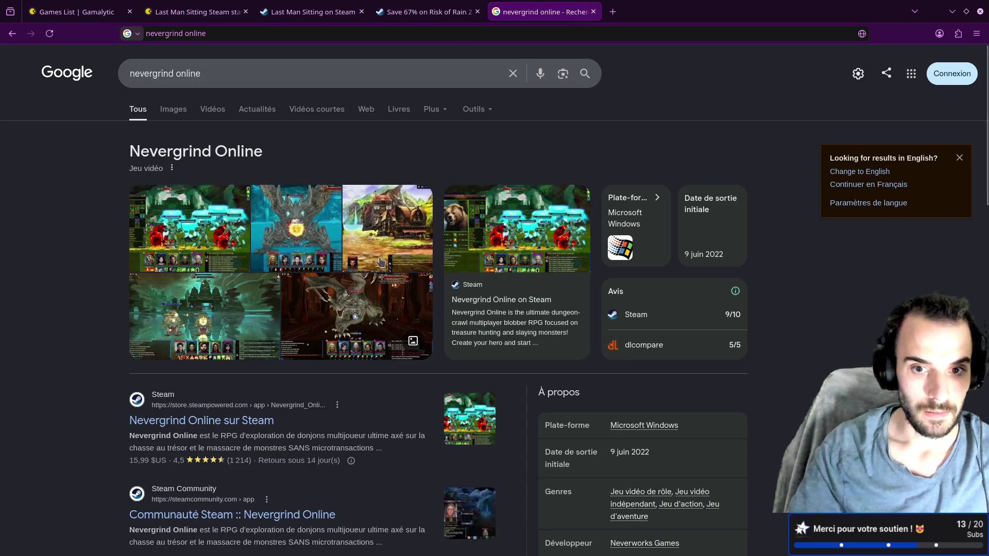
left_click(262, 419)
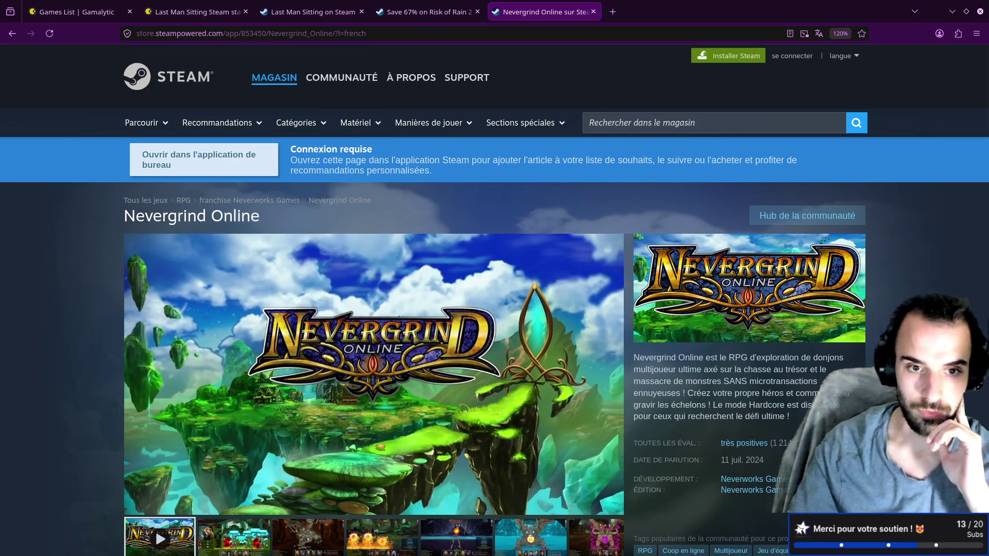
scroll(238, 400, "down", 3)
Browse Nevergrind Online's screenshots, including the orc, skeleton boss and ice dragon shots
left_click(238, 400)
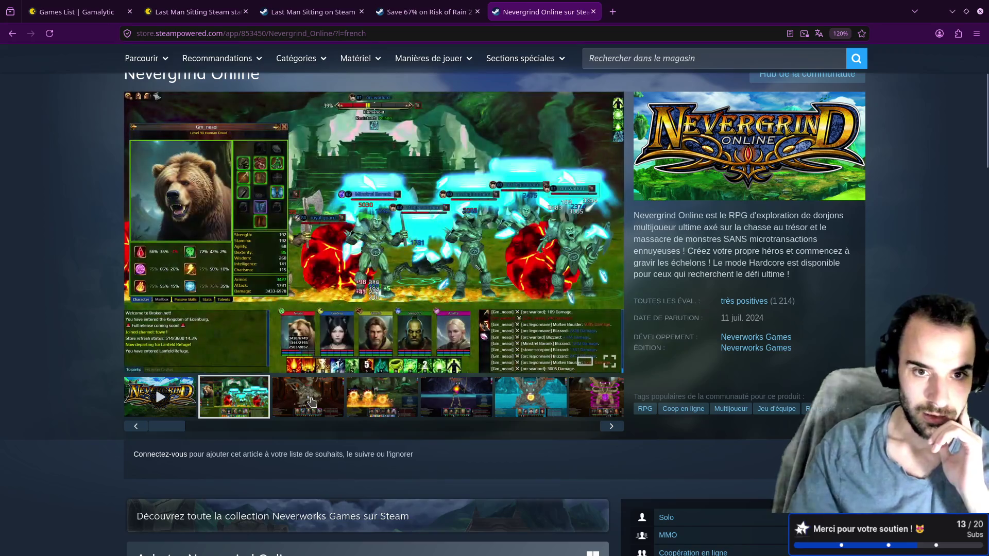
left_click(307, 400)
left_click(367, 399)
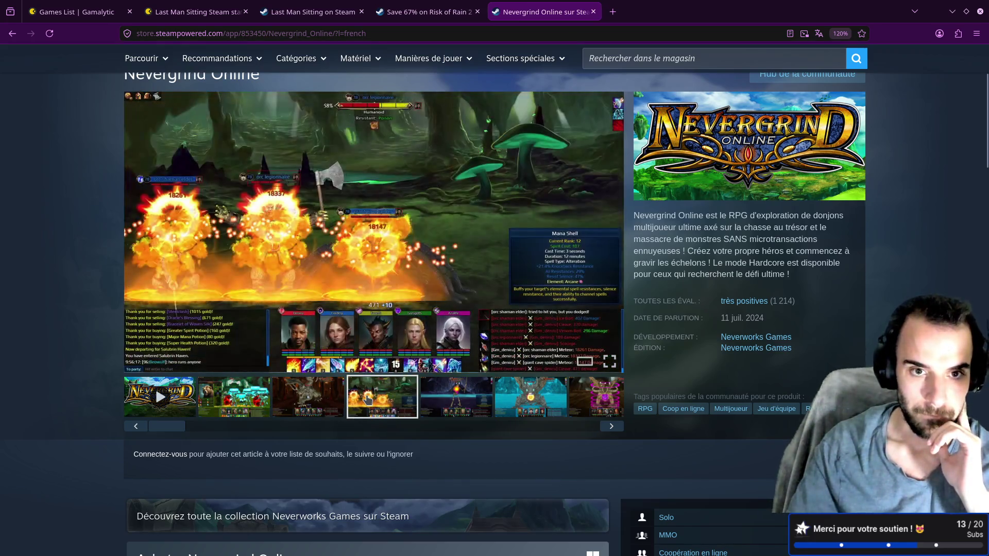
left_click(444, 401)
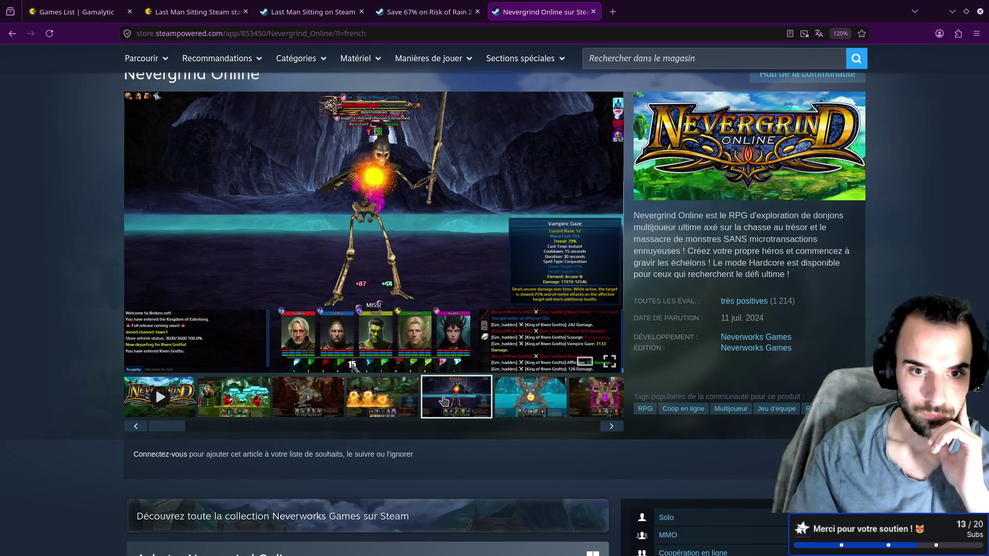
left_click(519, 402)
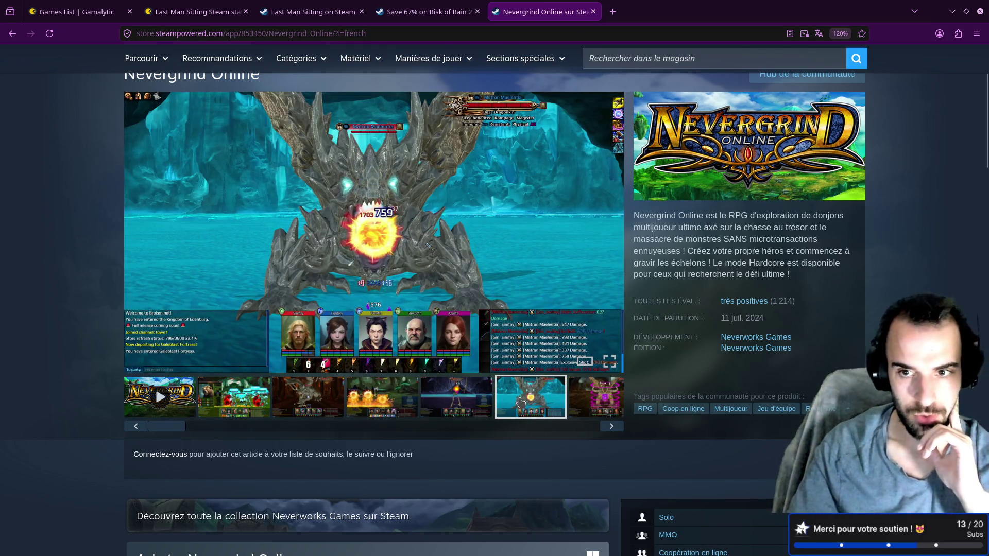
scroll(520, 401, "down", 3)
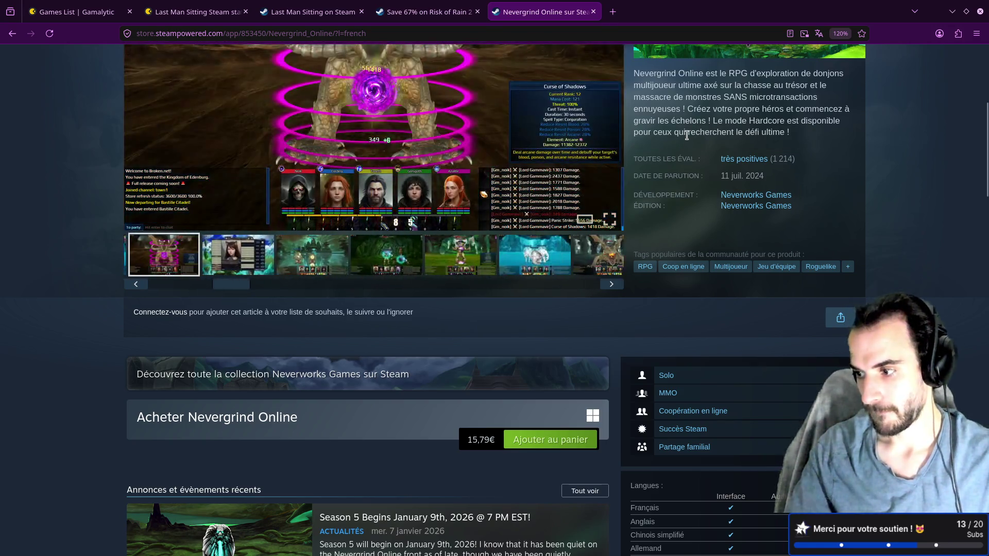
scroll(689, 130, "up", 6)
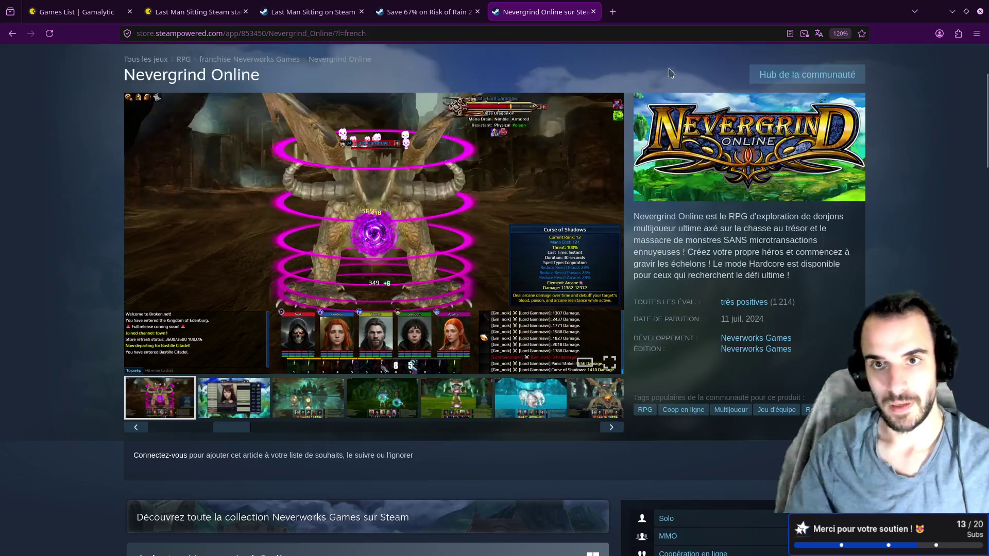
left_click(673, 118)
Search the store for 'Melvor', open Melvor Idle, skip ahead through its trailer, then close the tab
type("Mel")
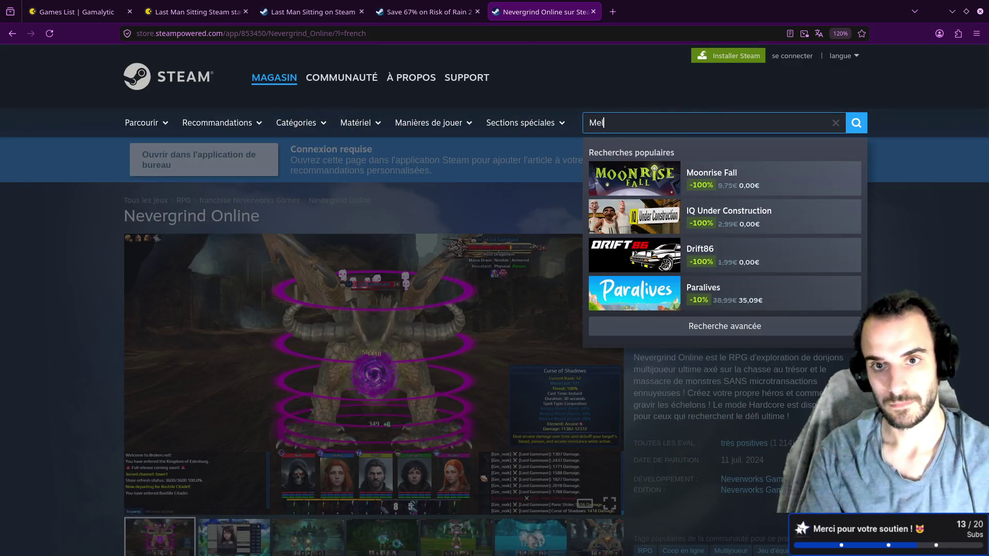
type("vor")
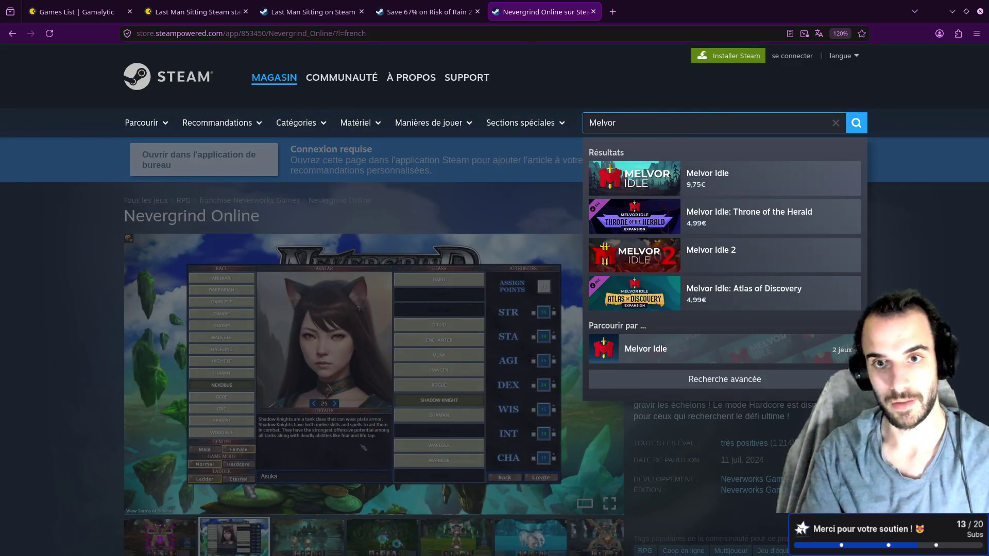
key("Return")
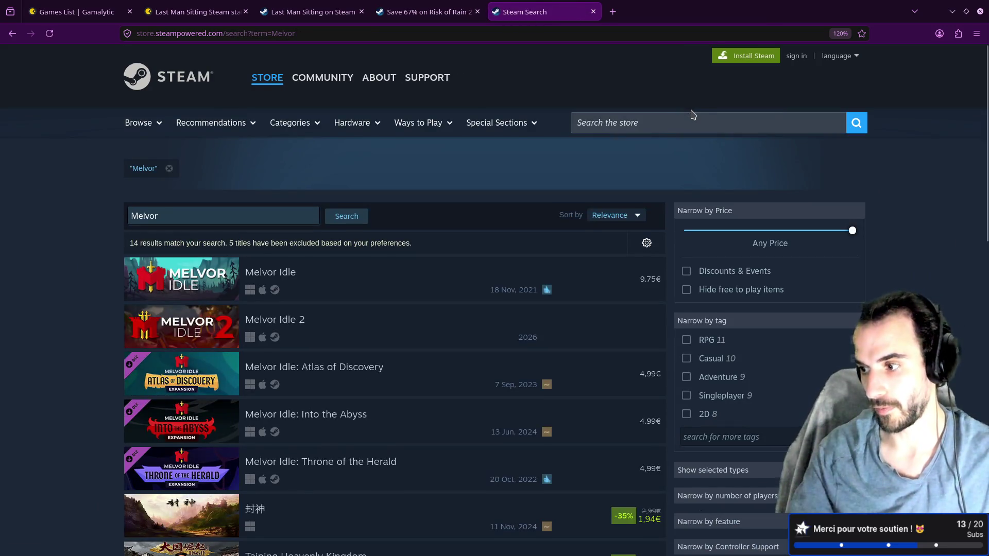
scroll(452, 184, "down", 2)
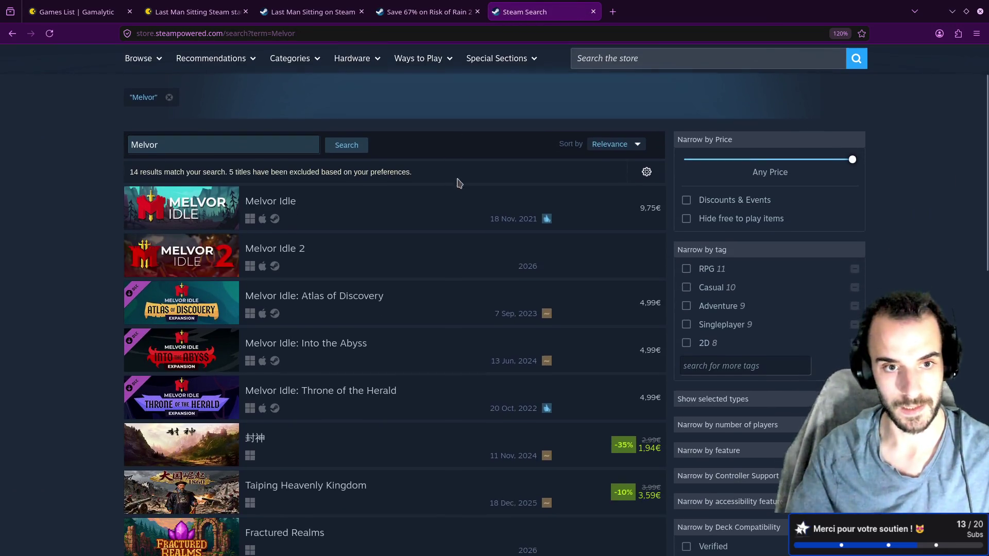
mouse_move(332, 204)
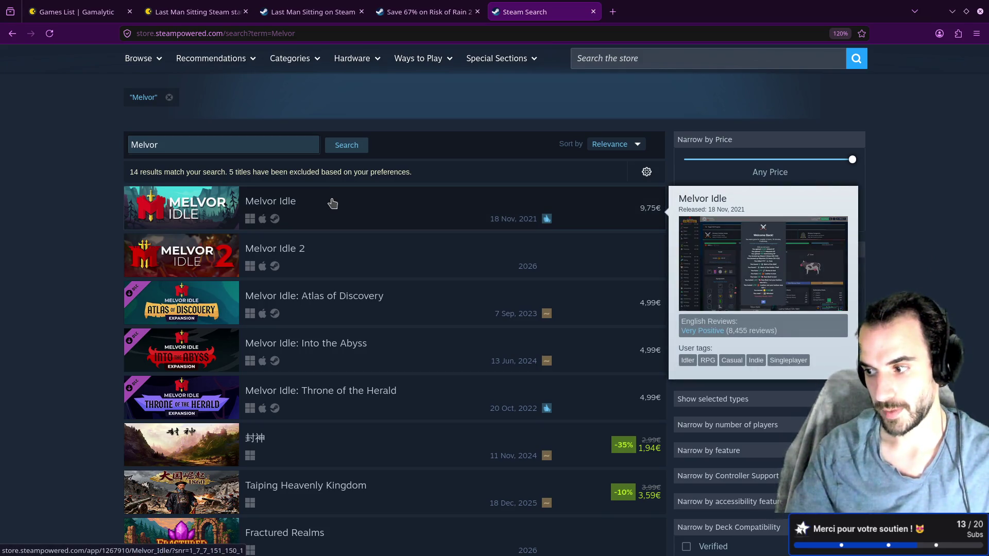
left_click(331, 203)
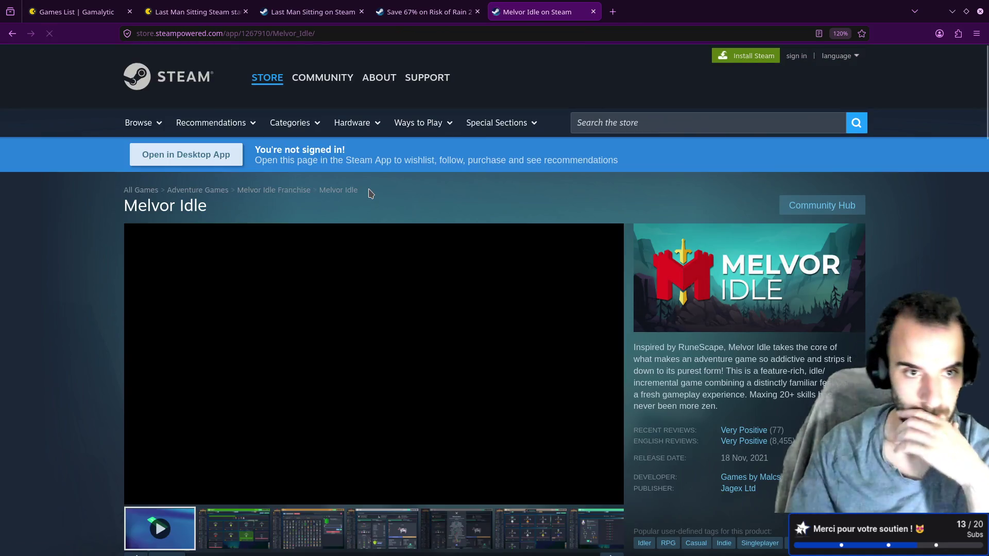
scroll(373, 189, "down", 3)
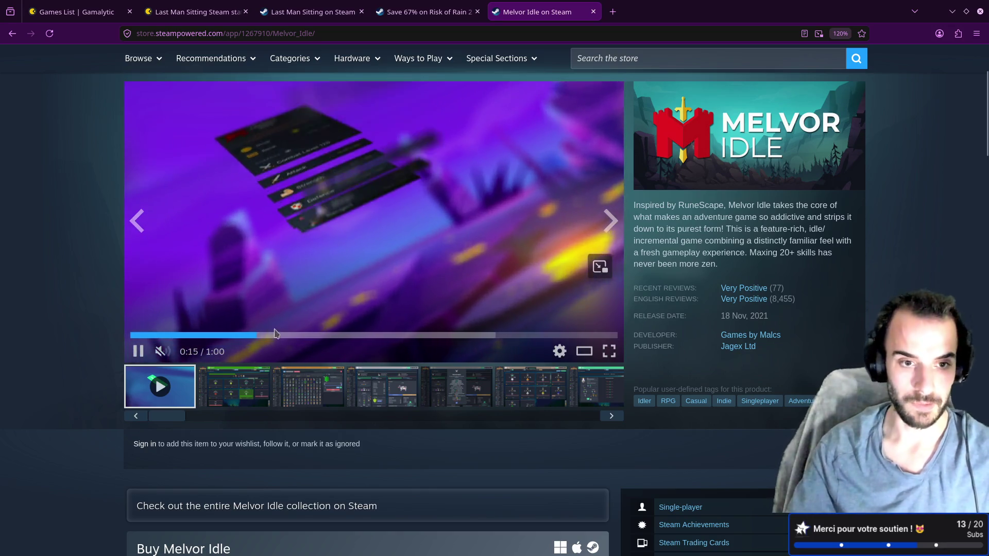
left_click(324, 336)
left_click(388, 336)
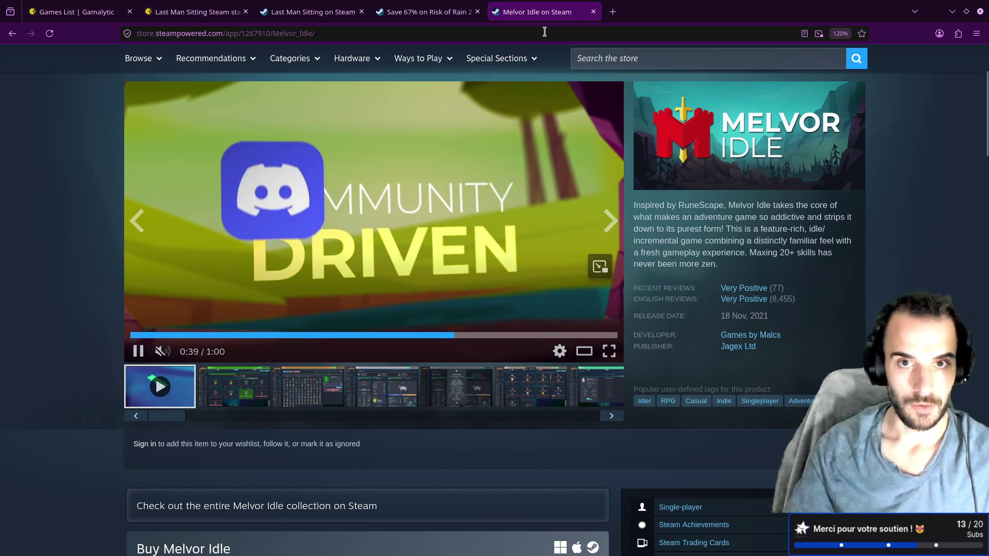
middle_click(553, 11)
Copy the phrase 'content and optimizations' from a Last Man Sitting review
scroll(555, 220, "down", 5)
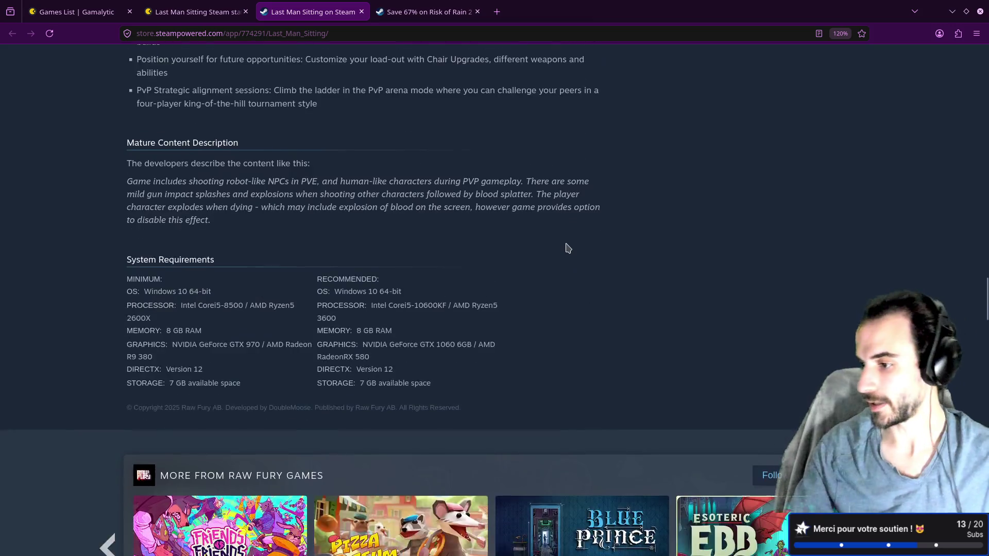
scroll(565, 247, "up", 5)
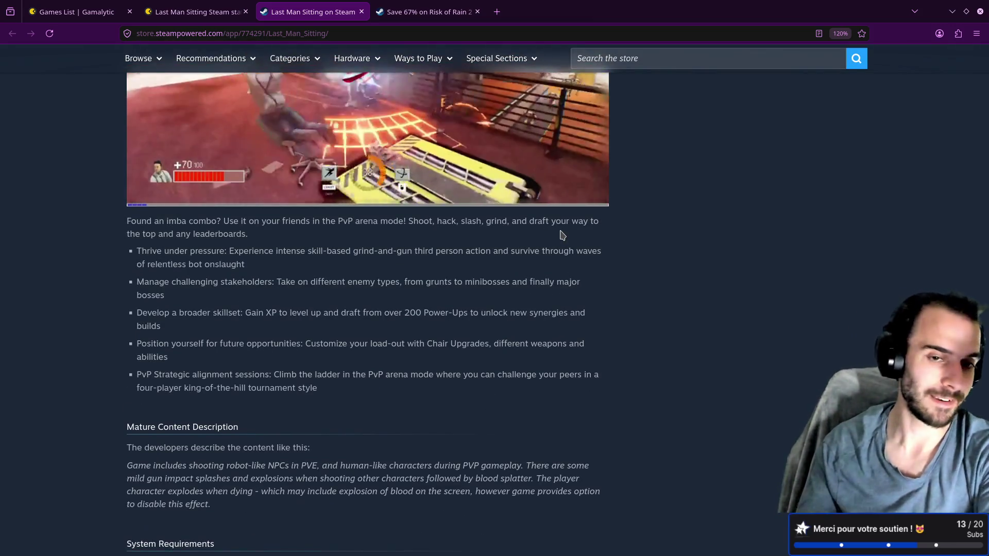
scroll(476, 281, "up", 5)
scroll(475, 281, "down", 20)
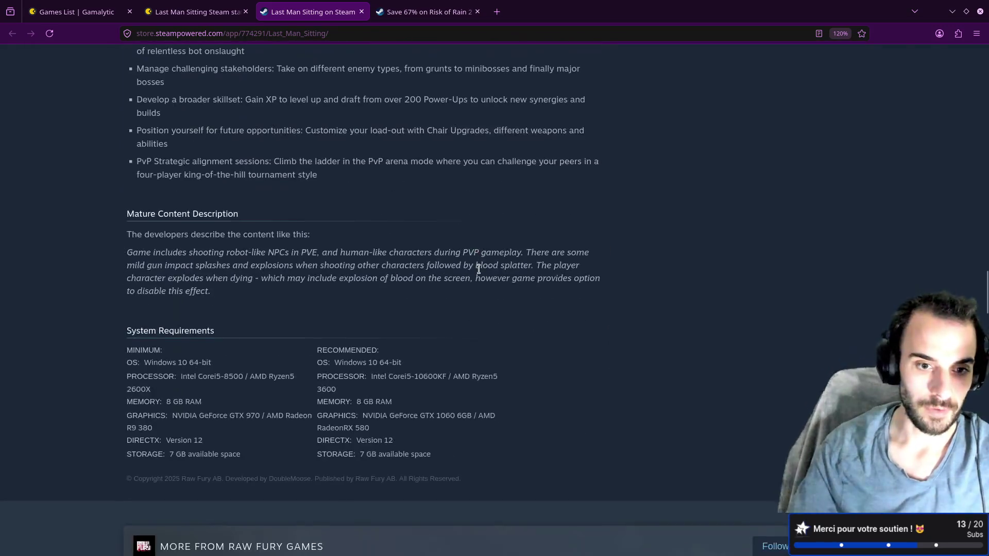
scroll(482, 270, "down", 5)
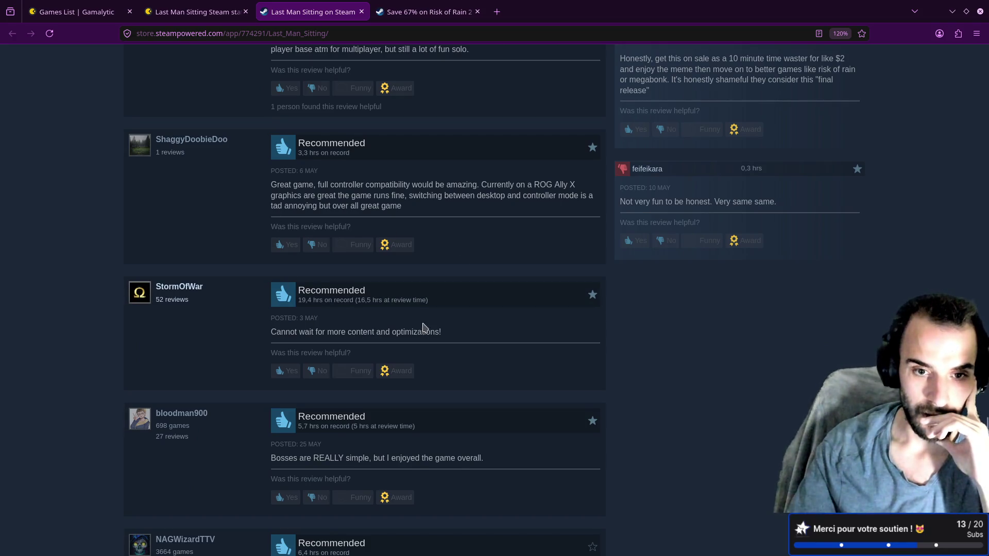
scroll(421, 327, "down", 4)
left_click_drag(348, 189, 451, 193)
left_click(445, 203)
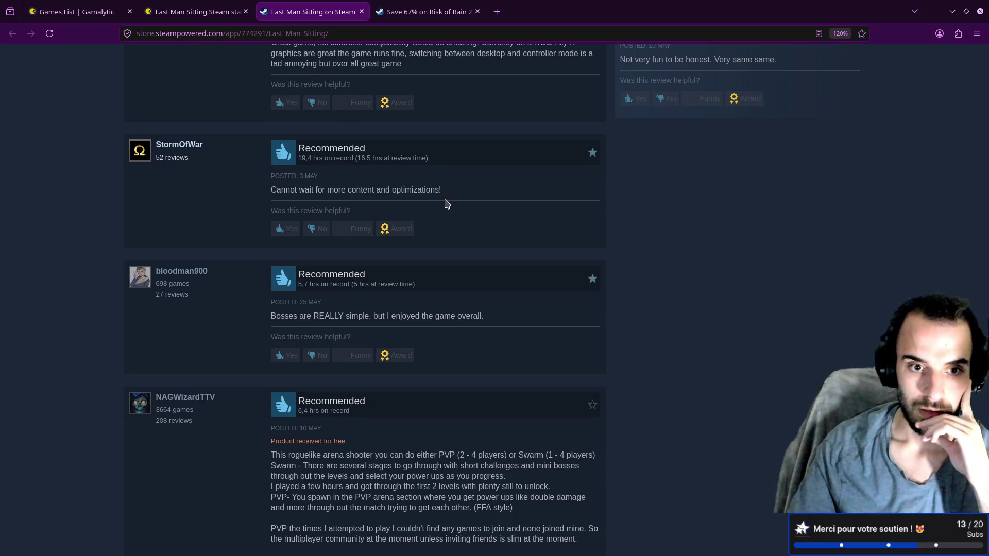
mouse_move(348, 190)
left_mouse_down()
mouse_move(464, 194)
mouse_move(440, 190)
left_mouse_up()
right_click(425, 191)
left_click(433, 197)
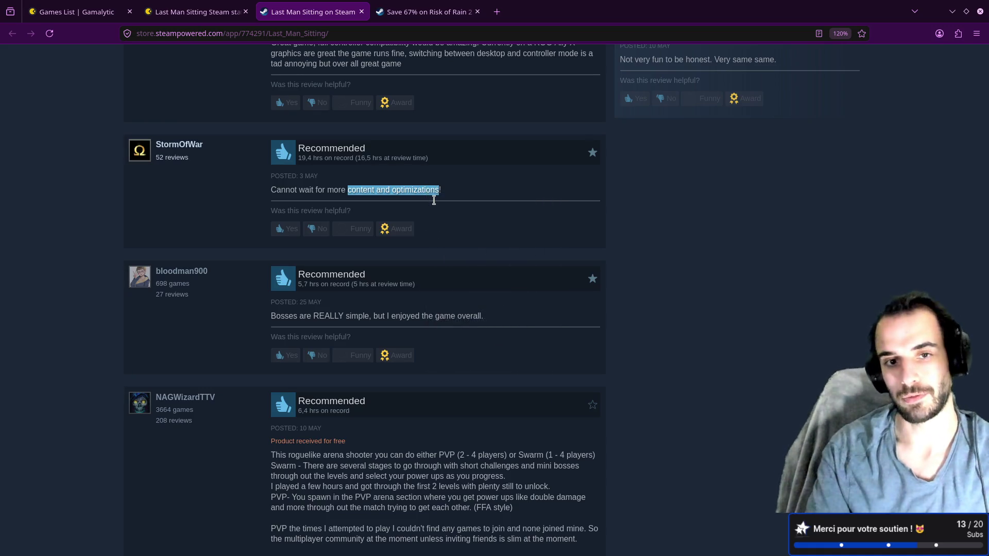
Paste 'content and optimizations' as a new Negative bullet in design-and-strategy.md and save
key("alt+Tab")
key("k")
key("k")
key("k")
key("k")
key("k")
key("k")
type("o-")
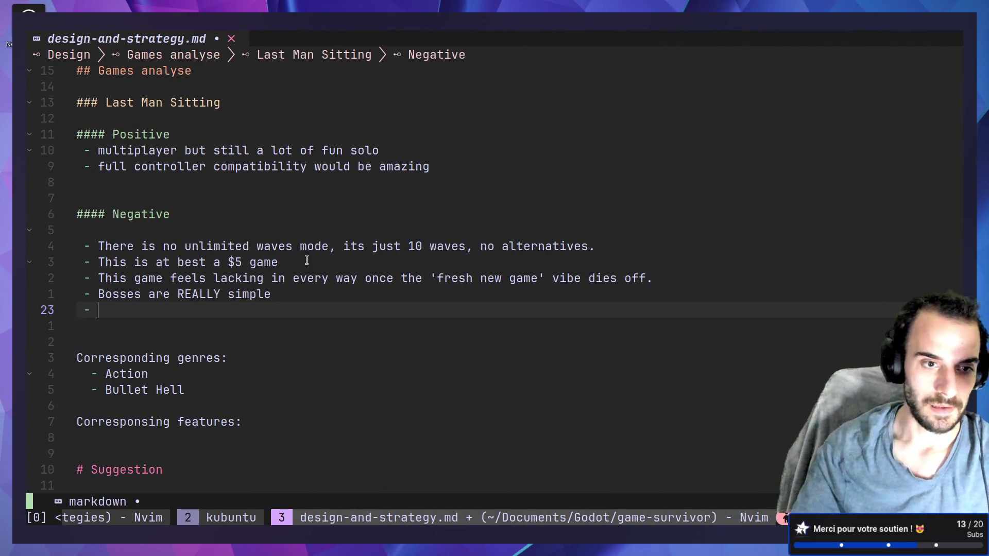
key("ctrl+shift+v")
key("Escape")
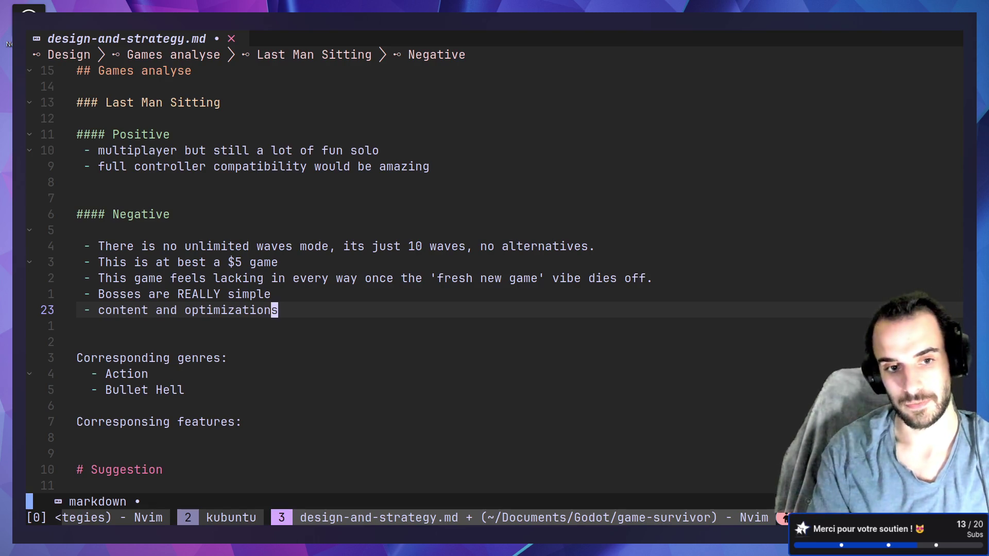
key("ctrl+s")
key("alt+Tab")
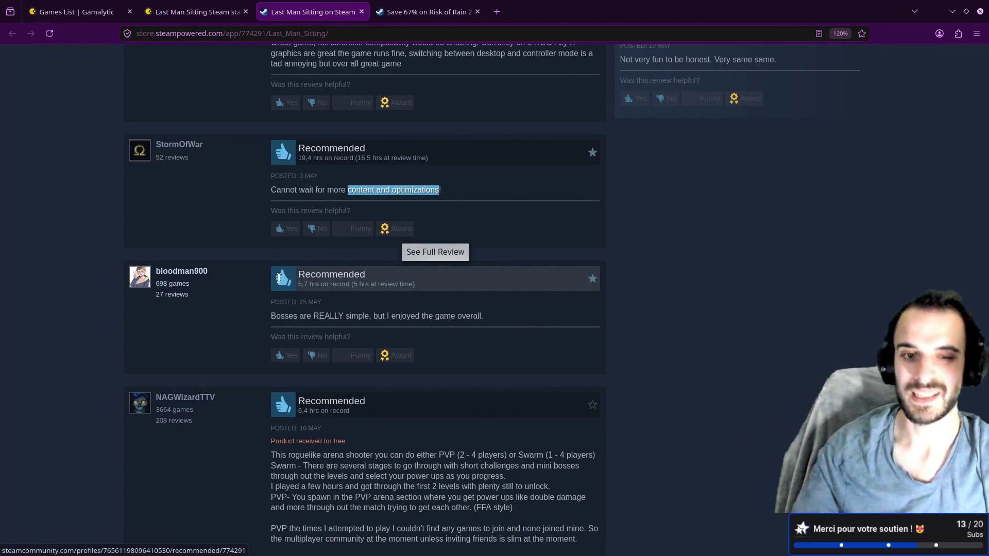
left_click(341, 191)
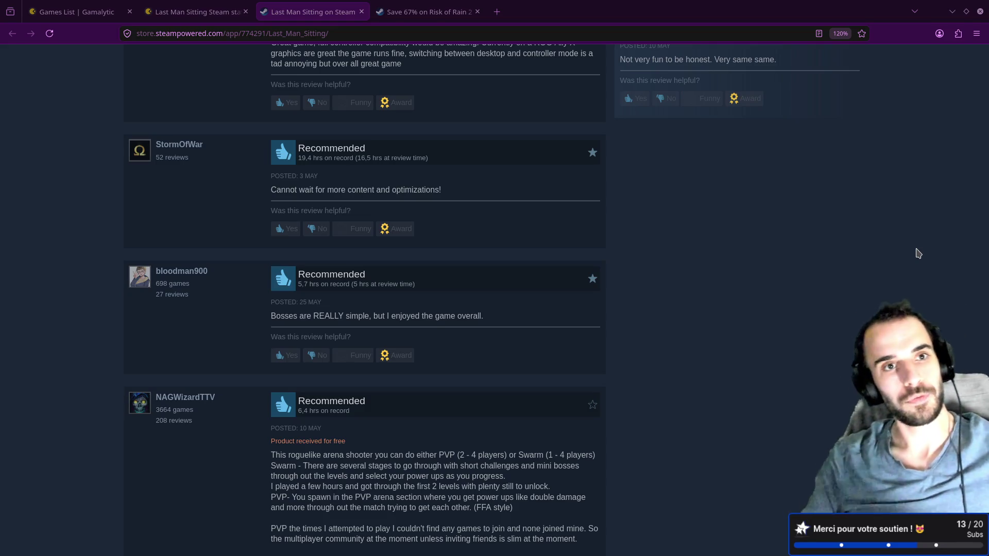
scroll(633, 280, "up", 3)
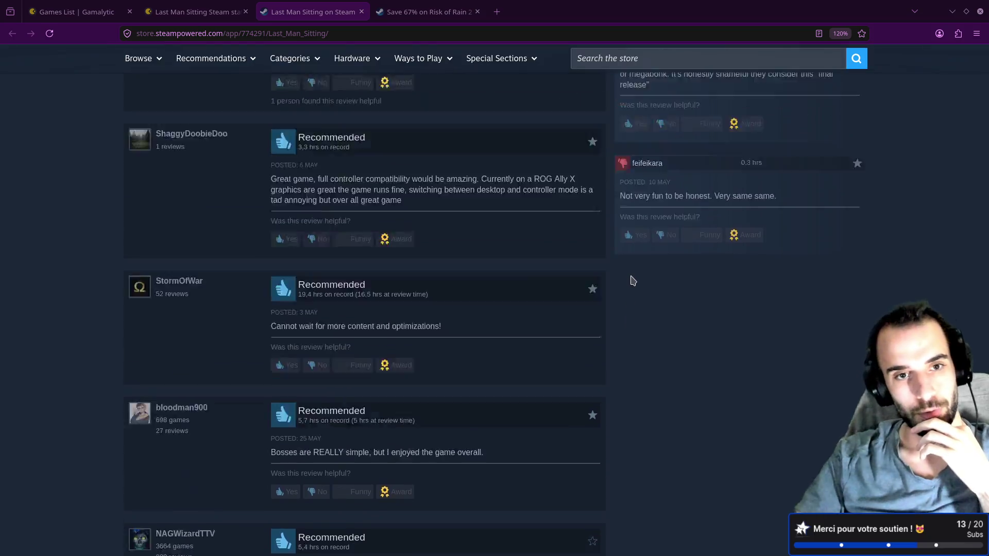
scroll(633, 280, "up", 15)
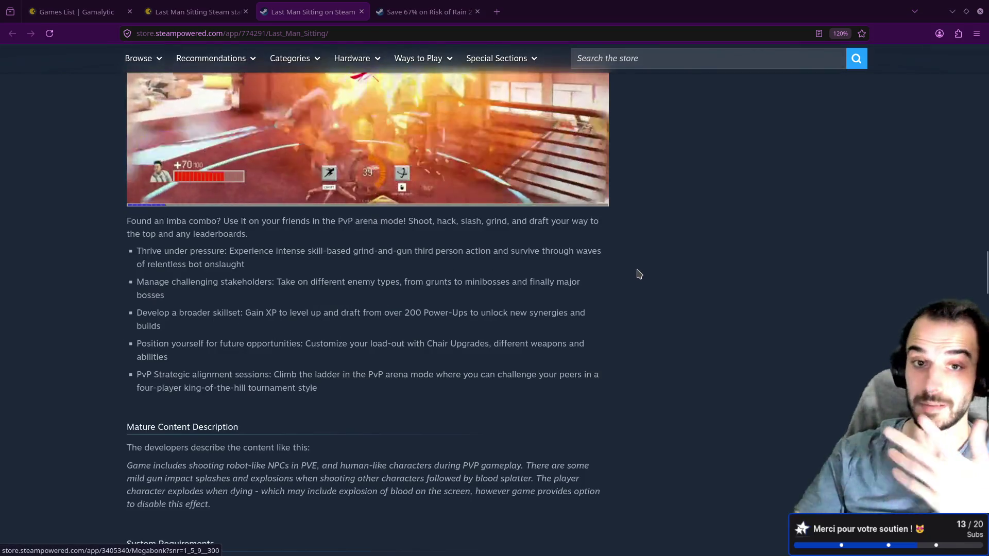
scroll(638, 274, "up", 10)
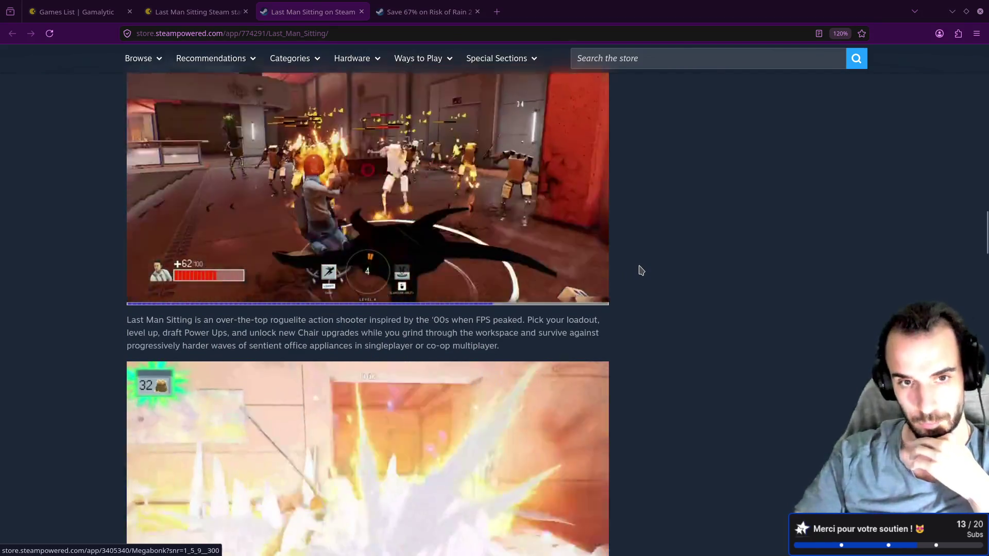
scroll(641, 270, "up", 20)
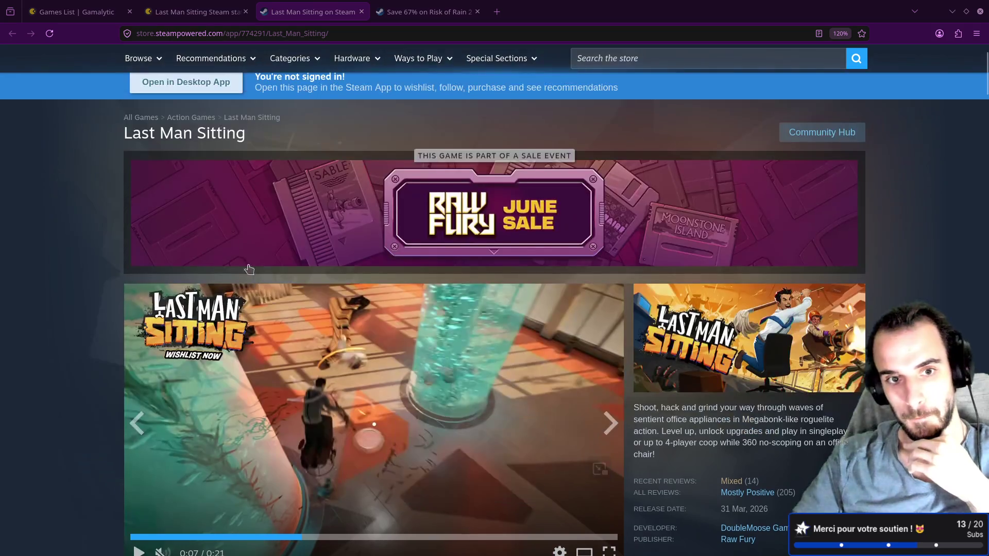
scroll(361, 272, "down", 8)
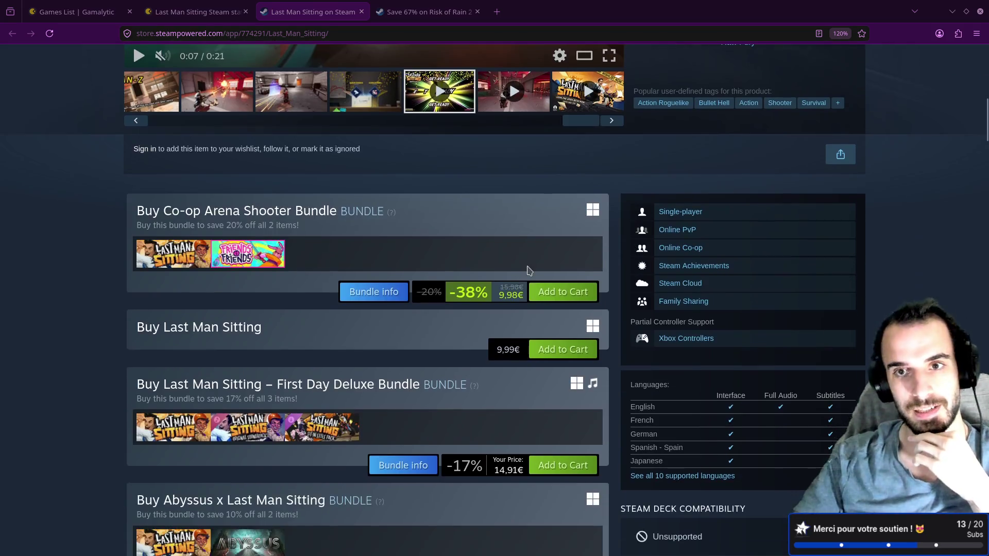
scroll(529, 271, "up", 5)
scroll(596, 281, "down", 10)
scroll(596, 280, "down", 5)
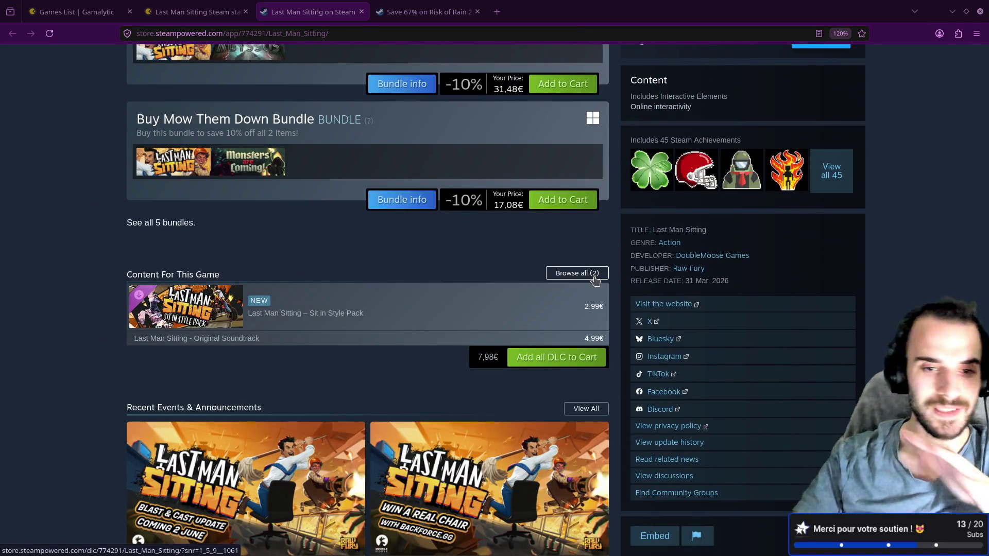
scroll(596, 279, "down", 20)
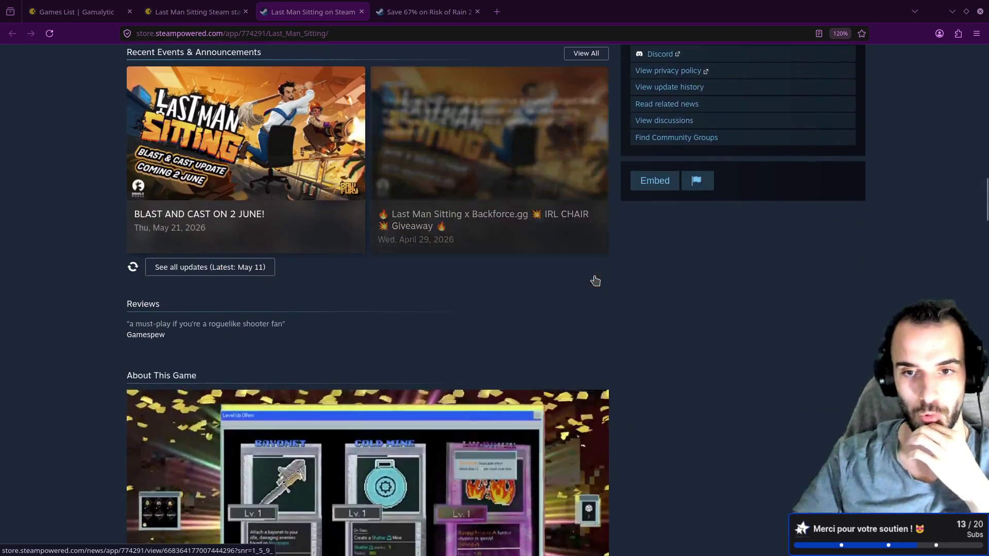
scroll(595, 278, "down", 13)
scroll(598, 276, "down", 2)
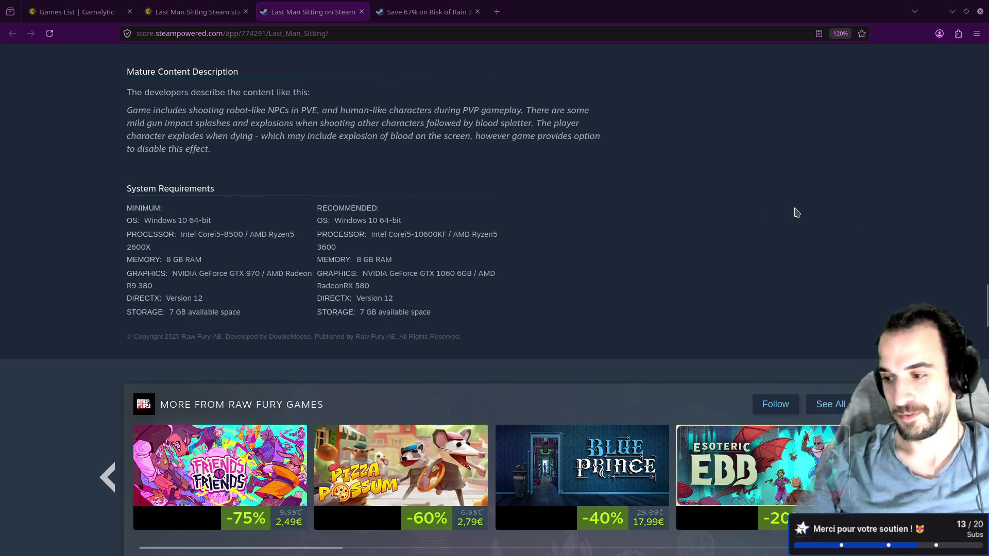
scroll(764, 205, "down", 4)
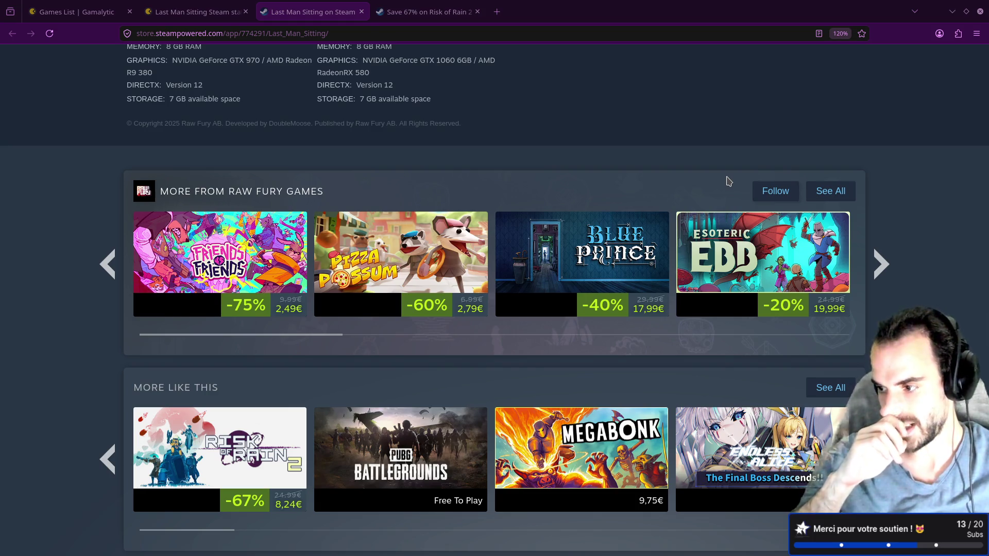
Open Gamalytic's Last Man Sitting stats and highlight the $95k low-end revenue estimate
left_click(198, 11)
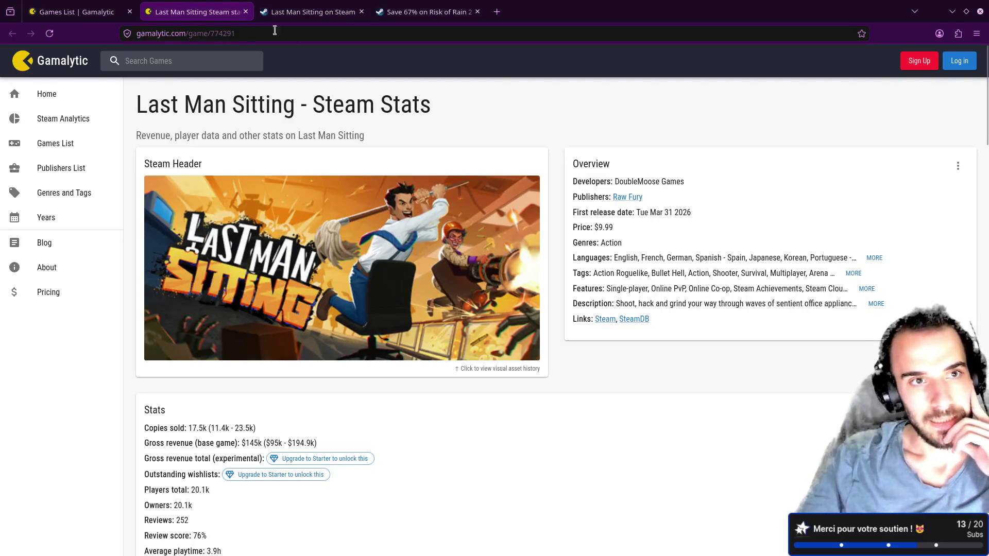
left_click(77, 11)
mouse_move(568, 220)
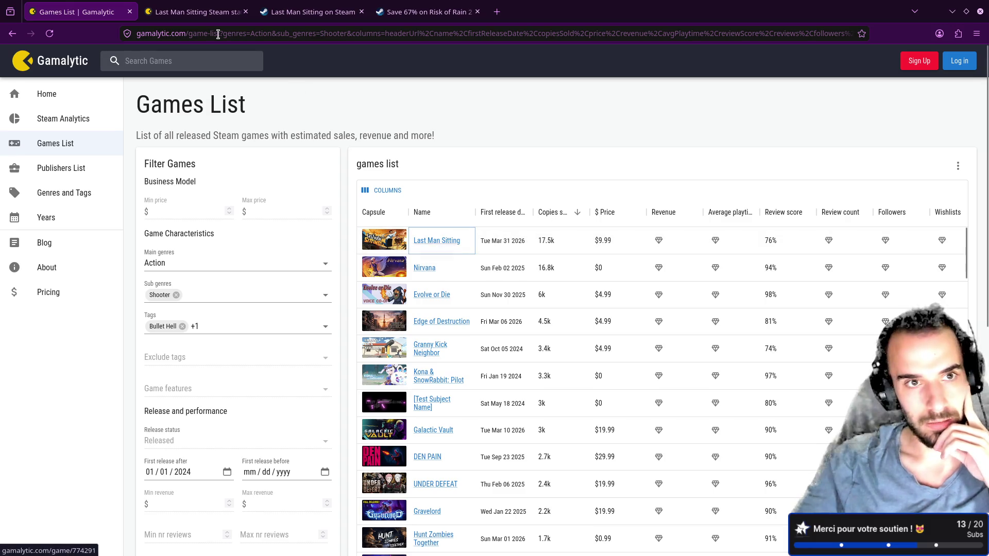
left_click(206, 11)
scroll(376, 235, "down", 5)
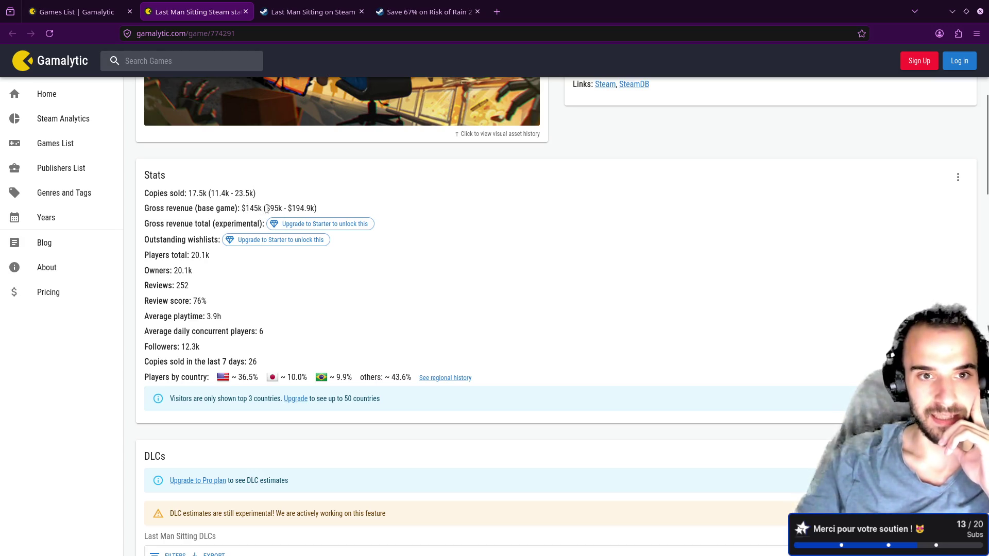
left_click_drag(267, 208, 288, 208)
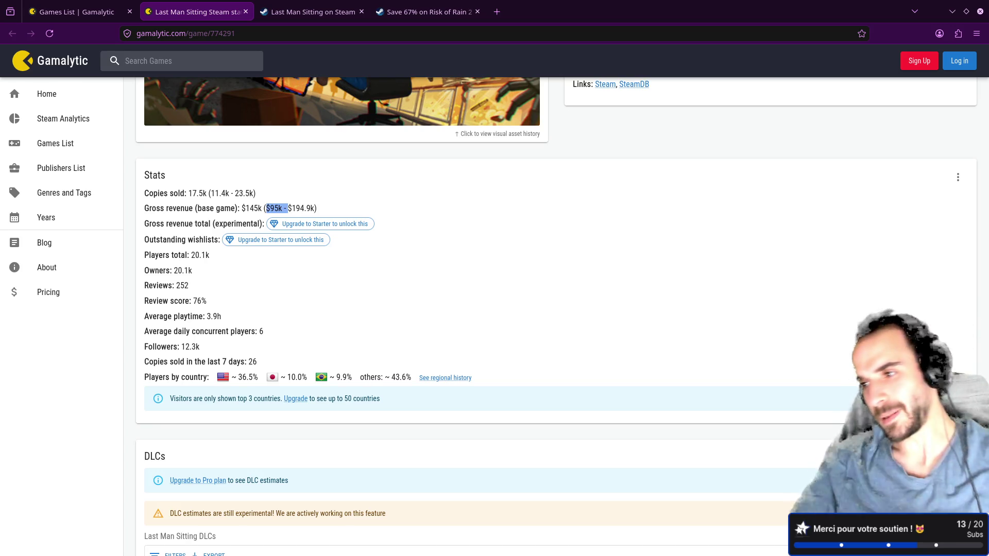
key("alt+Tab")
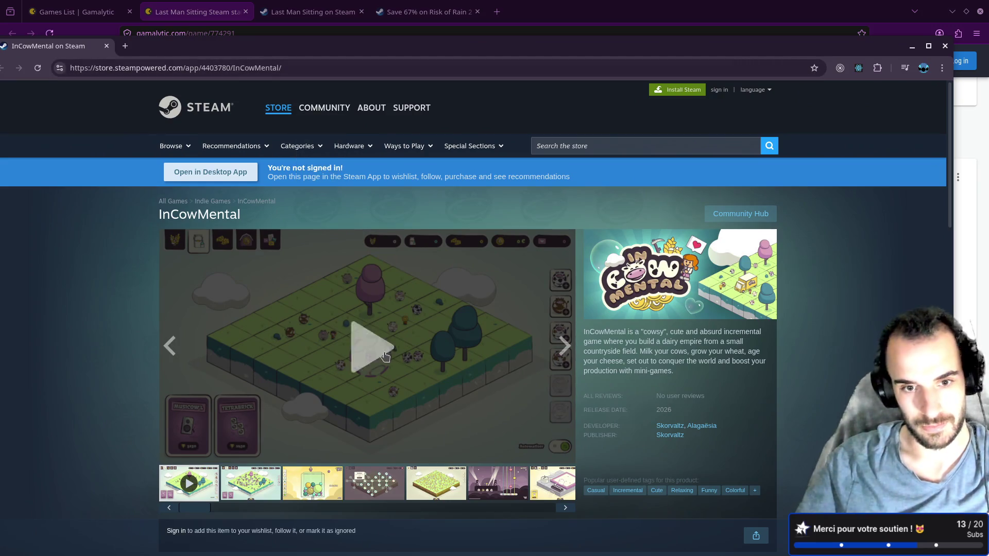
Watch the InCowMental trailer in a maximized window, pause it, and close the window
left_click(370, 348)
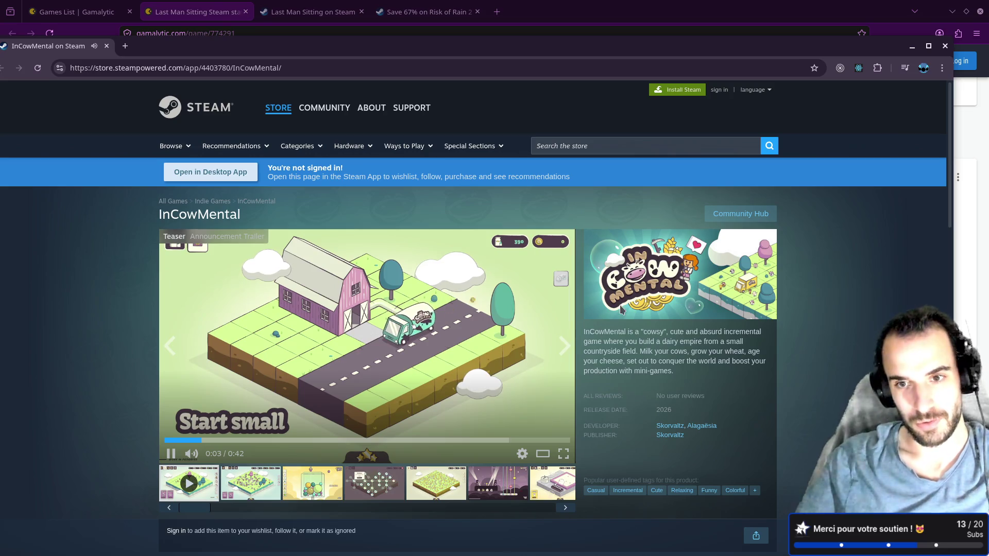
left_click_drag(478, 39, 502, 16)
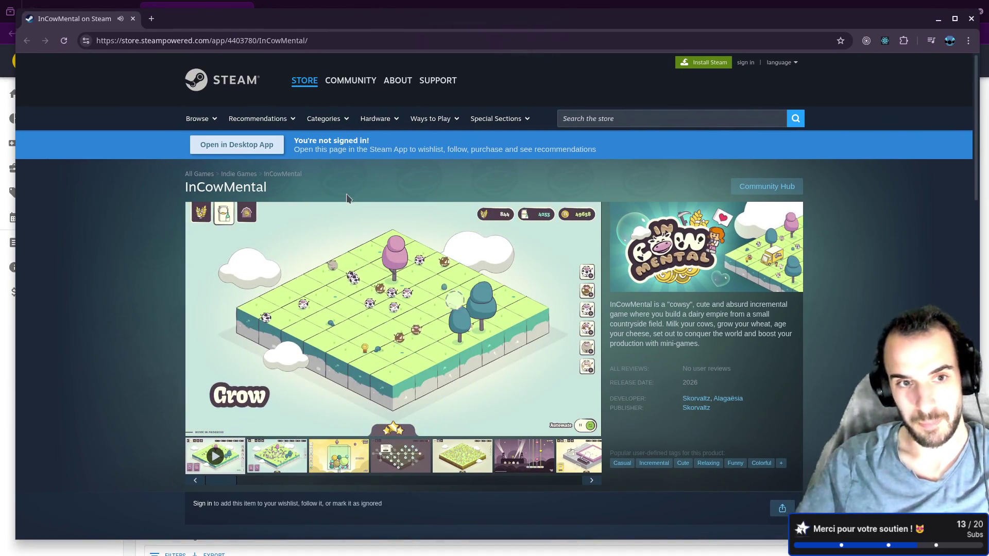
left_click(280, 43)
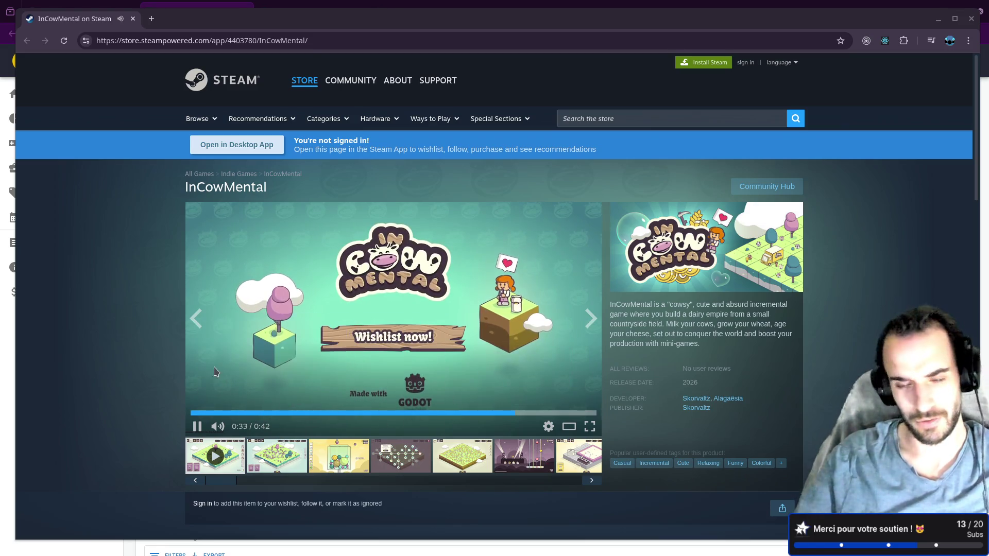
left_click(261, 344)
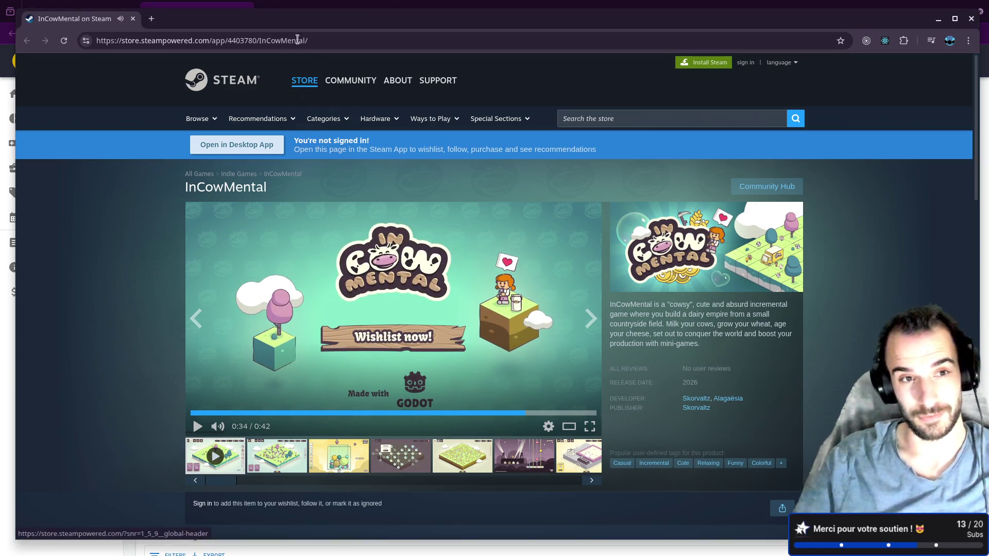
left_click(133, 18)
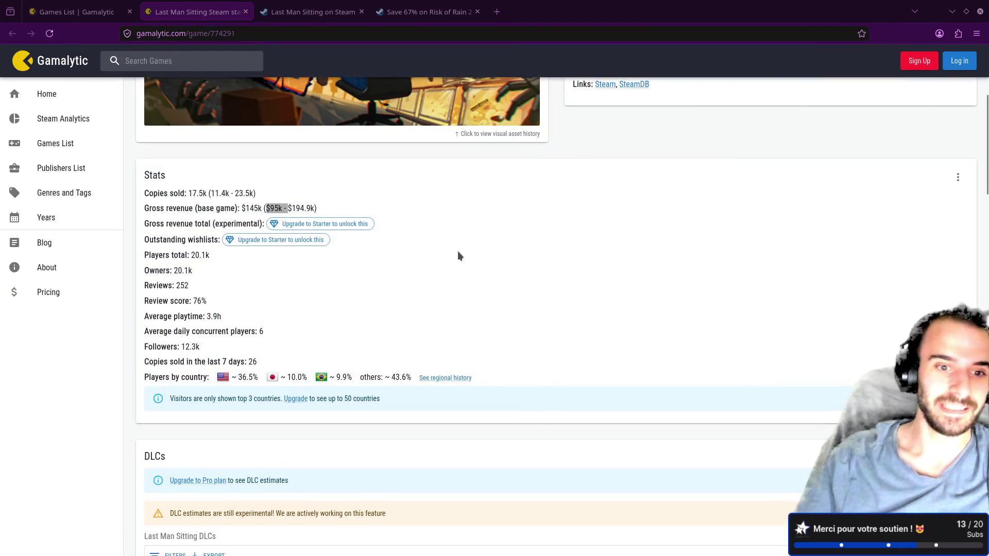
Review Last Man Sitting's Gamalytic stats and DLC list, then move to the Risk of Rain 2 tab
scroll(459, 250, "down", 1)
scroll(459, 246, "down", 2)
scroll(462, 244, "down", 1)
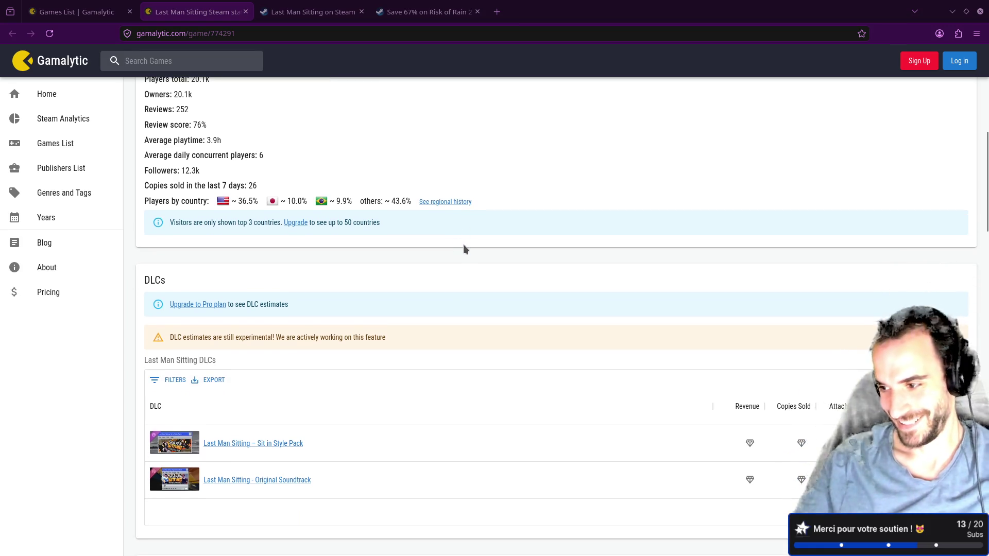
scroll(458, 275, "up", 2)
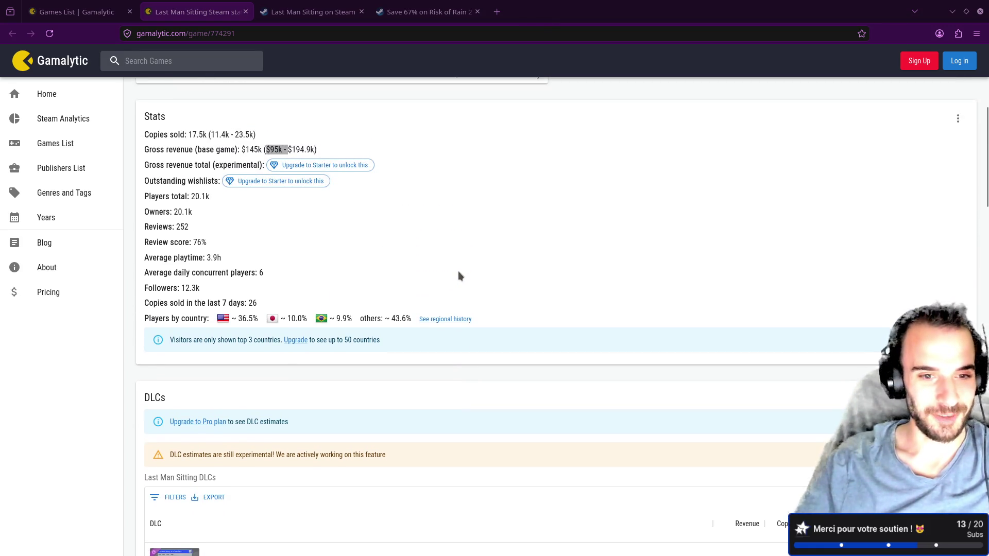
scroll(460, 276, "up", 1)
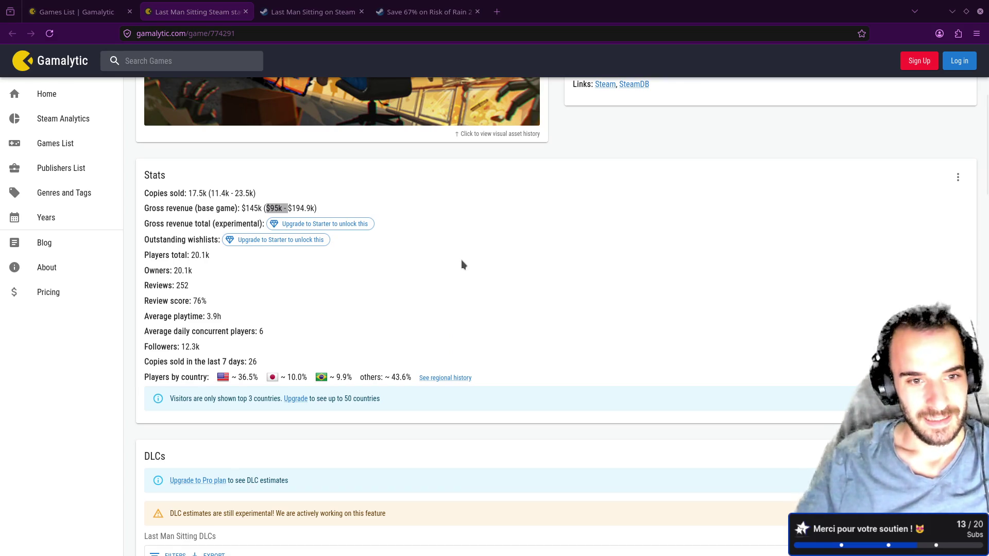
scroll(462, 263, "up", 3)
left_click(102, 16)
key("ctrl+Tab")
key("ctrl+Tab")
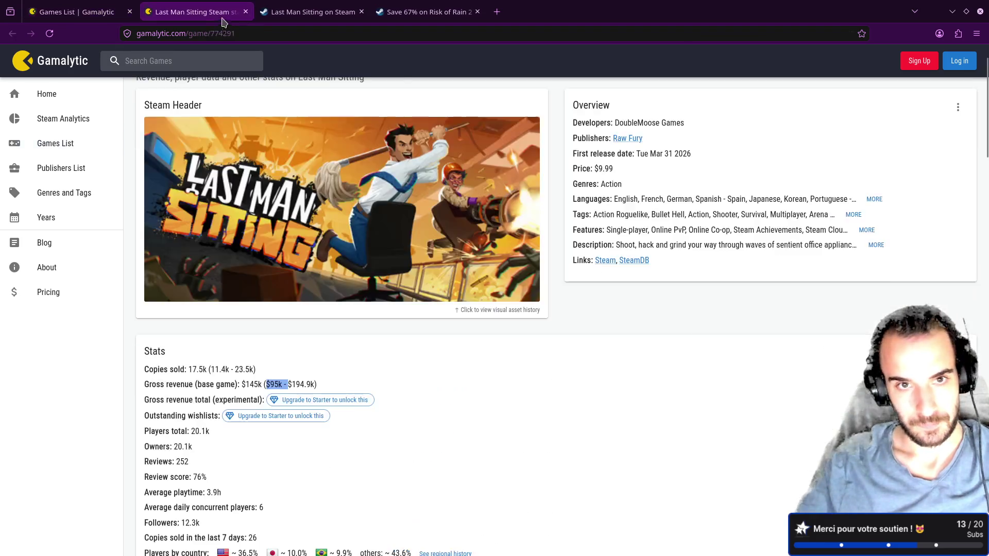
left_click(422, 12)
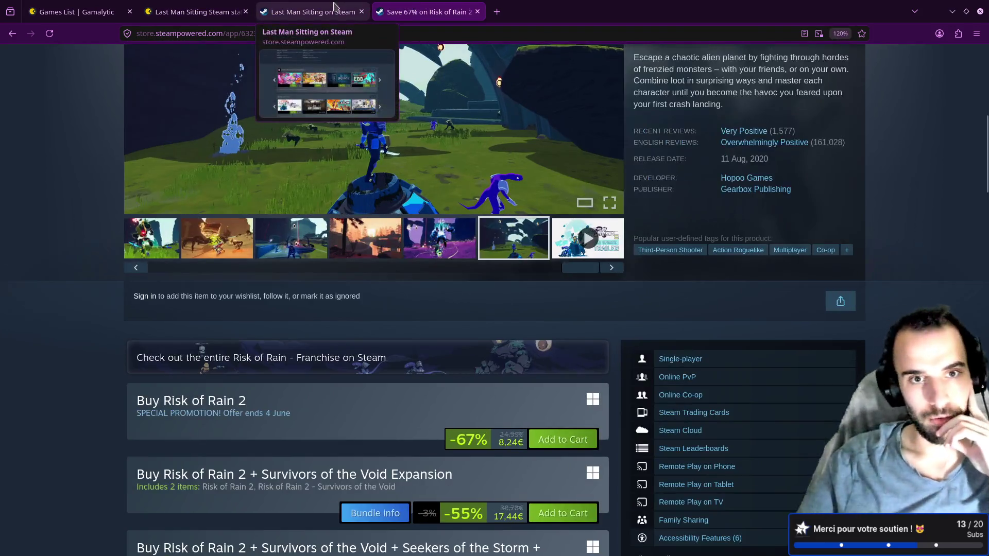
Highlight the Not Recommended Last Man Sitting review's complaint about little content and repetitiveness
left_click(309, 12)
scroll(292, 140, "down", 5)
scroll(292, 140, "down", 20)
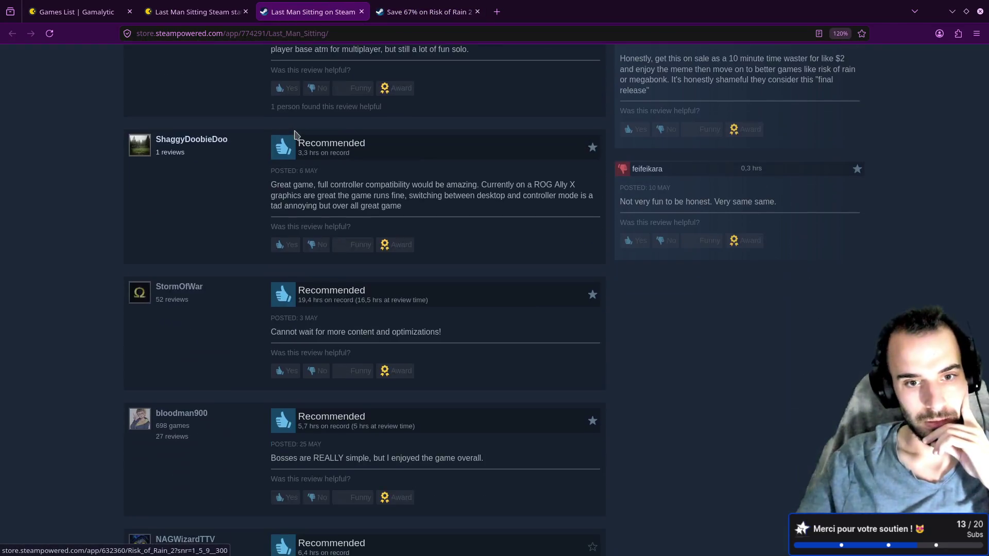
scroll(296, 132, "down", 5)
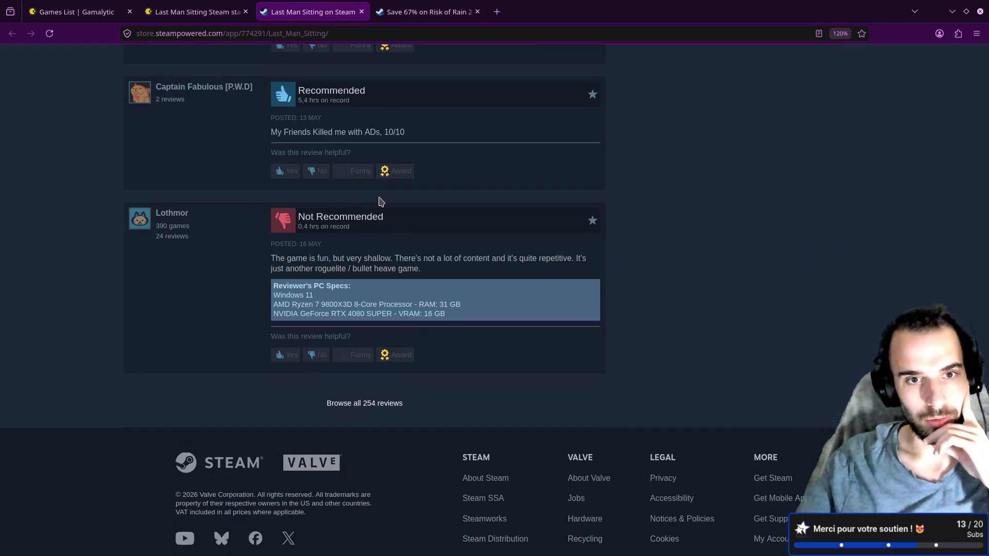
left_click_drag(333, 258, 387, 257)
left_click(404, 257)
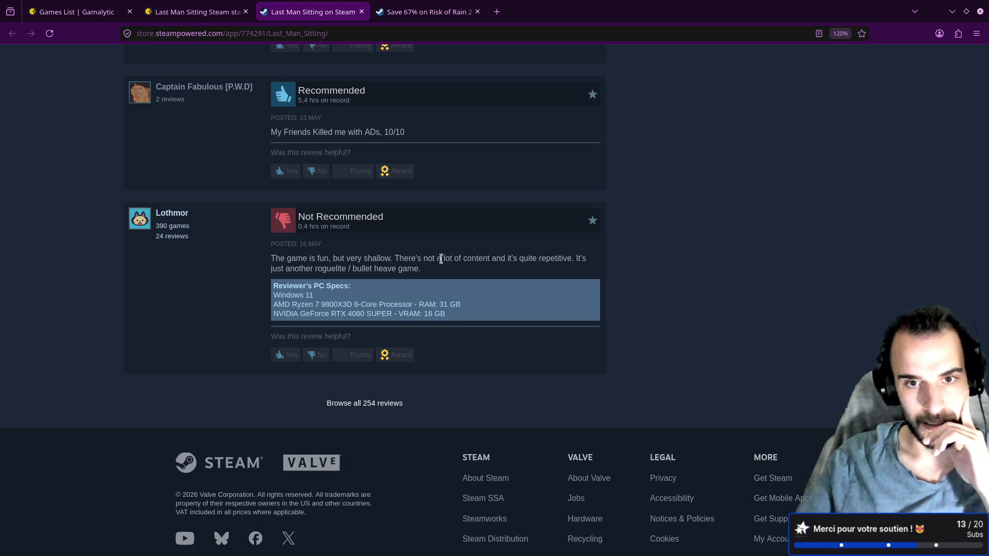
left_click_drag(424, 259, 571, 267)
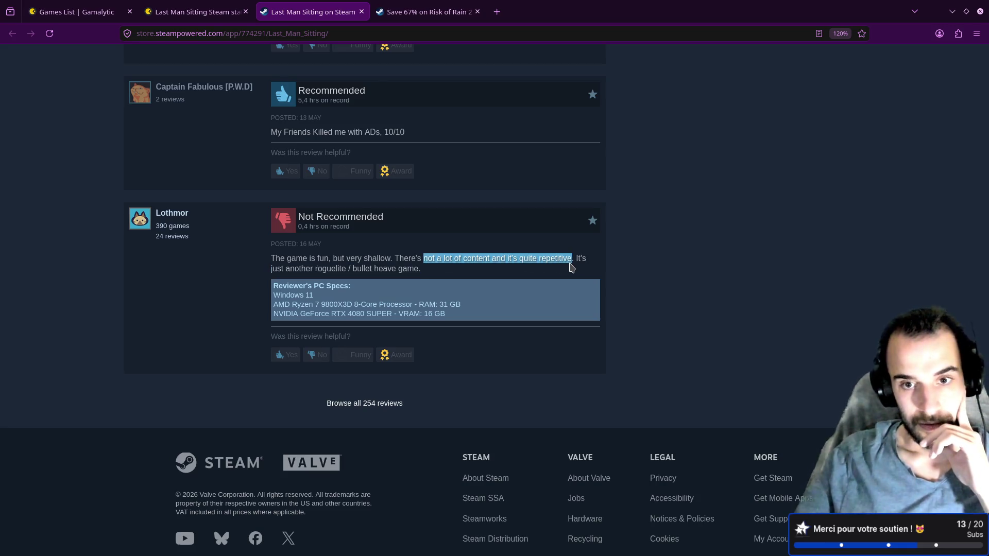